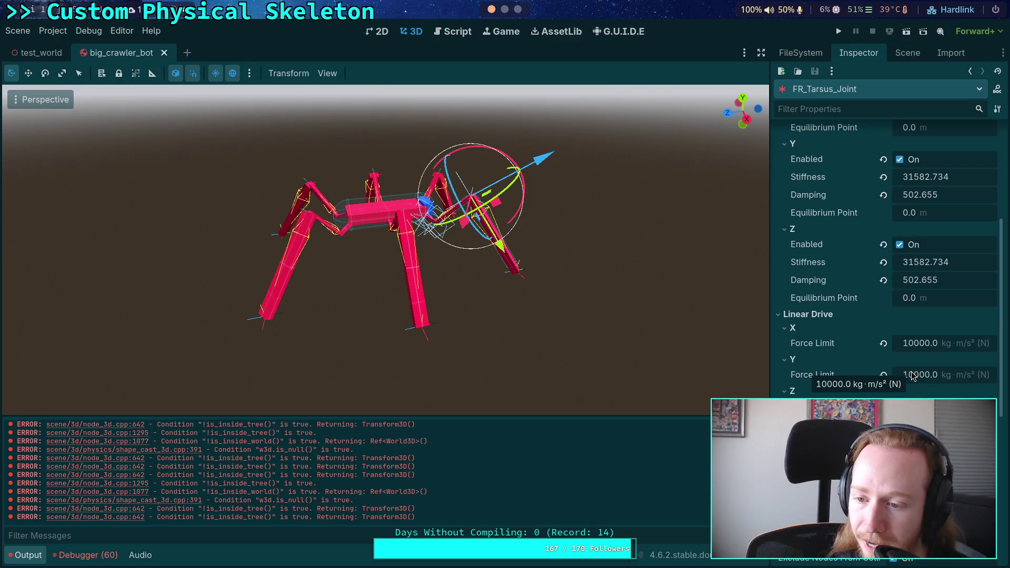
- Raise FR_Tarsus_Joint's linear drive Y force limit to 500000 and apply it to Z too
{"action": "left_click", "coordinate": [914, 376]}
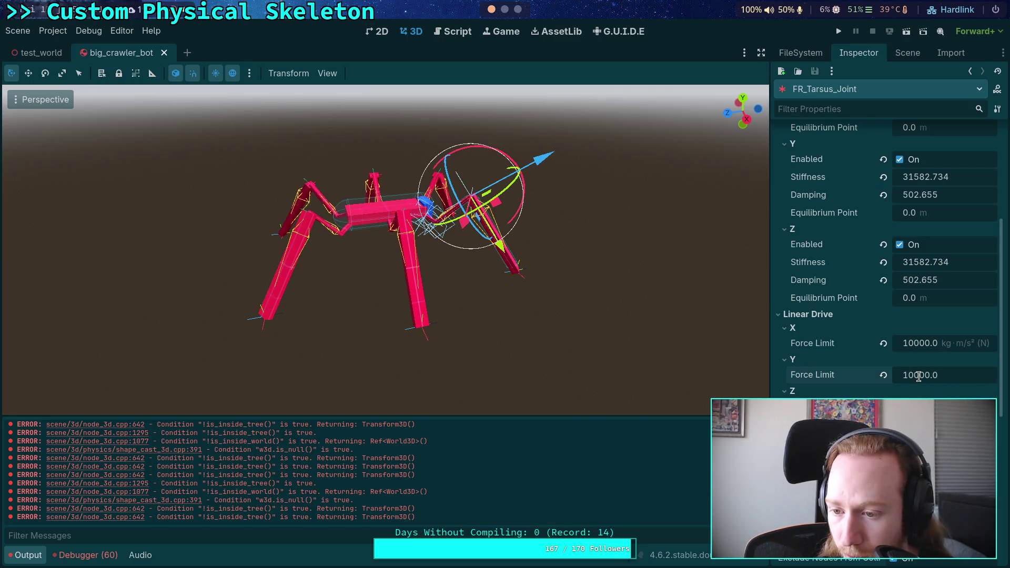
{"action": "key", "text": "shift+Home"}
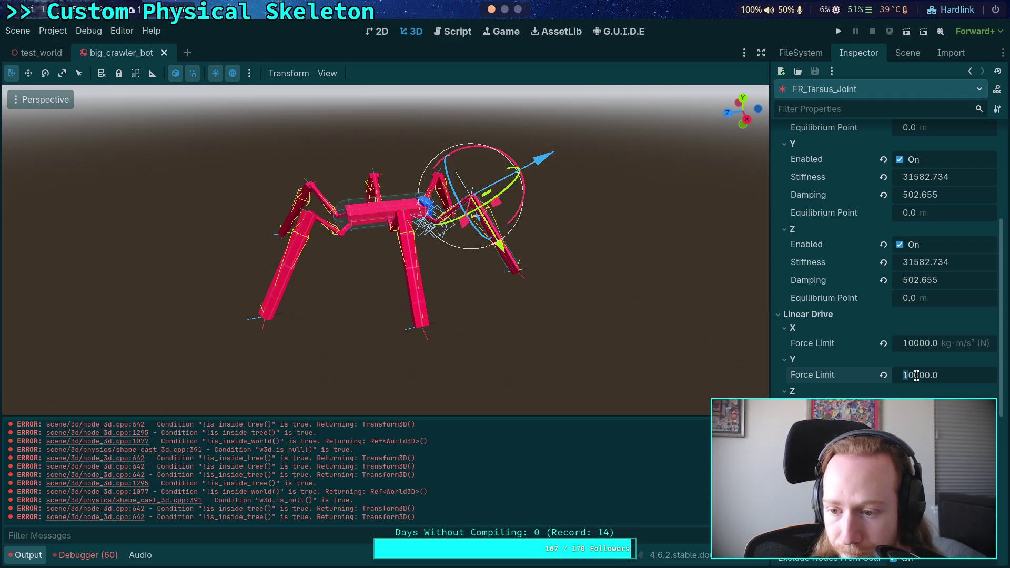
{"action": "type", "text": "50"}
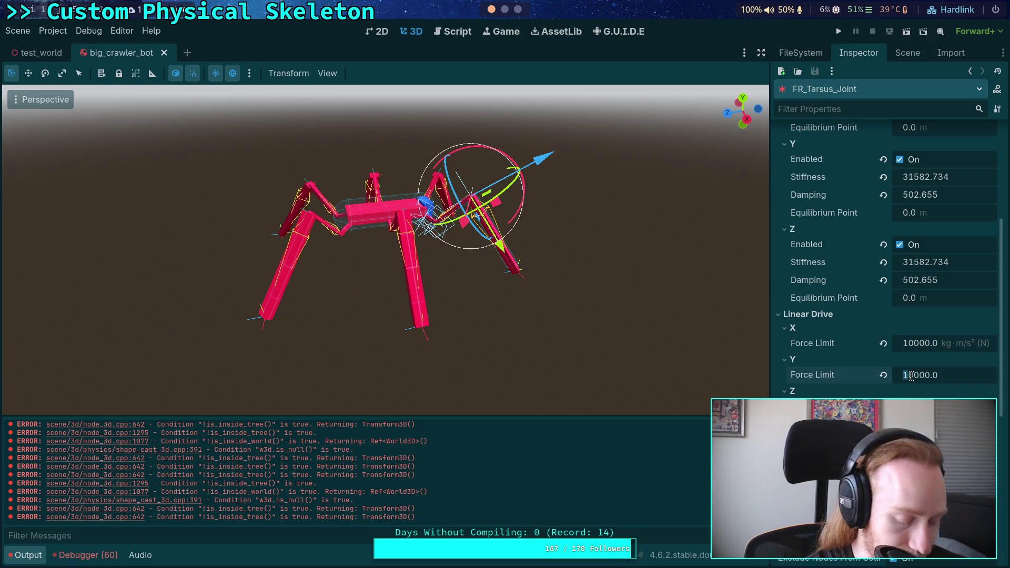
{"action": "key", "text": "Return"}
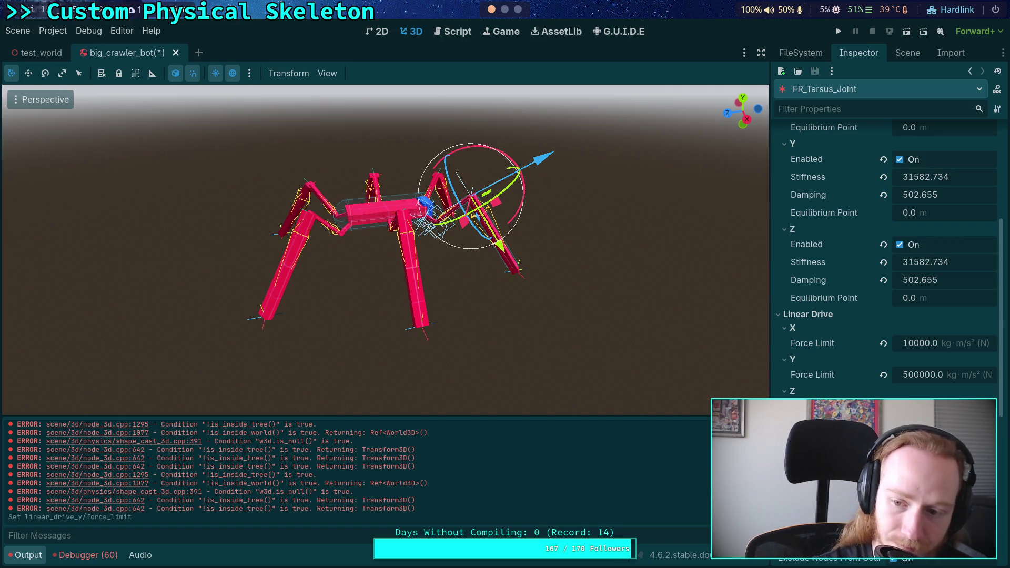
{"action": "key", "text": "Return"}
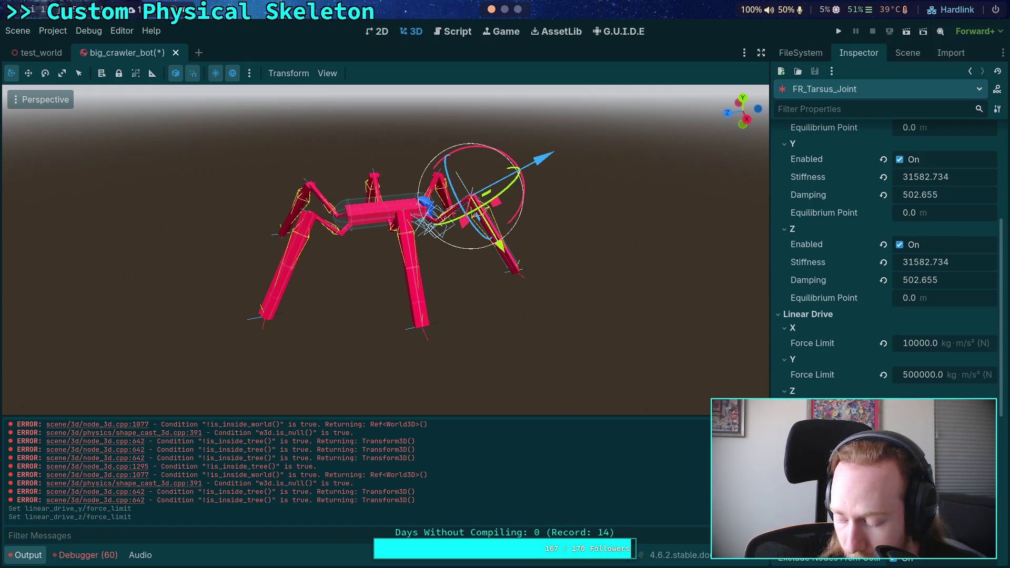
- Set the linear drive X force limit to 500000 and run the project with F5
{"action": "double_click", "coordinate": [908, 346]}
{"action": "type", "text": "999"}
{"action": "key", "text": "Return"}
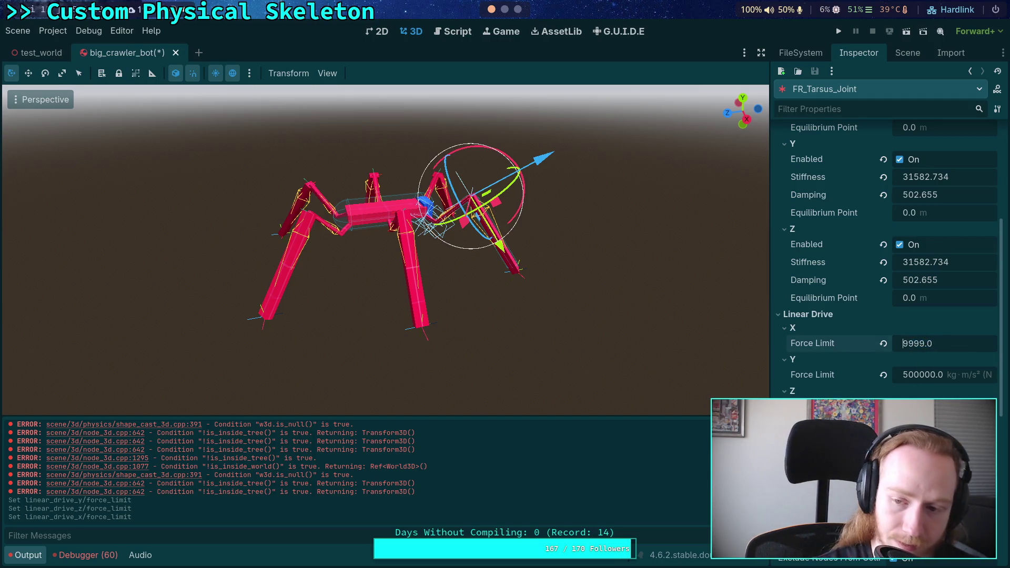
{"action": "type", "text": "500000"}
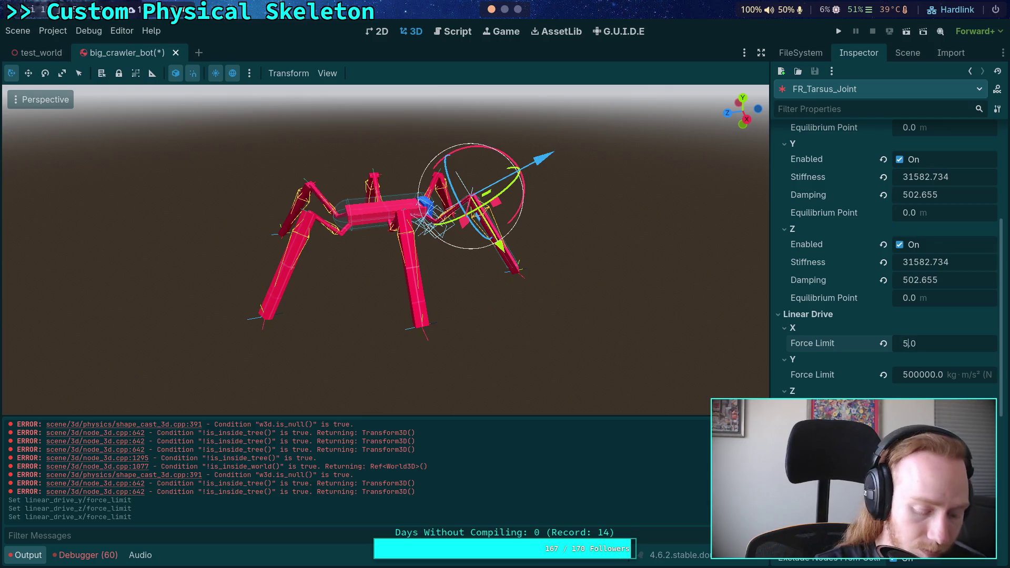
{"action": "key", "text": "Return"}
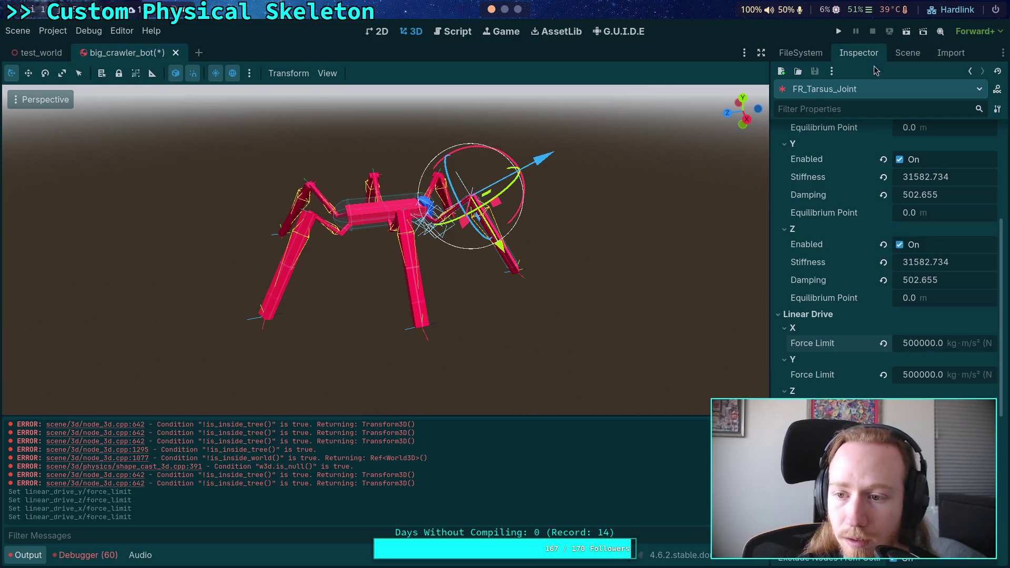
{"action": "key", "text": "F5"}
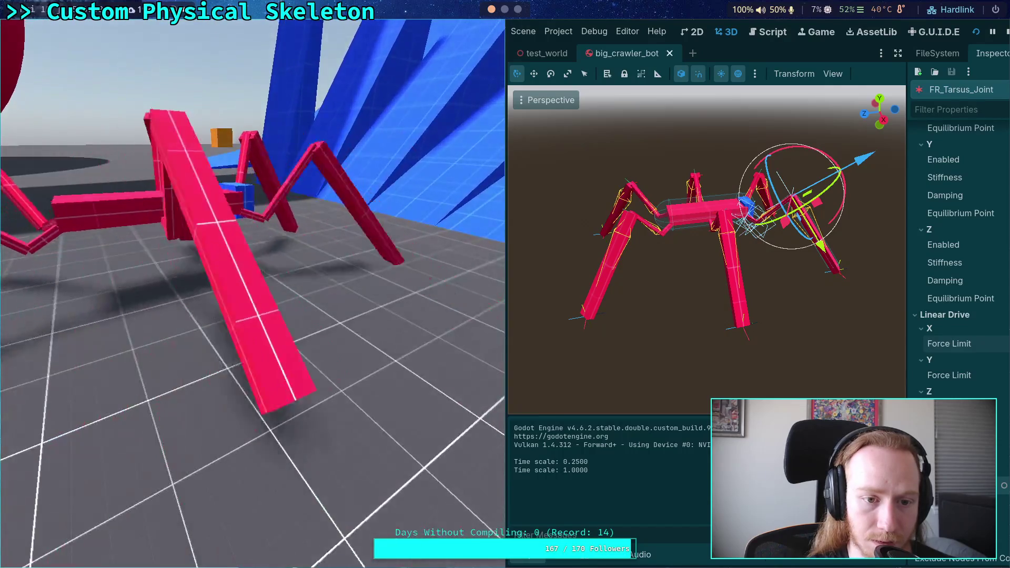
- Stop the running crawler game to return to the Godot editor
{"action": "left_click", "coordinate": [1005, 32]}
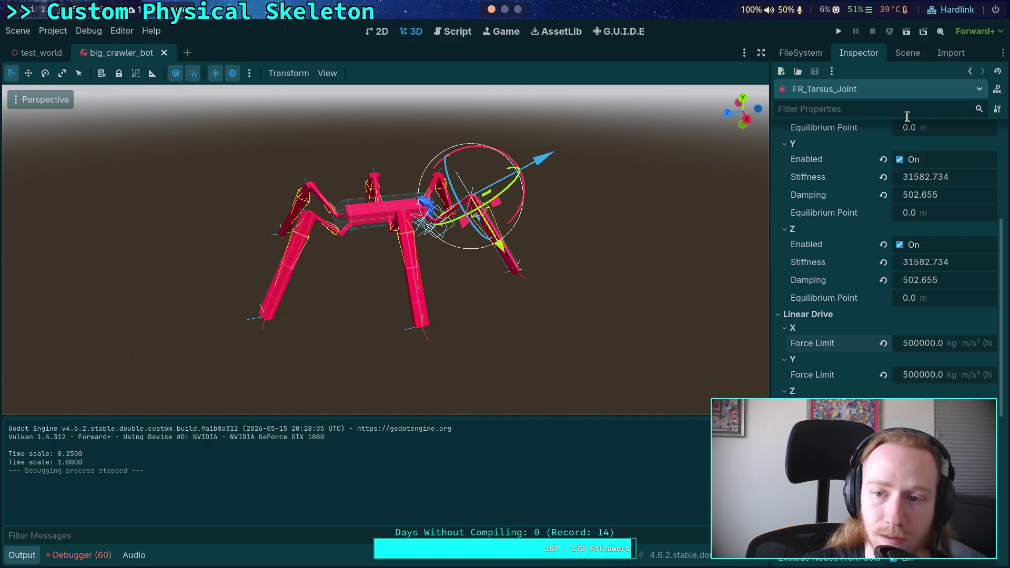
- In physical_skeleton.gd, add 'for joint_data in joints:' below the # TODO comment
{"action": "scroll", "coordinate": [866, 254], "scroll_direction": "up", "scroll_amount": 3}
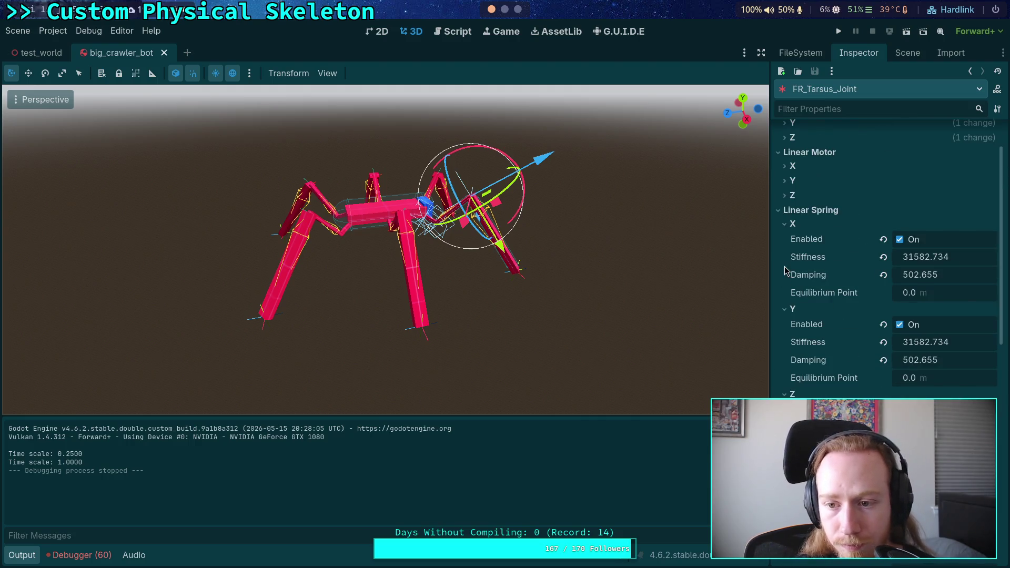
{"action": "left_click", "coordinate": [457, 32]}
{"action": "scroll", "coordinate": [339, 232], "scroll_direction": "down", "scroll_amount": 5}
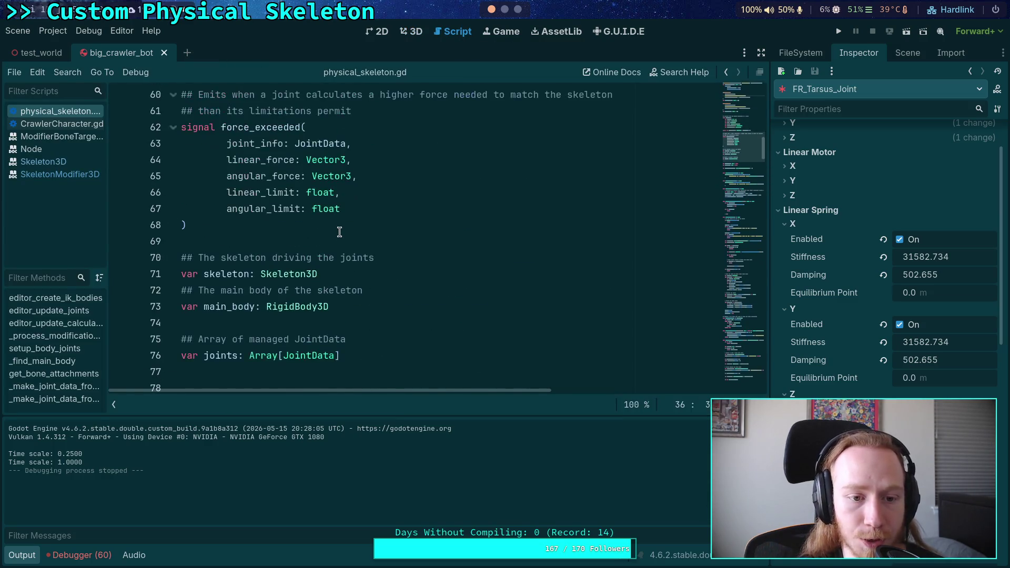
{"action": "scroll", "coordinate": [339, 232], "scroll_direction": "down", "scroll_amount": 6}
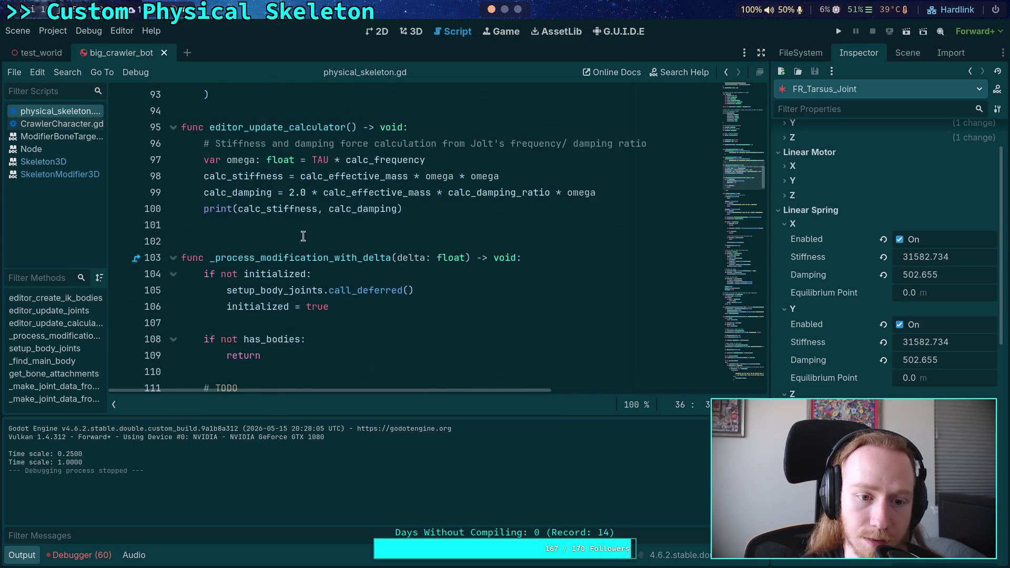
{"action": "scroll", "coordinate": [303, 236], "scroll_direction": "down", "scroll_amount": 3}
{"action": "left_click", "coordinate": [340, 242]}
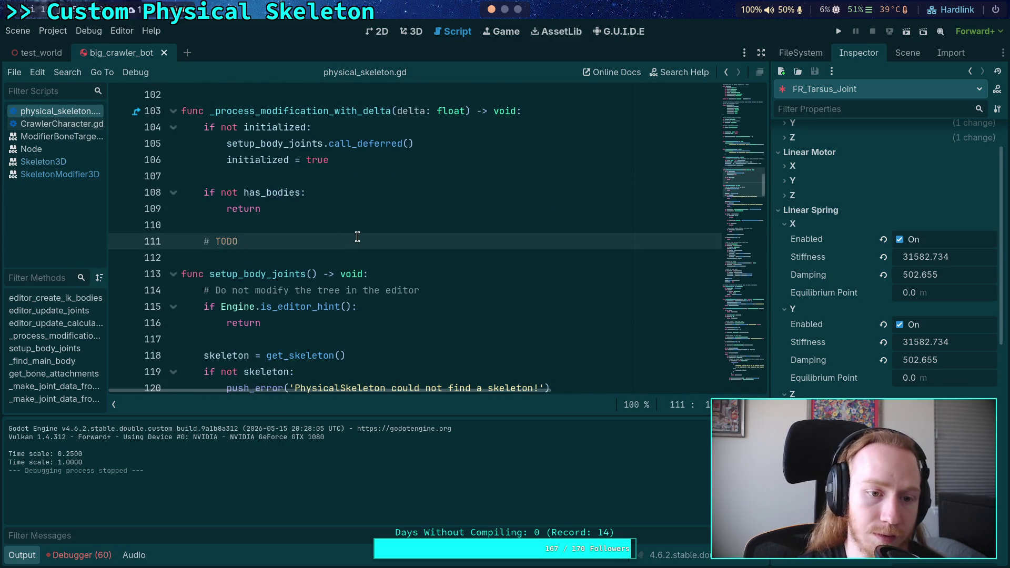
{"action": "key", "text": "Return"}
{"action": "type", "text": "for joint_data in "}
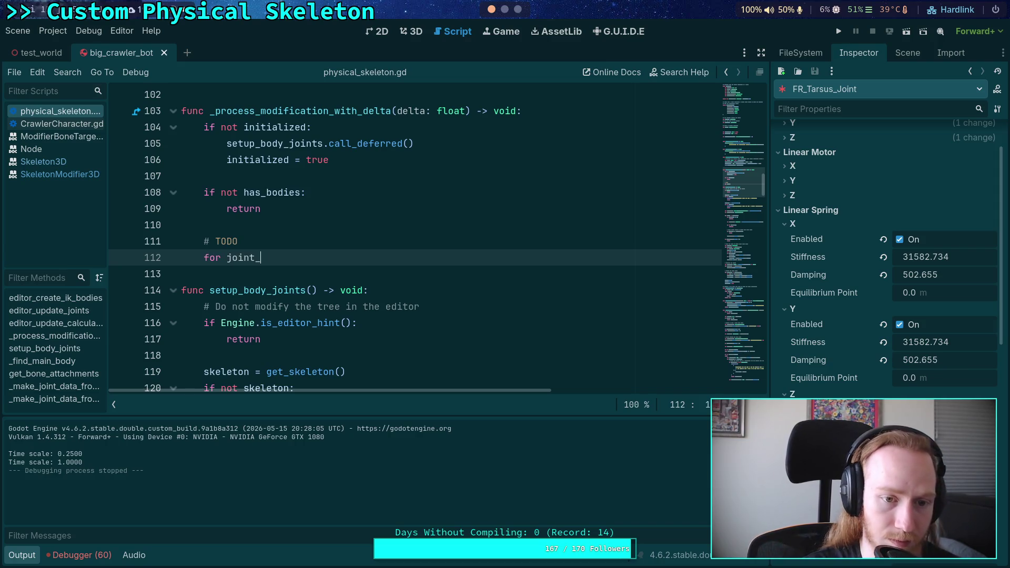
{"action": "type", "text": "jo"}
{"action": "key", "text": "Return"}
{"action": "type", "text": ":"}
{"action": "key", "text": "Return"}
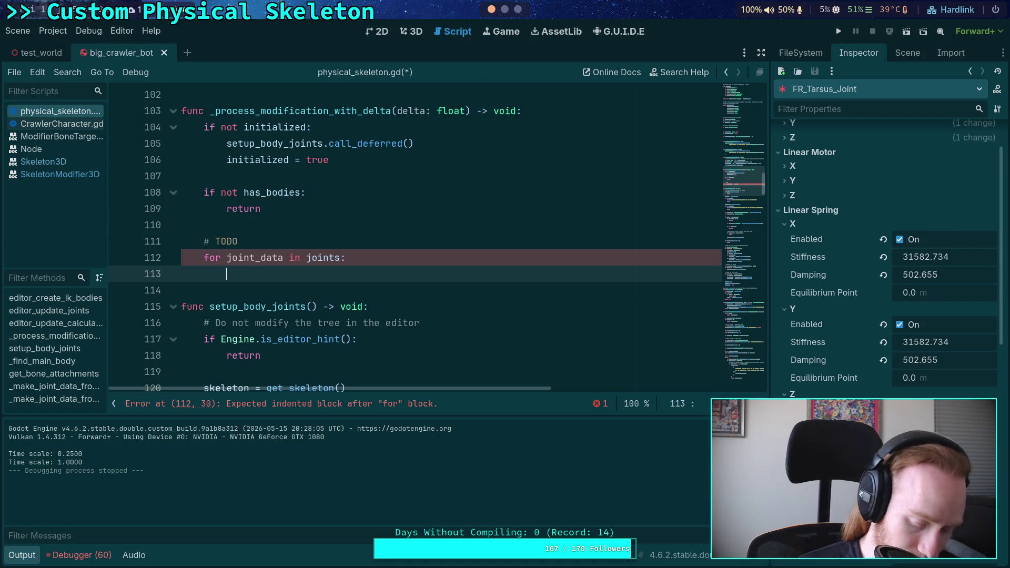
- Inside the loop, write 'var gt: Transform3D = joint_data.joint.global_transform'
{"action": "type", "text": "var "}
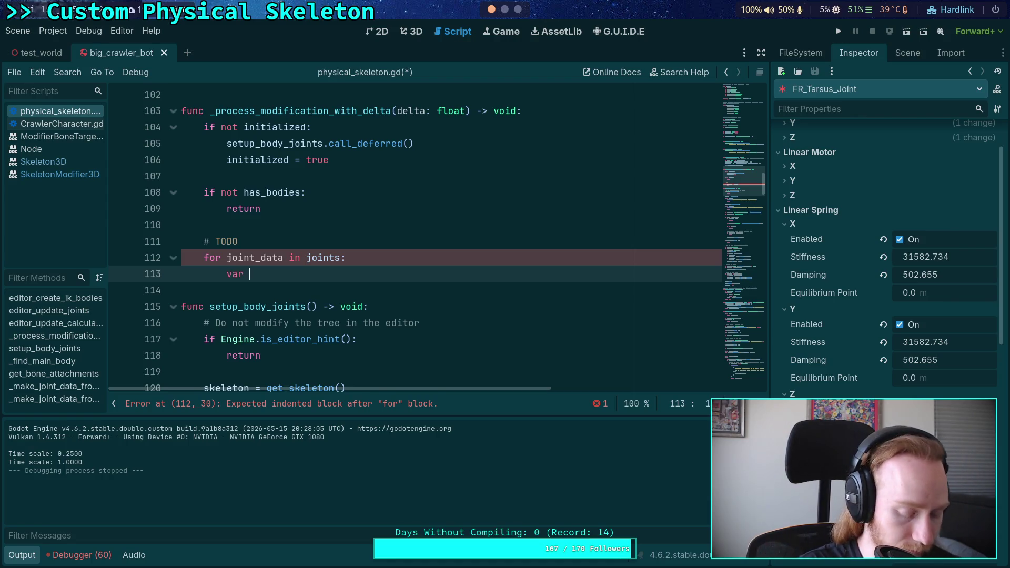
{"action": "type", "text": "gt: "}
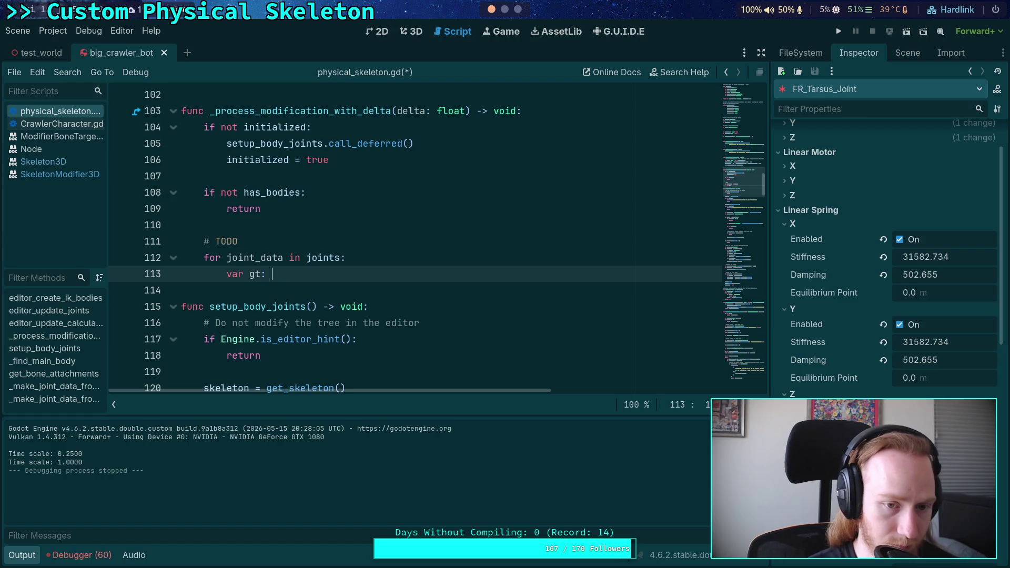
{"action": "type", "text": "Transform3D "}
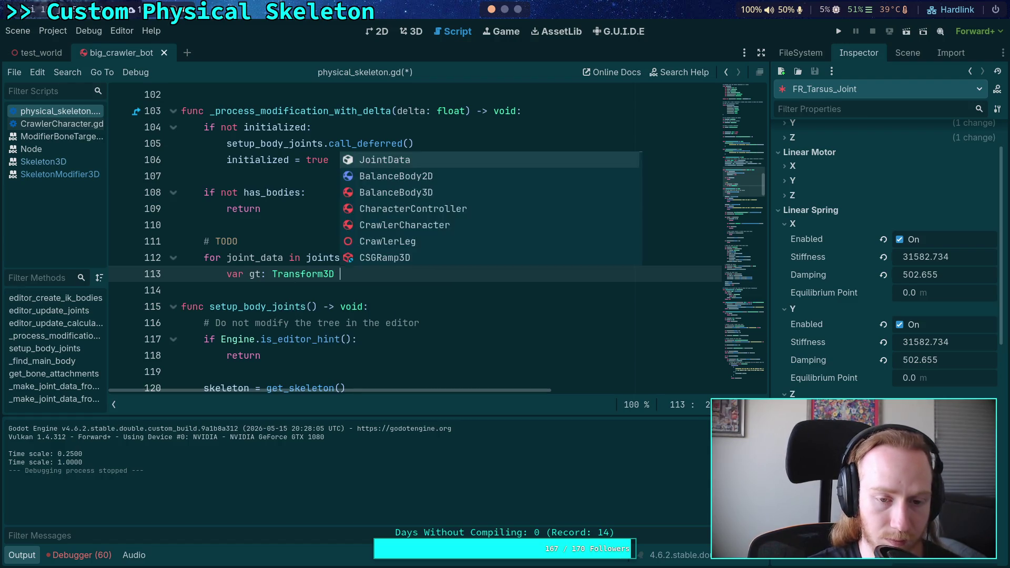
{"action": "type", "text": "= joi"}
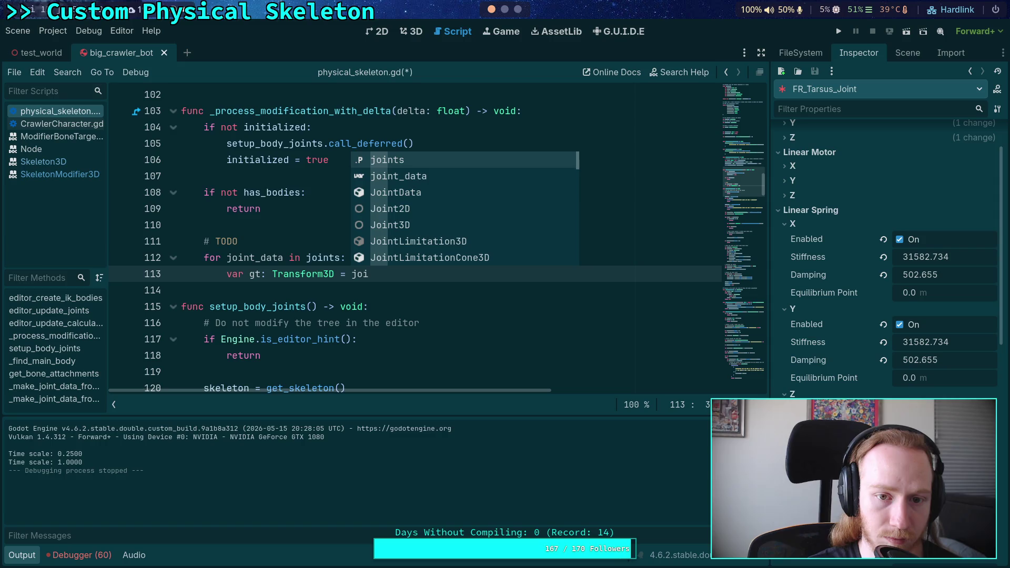
{"action": "key", "text": "Down"}
{"action": "key", "text": "Return"}
{"action": "type", "text": ".j"}
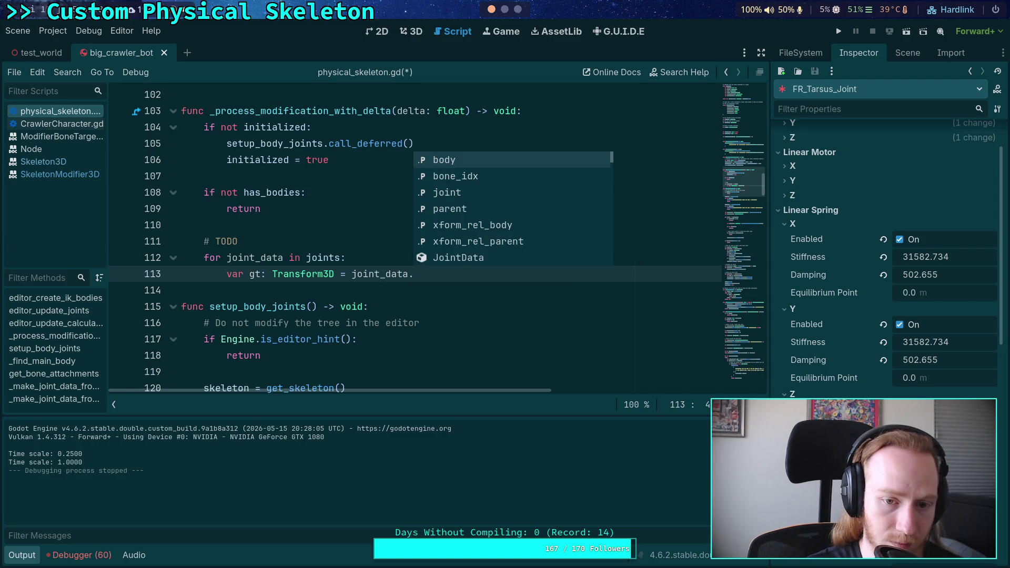
{"action": "key", "text": "Return"}
{"action": "type", "text": "."}
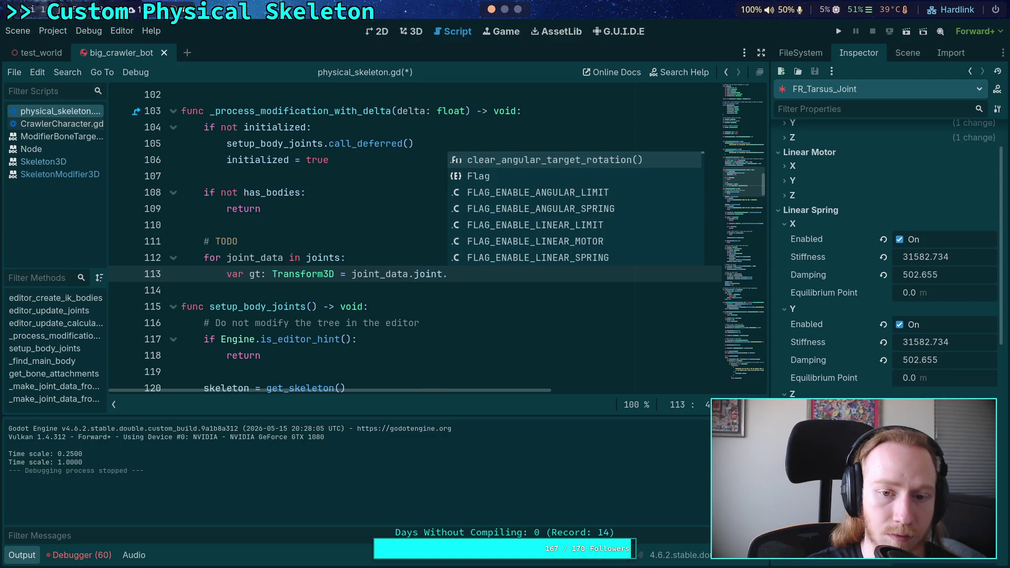
{"action": "type", "text": "glo"}
{"action": "key", "text": "Down"}
{"action": "key", "text": "Down"}
{"action": "key", "text": "Down"}
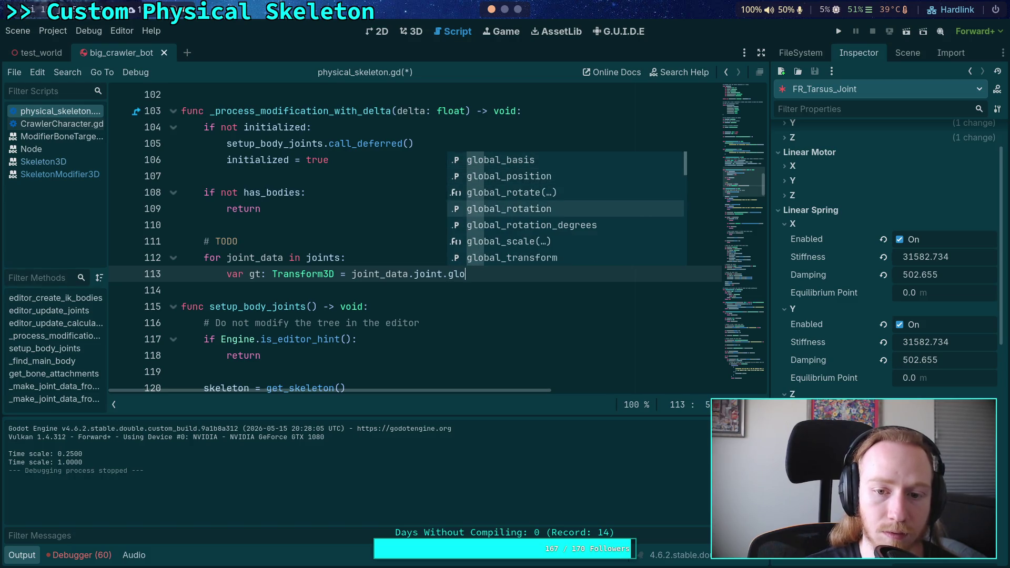
{"action": "key", "text": "Return"}
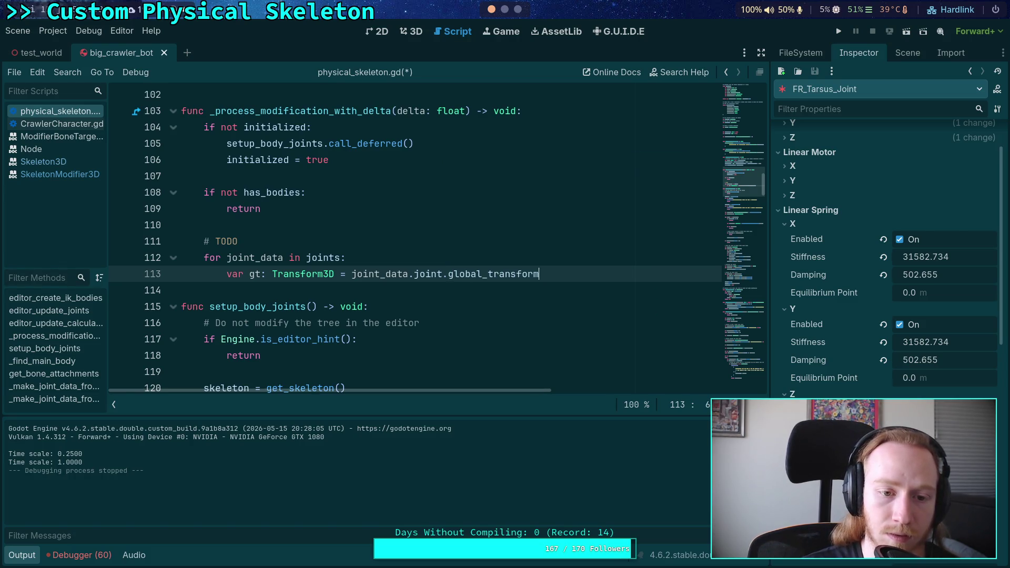
{"action": "key", "text": "Return"}
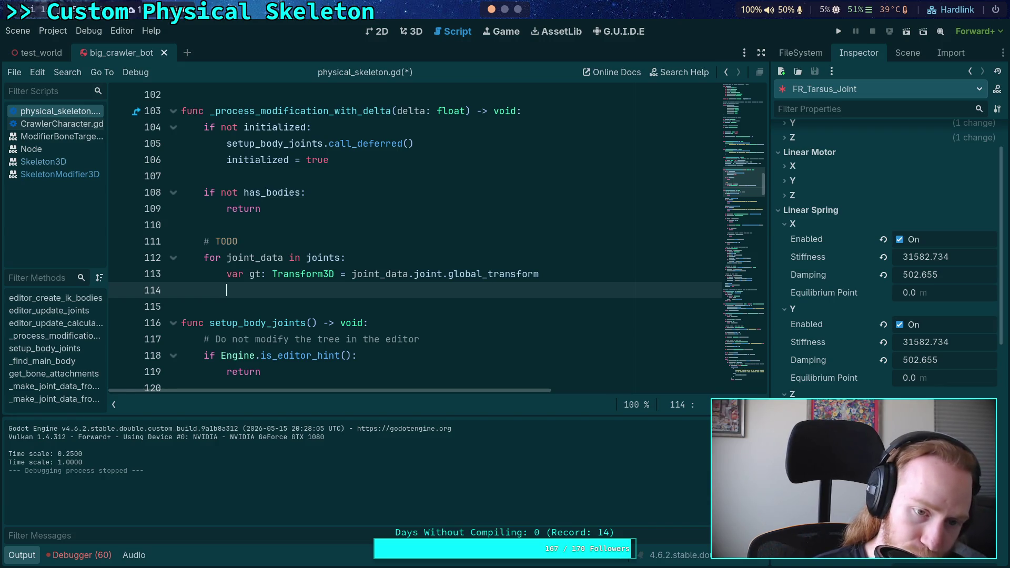
- Write 'var body_rt: Transform = joint_data.xform_rel_body' on line 114
{"action": "type", "text": "var b"}
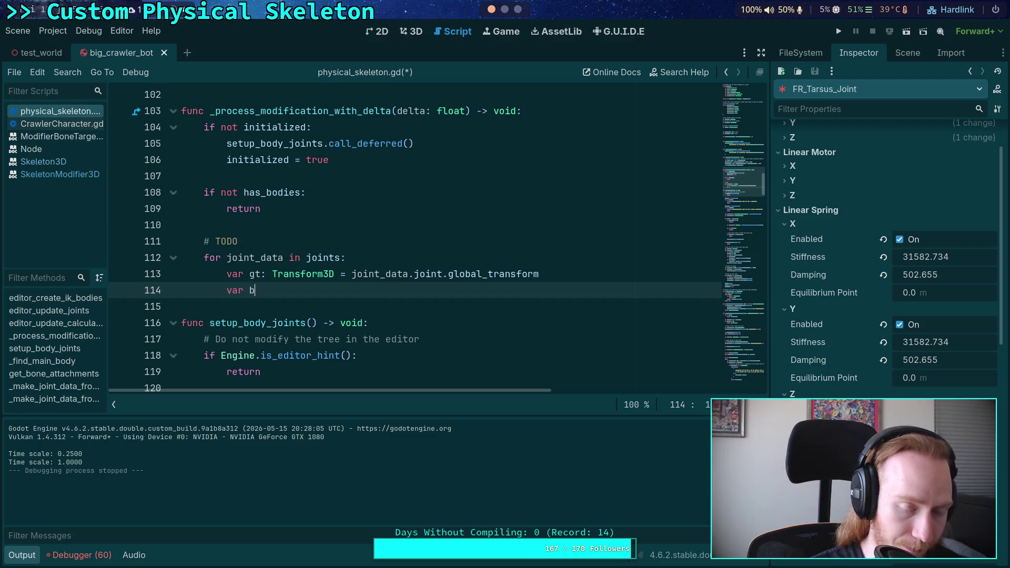
{"action": "type", "text": "ody_gt: Trans"}
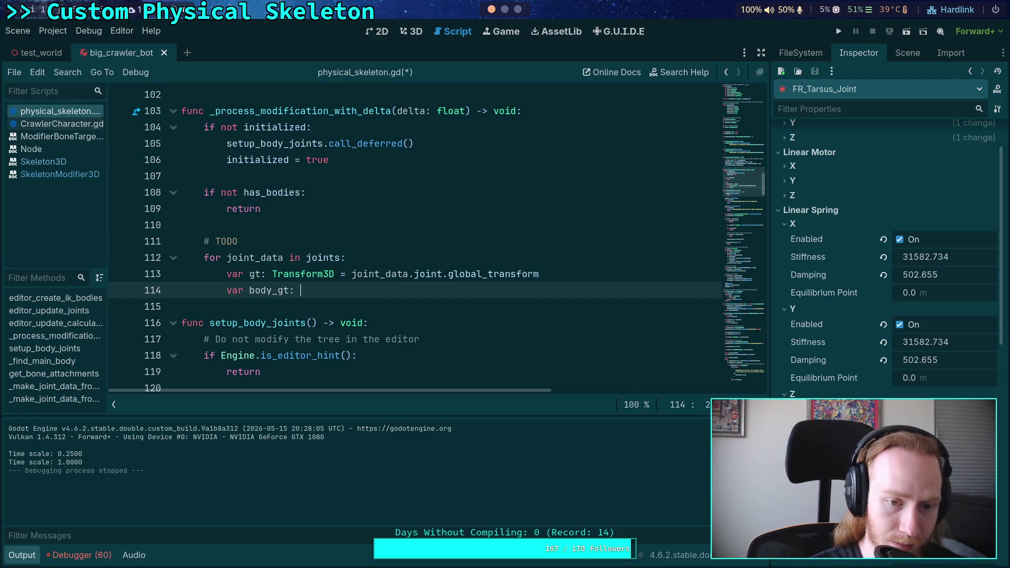
{"action": "key", "text": "BackSpace"}
{"action": "key", "text": "BackSpace"}
{"action": "key", "text": "BackSpace"}
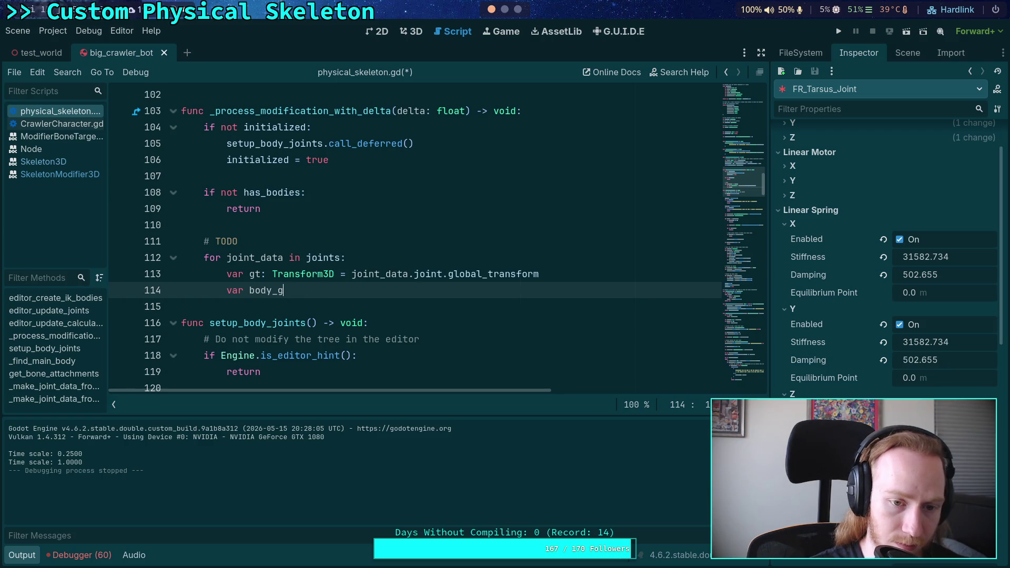
{"action": "type", "text": "rt: "}
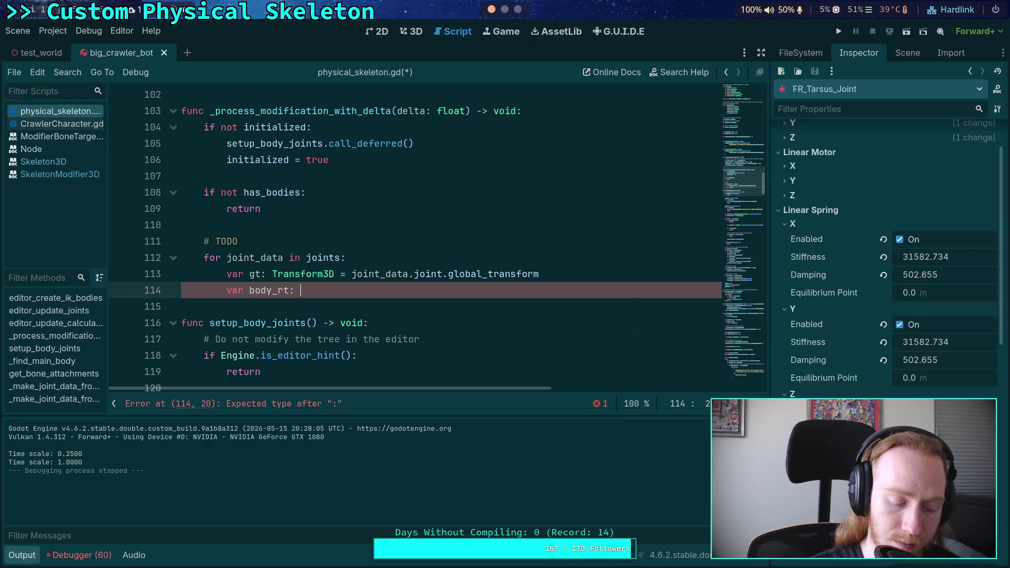
{"action": "type", "text": "Transform = "}
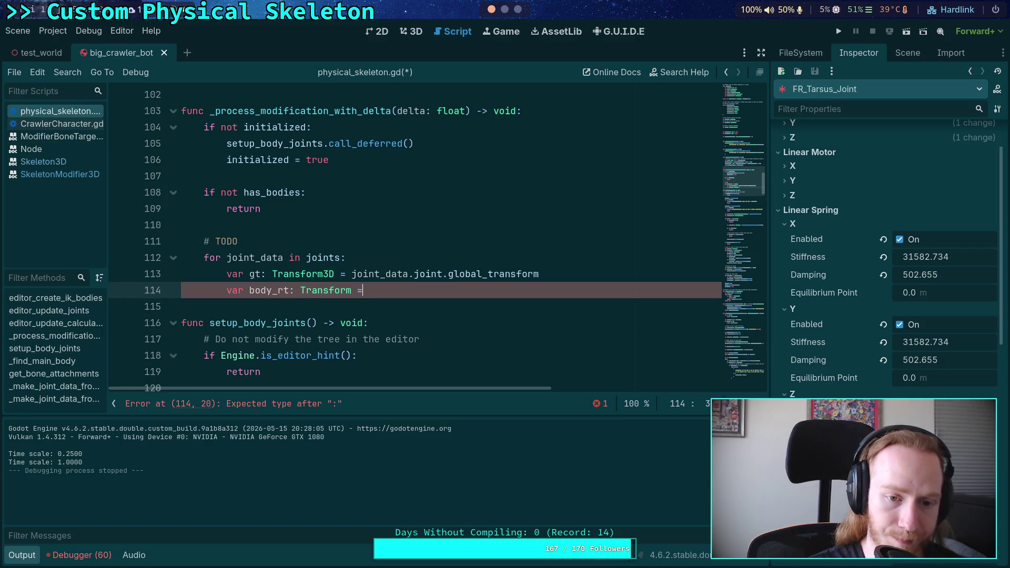
{"action": "type", "text": "joint_data."}
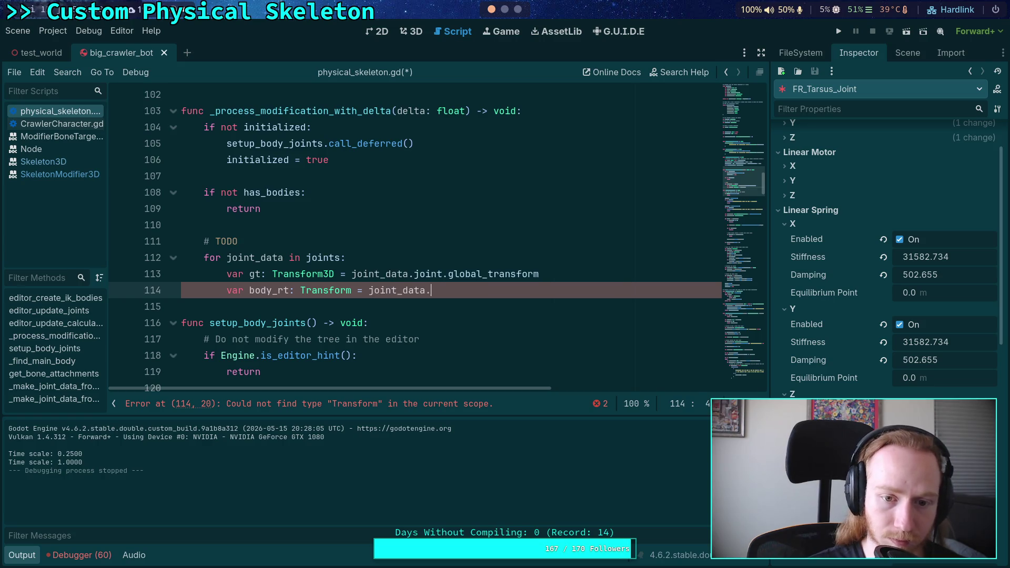
{"action": "type", "text": "j"}
{"action": "key", "text": "BackSpace"}
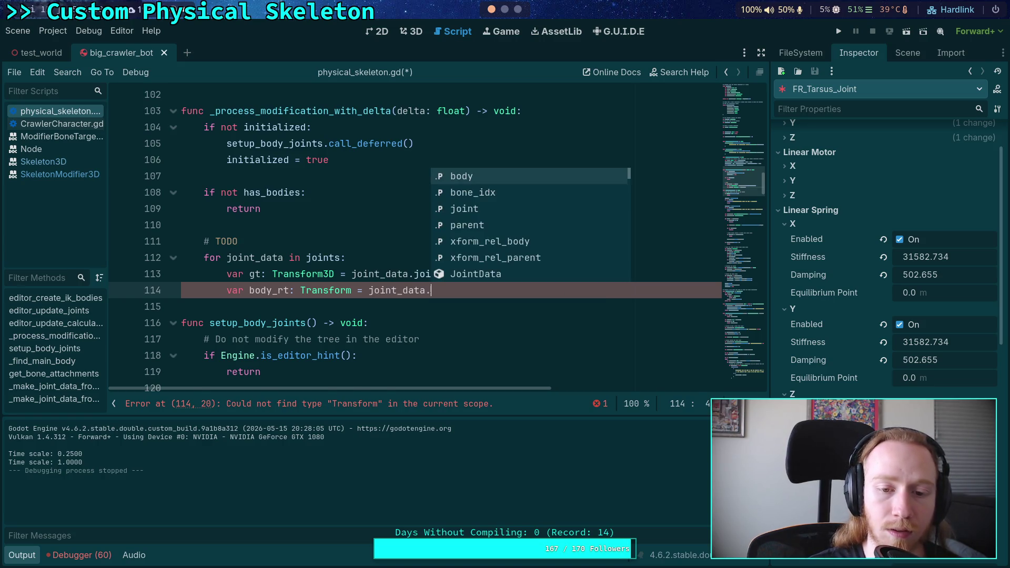
{"action": "key", "text": "Down"}
{"action": "key", "text": "Down"}
{"action": "key", "text": "Down"}
{"action": "key", "text": "Return"}
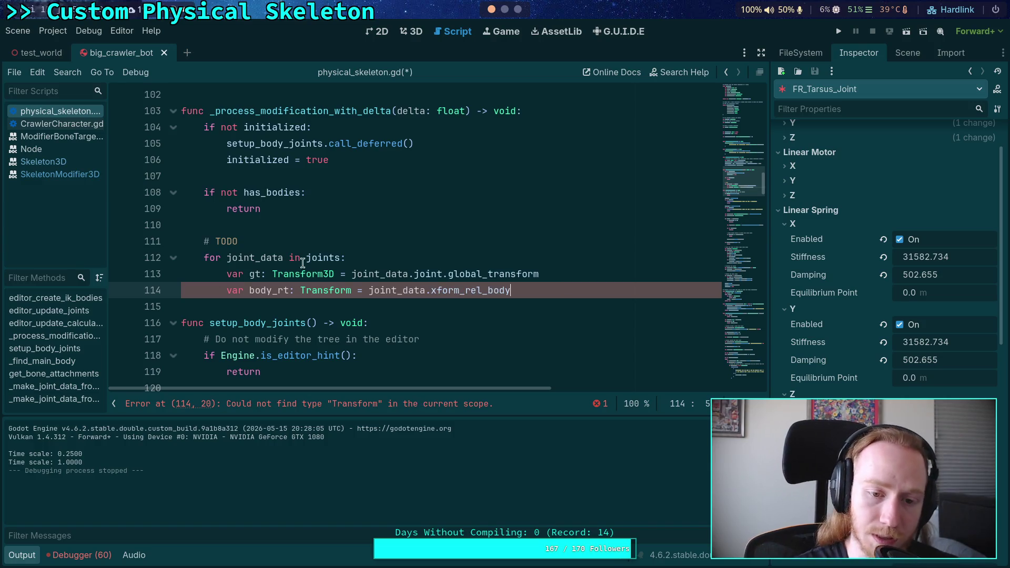
- Change body_rt's type annotation from Transform to Transform3D
{"action": "left_click", "coordinate": [349, 291]}
{"action": "type", "text": "3"}
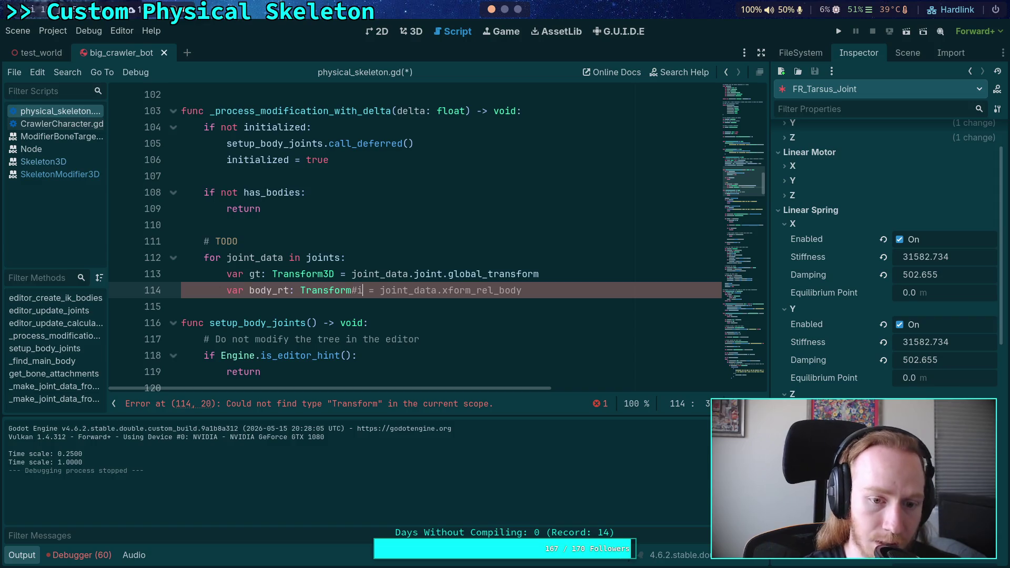
{"action": "type", "text": "U"}
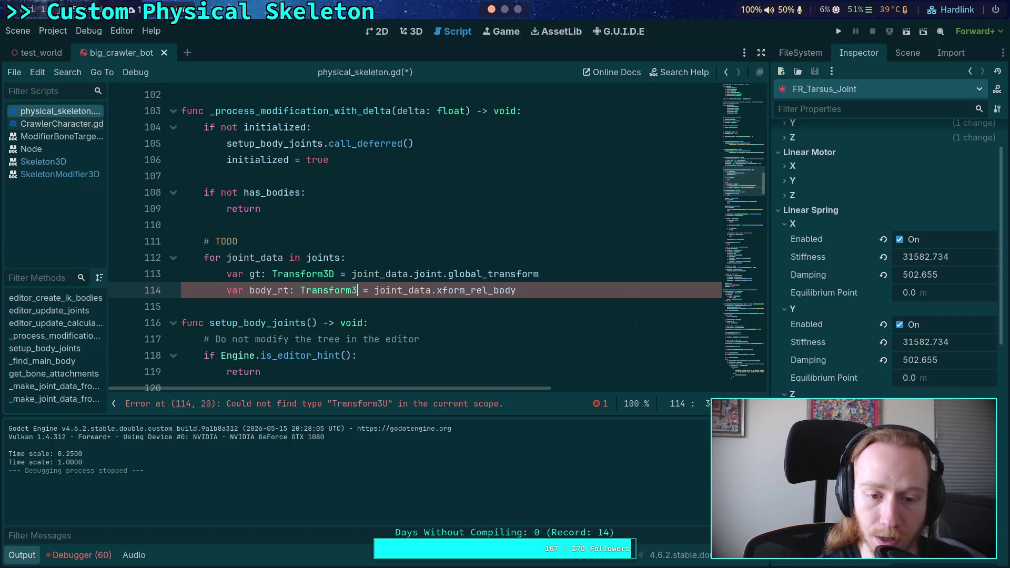
{"action": "key", "text": "BackSpace"}
{"action": "type", "text": "D"}
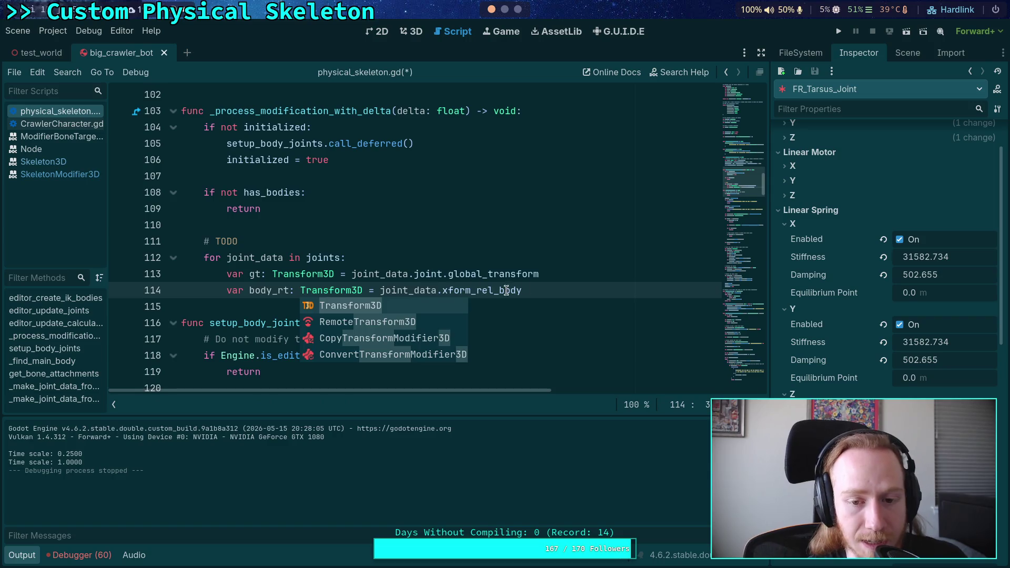
{"action": "left_click", "coordinate": [559, 288]}
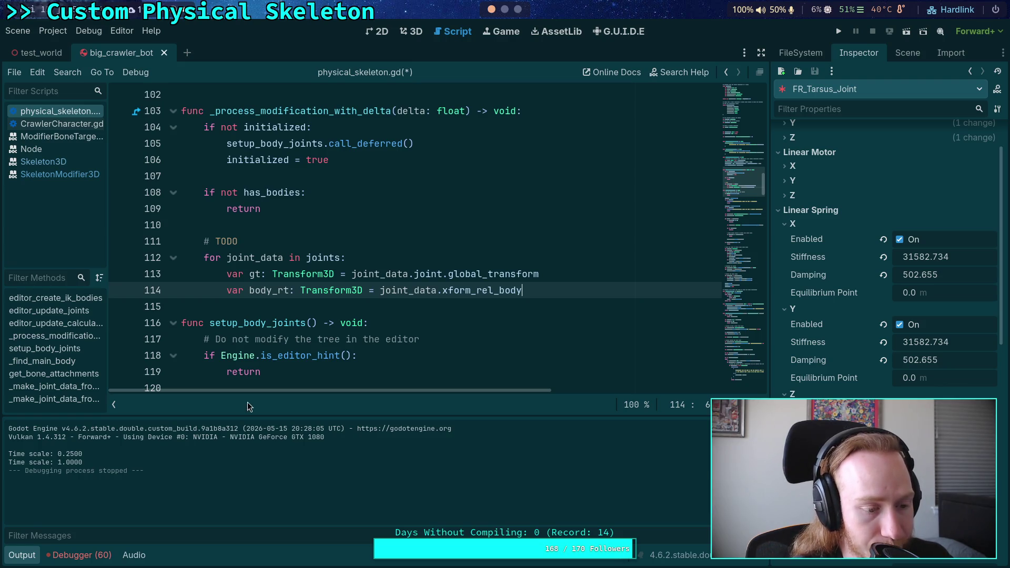
{"action": "left_click", "coordinate": [431, 311]}
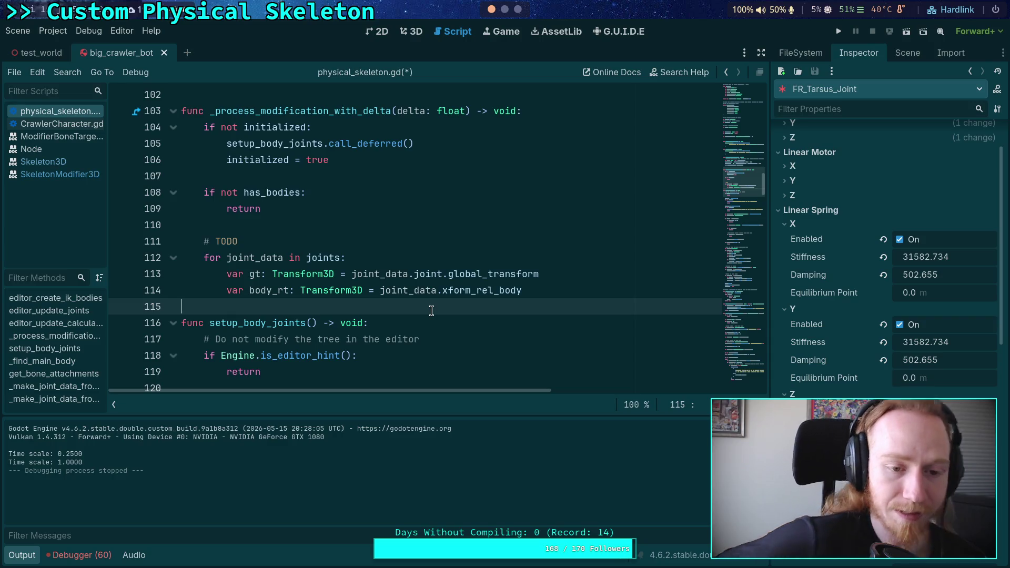
- Leave line 114 and switch from Godot to the browser and Neovim workspaces
{"action": "left_click", "coordinate": [582, 285]}
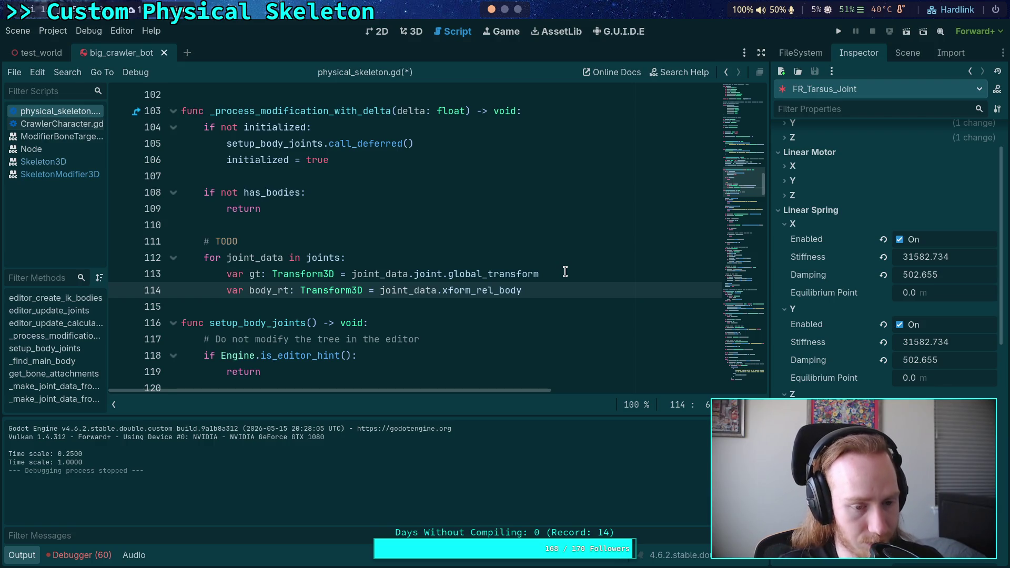
{"action": "left_click", "coordinate": [516, 12]}
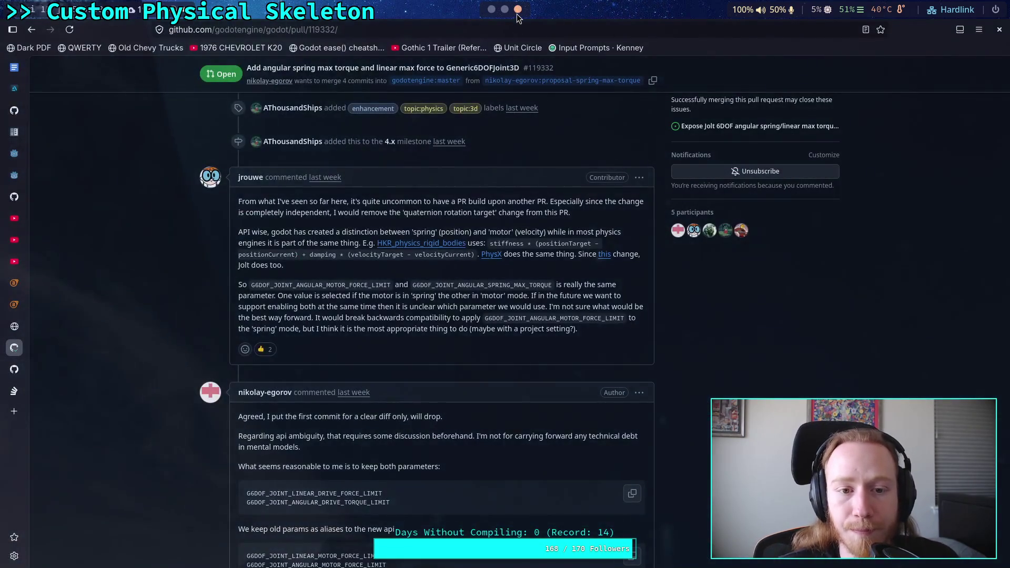
{"action": "left_click", "coordinate": [505, 13]}
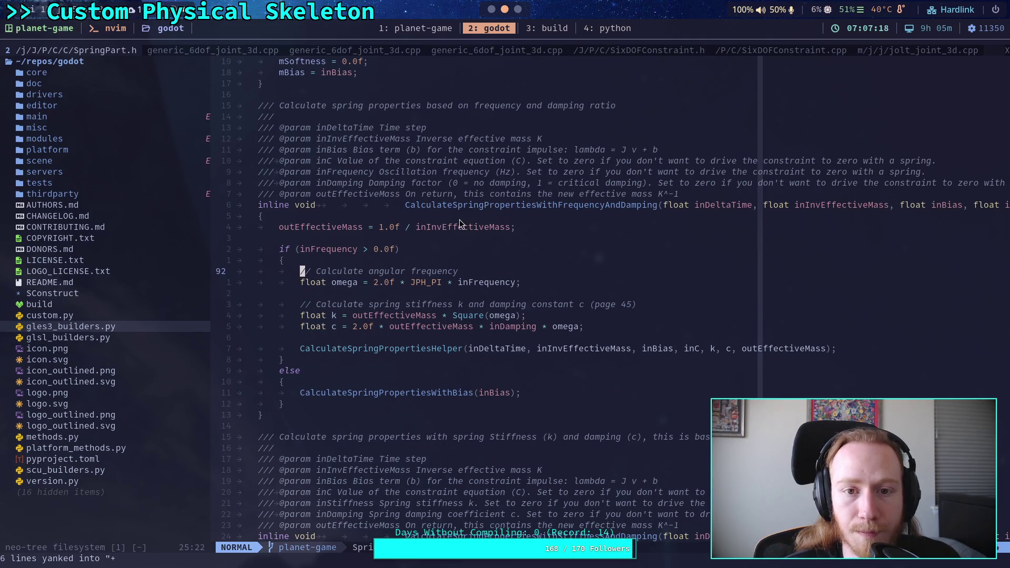
- Review SixDOFConstraint.cpp, jolt_joint_3d.cpp and both generic_6dof_joint_3d.cpp buffers
{"action": "left_click", "coordinate": [778, 49]}
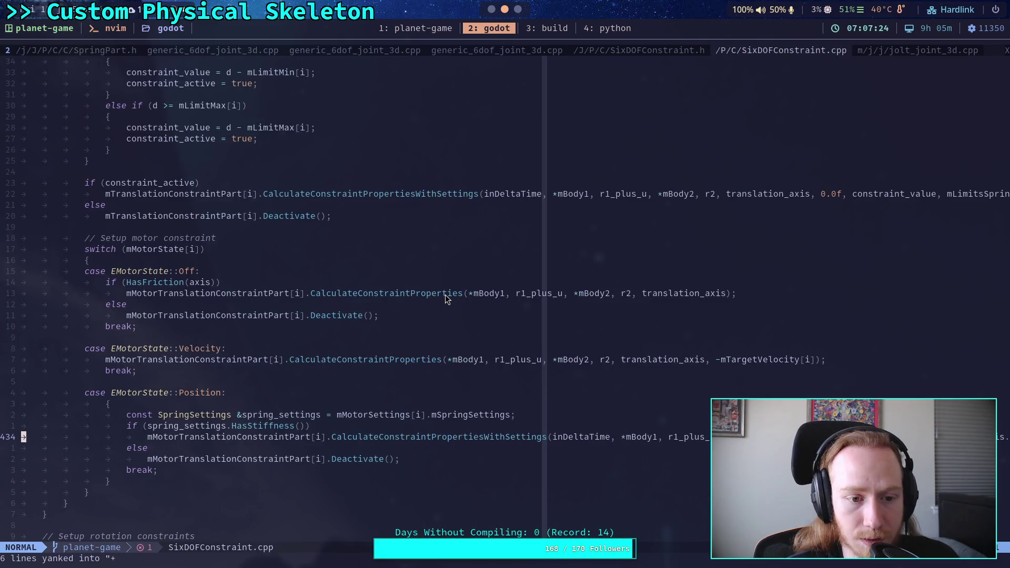
{"action": "scroll", "coordinate": [446, 298], "scroll_direction": "down", "scroll_amount": 10}
{"action": "scroll", "coordinate": [445, 299], "scroll_direction": "down", "scroll_amount": 20}
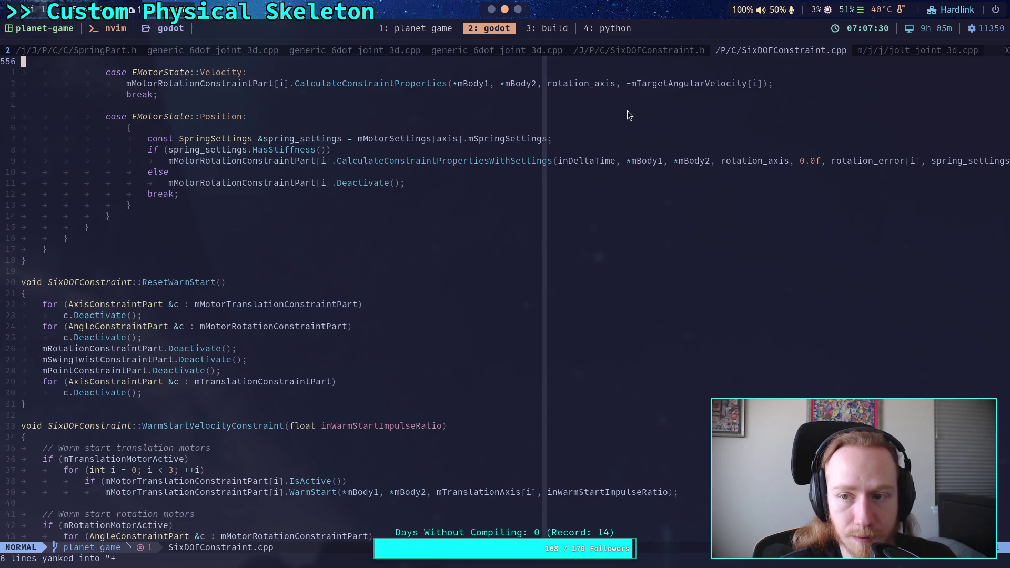
{"action": "left_click", "coordinate": [936, 53]}
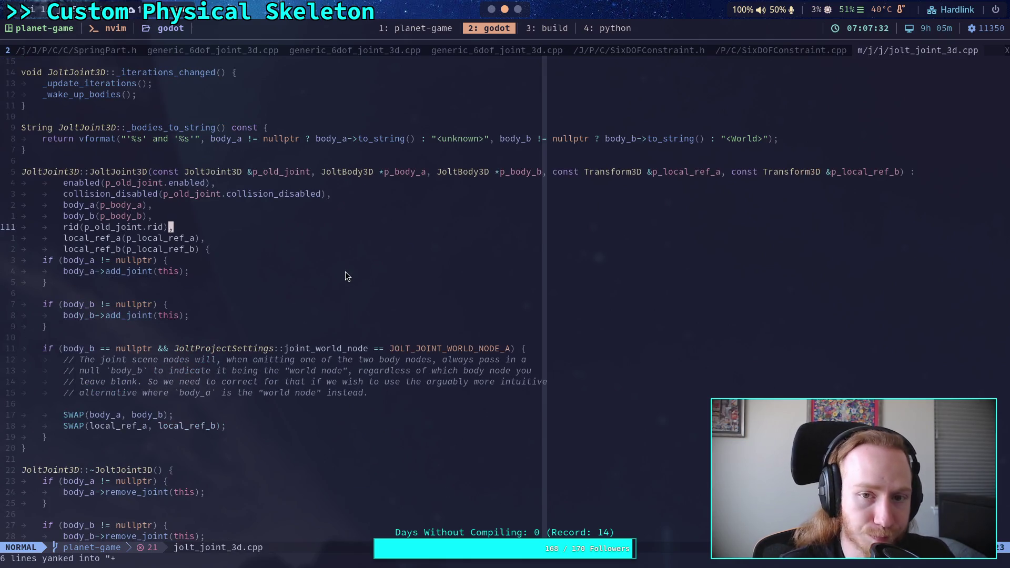
{"action": "left_click", "coordinate": [390, 52]}
{"action": "left_click", "coordinate": [241, 53]}
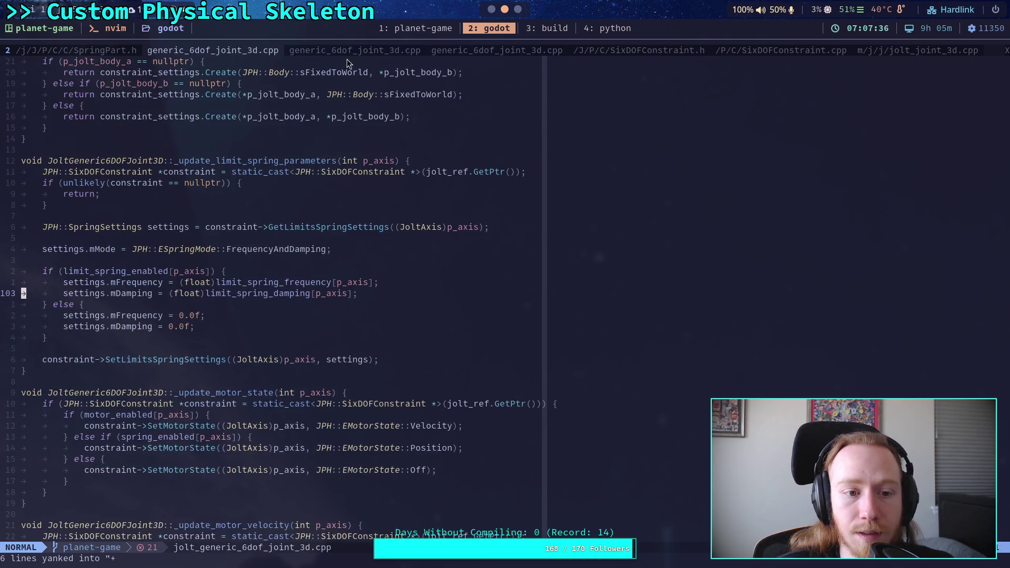
{"action": "left_click", "coordinate": [390, 51]}
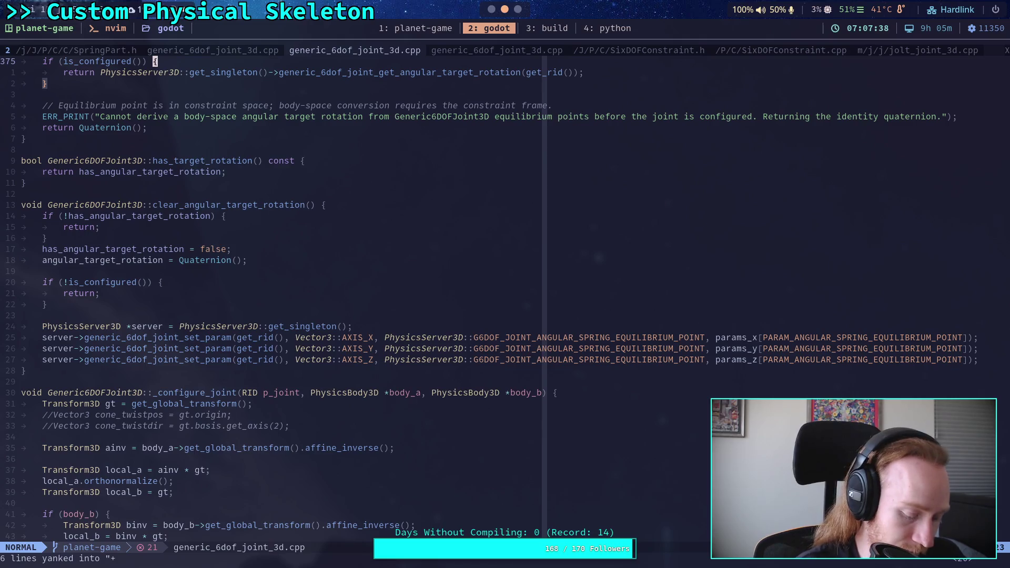
- Search the project files for 'AxisConstrai' with the file finder
{"action": "key", "text": "space"}
{"action": "key", "text": "f"}
{"action": "key", "text": "f"}
{"action": "type", "text": "AxisC"}
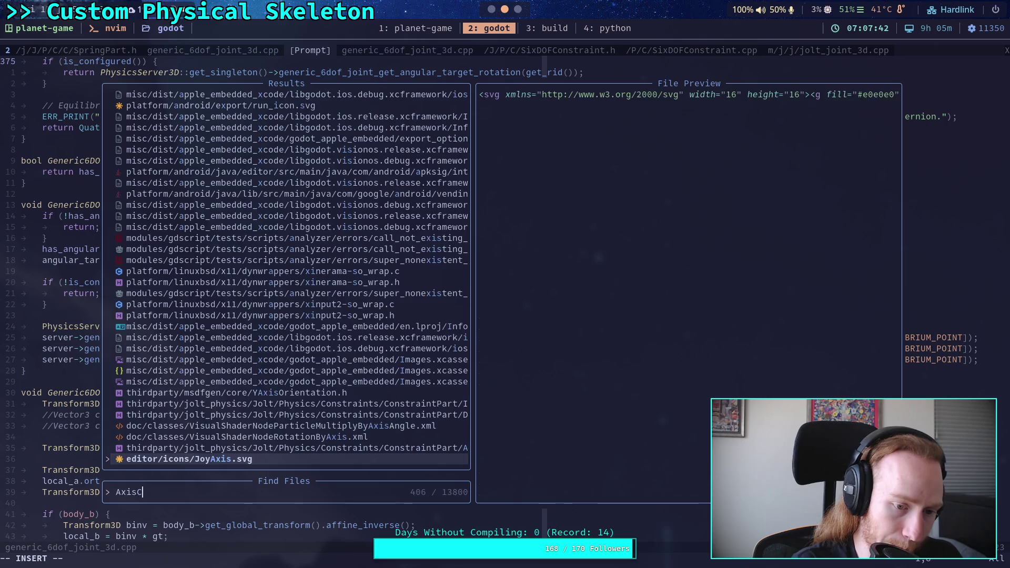
{"action": "type", "text": "onstrai"}
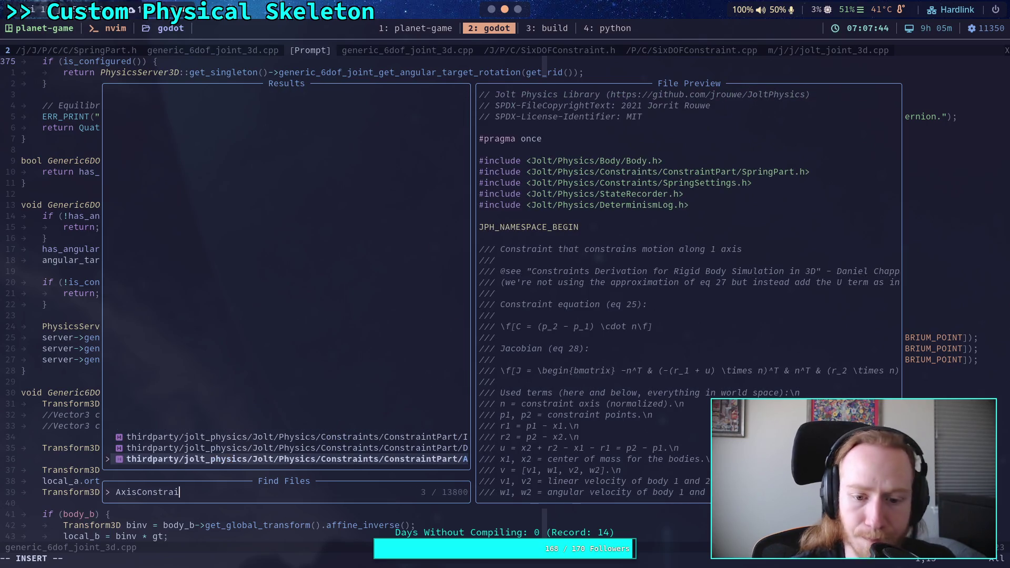
- Open AxisConstraintPart.h from the file finder matches
{"action": "key", "text": "ctrl+p"}
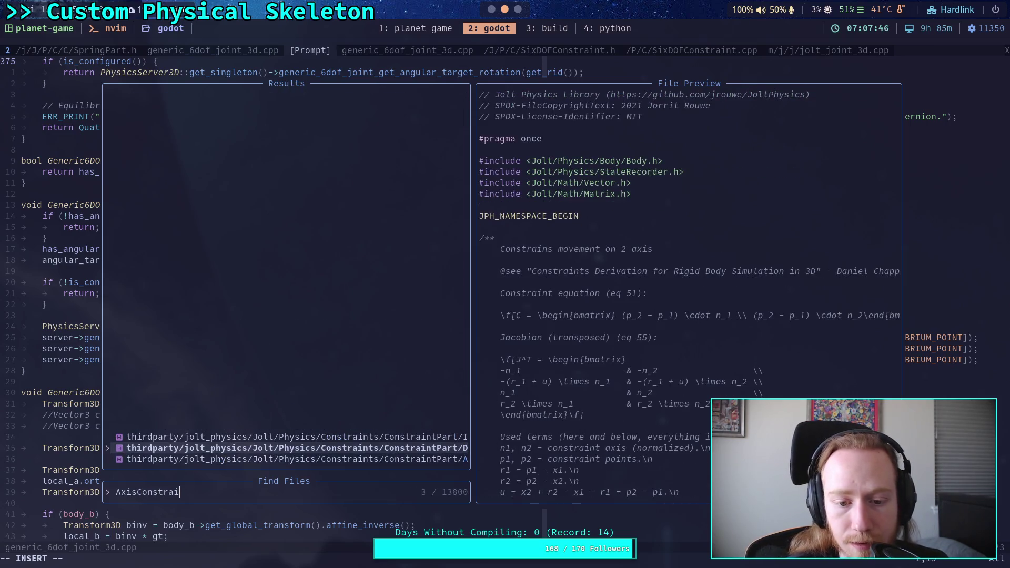
{"action": "key", "text": "ctrl+n"}
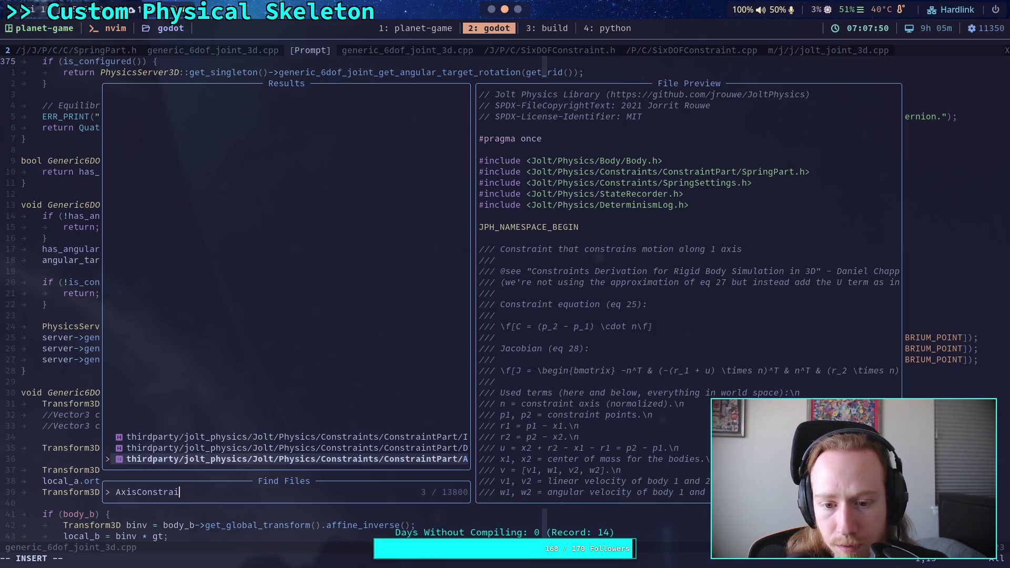
{"action": "key", "text": "Return"}
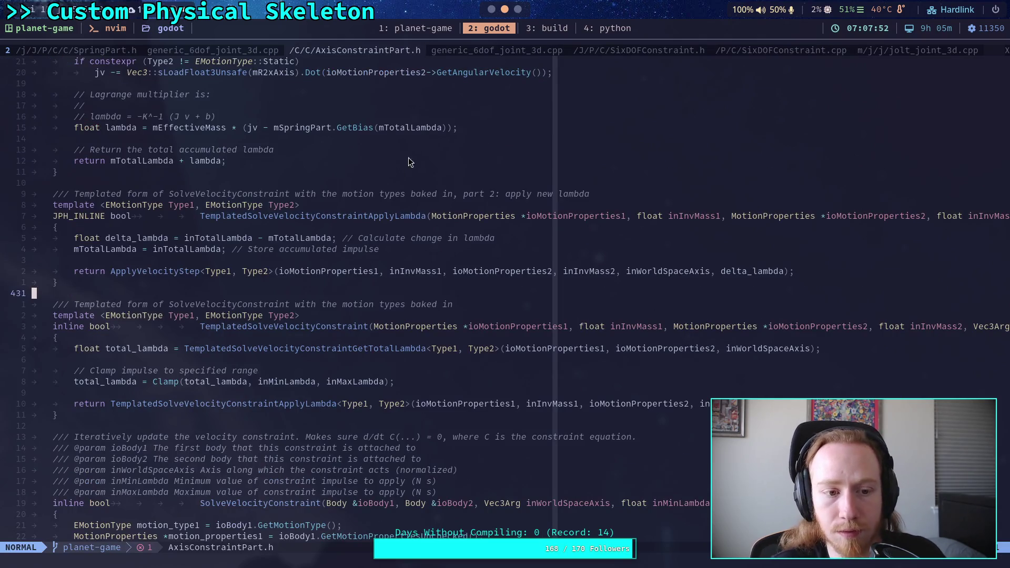
- Compare SixDOFConstraint.cpp, SixDOFConstraint.h and generic_6dof_joint_3d.cpp's set_param_x code across buffer tabs
{"action": "left_click", "coordinate": [737, 49]}
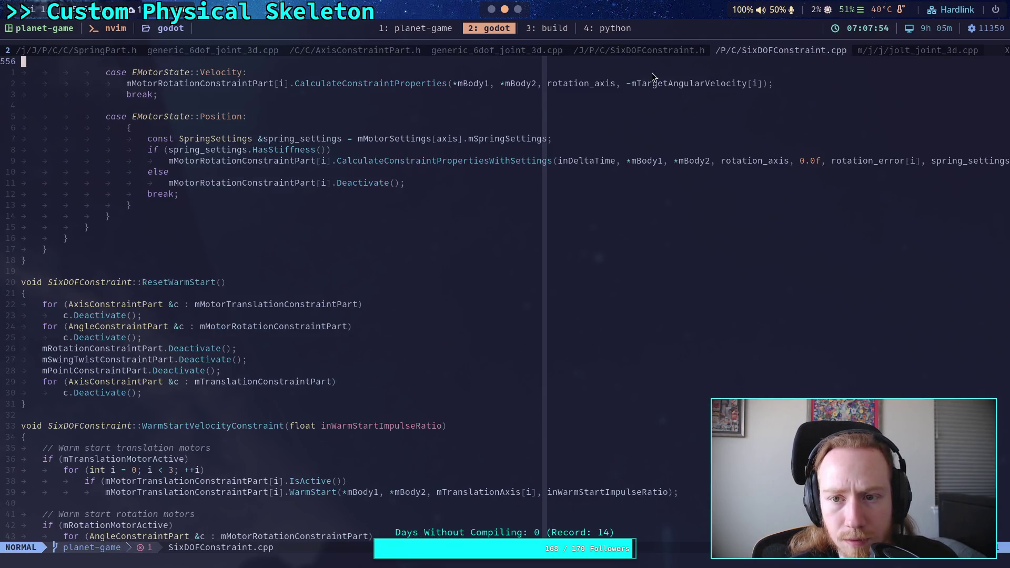
{"action": "left_click", "coordinate": [653, 50]}
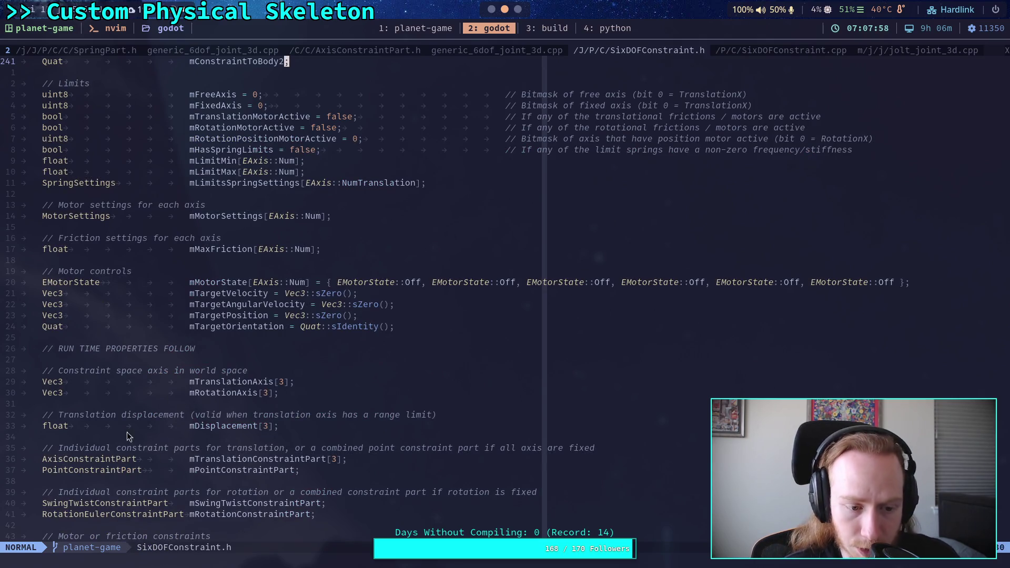
{"action": "left_click", "coordinate": [781, 52]}
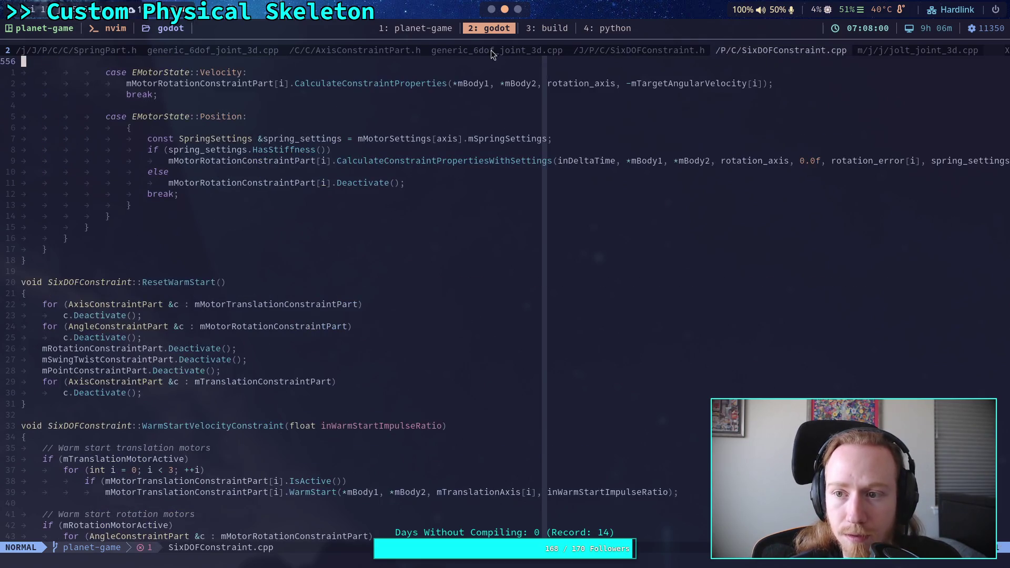
{"action": "left_click", "coordinate": [463, 50]}
{"action": "left_click", "coordinate": [358, 50]}
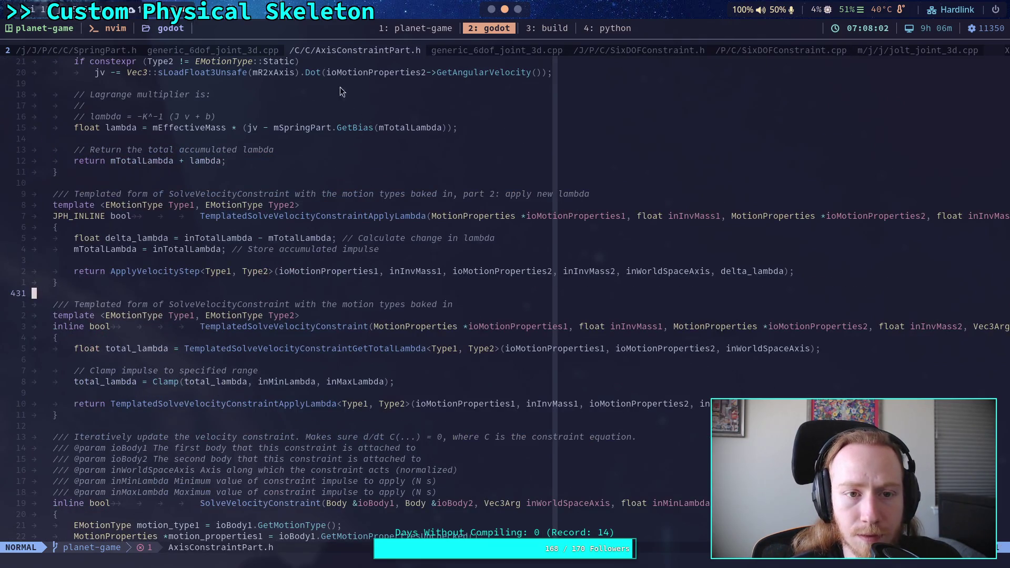
{"action": "left_click", "coordinate": [475, 52]}
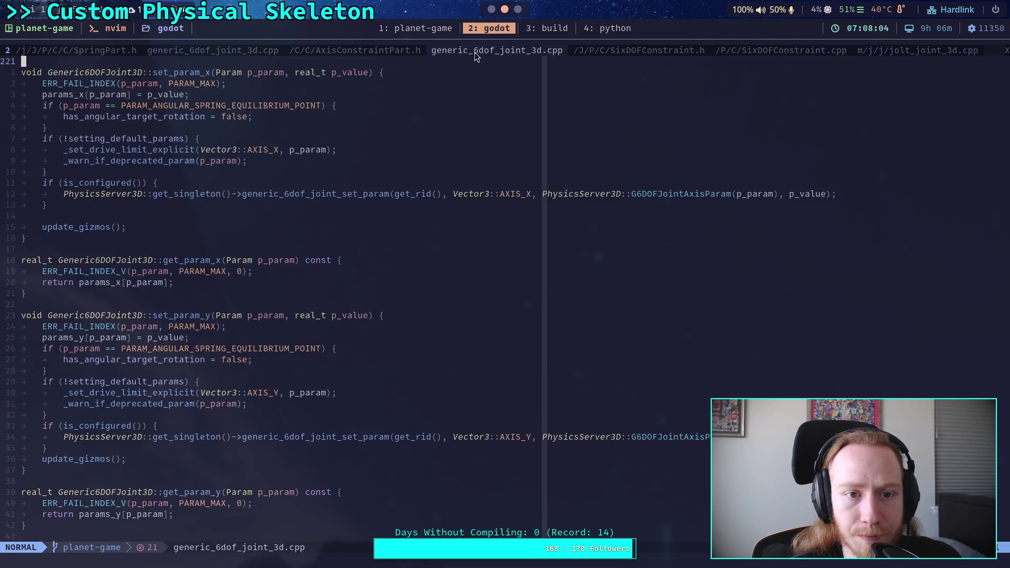
{"action": "left_click", "coordinate": [248, 52]}
{"action": "left_click", "coordinate": [455, 53]}
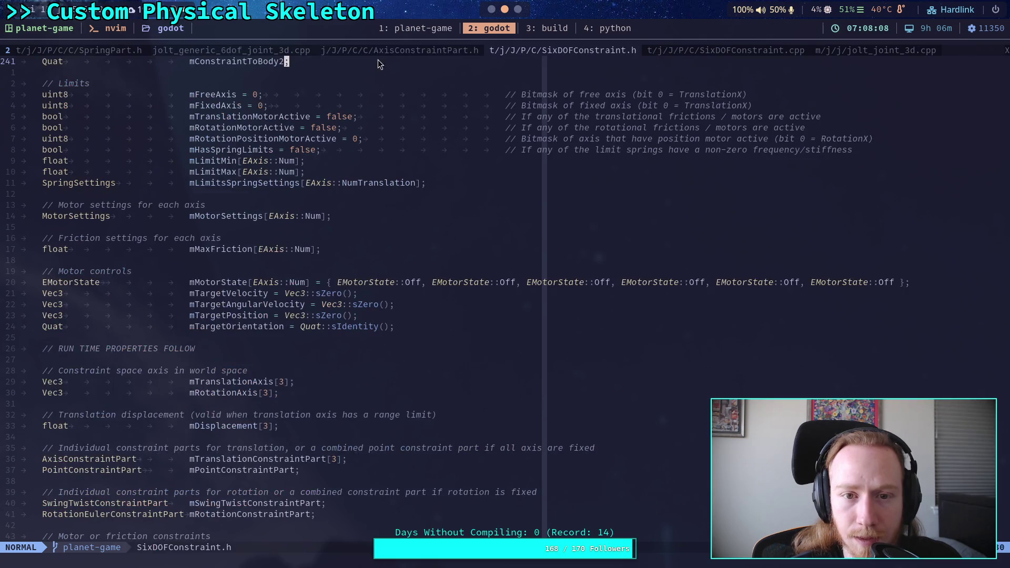
- Scroll AxisConstraintPart.h to SolvePositionConstraint, then go to SixDOFConstraint.cpp
{"action": "left_click", "coordinate": [421, 50]}
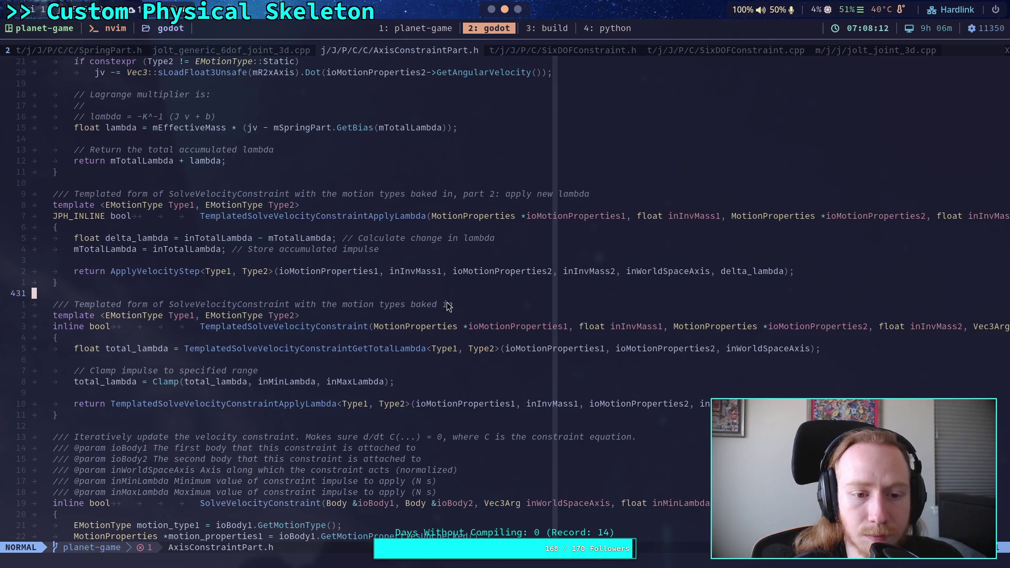
{"action": "scroll", "coordinate": [443, 306], "scroll_direction": "down", "scroll_amount": 15}
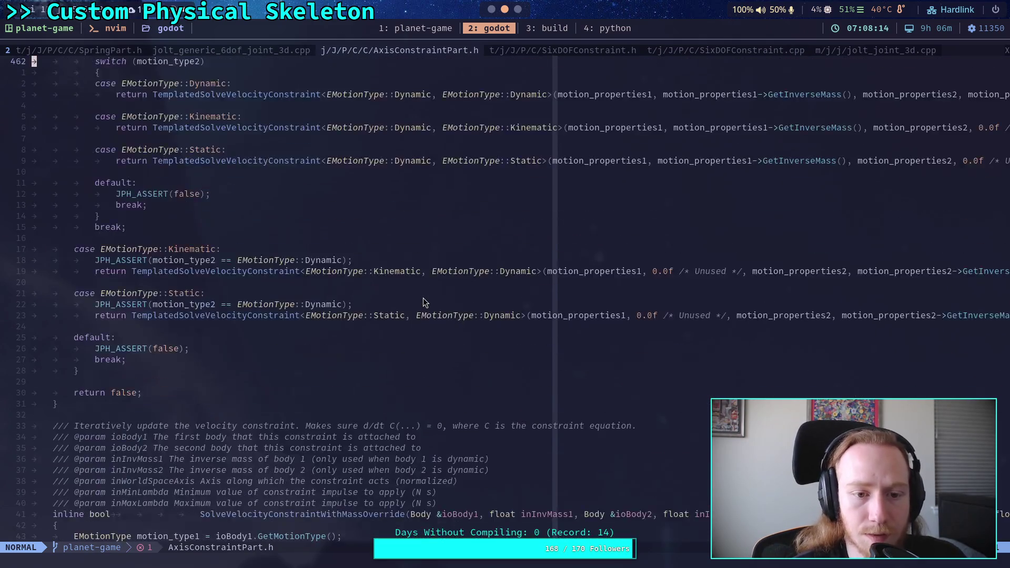
{"action": "scroll", "coordinate": [425, 303], "scroll_direction": "down", "scroll_amount": 9}
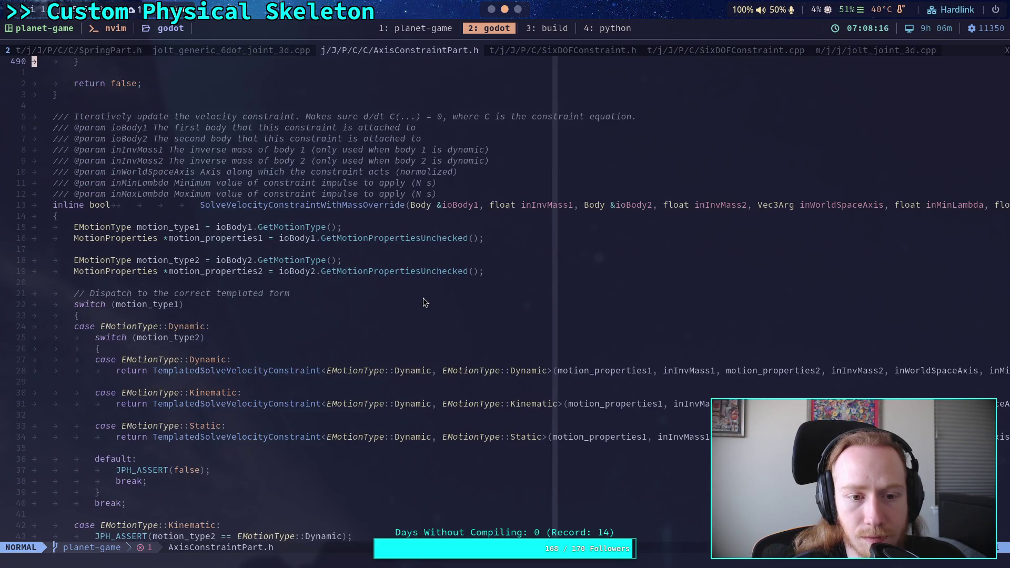
{"action": "scroll", "coordinate": [425, 303], "scroll_direction": "down", "scroll_amount": 20}
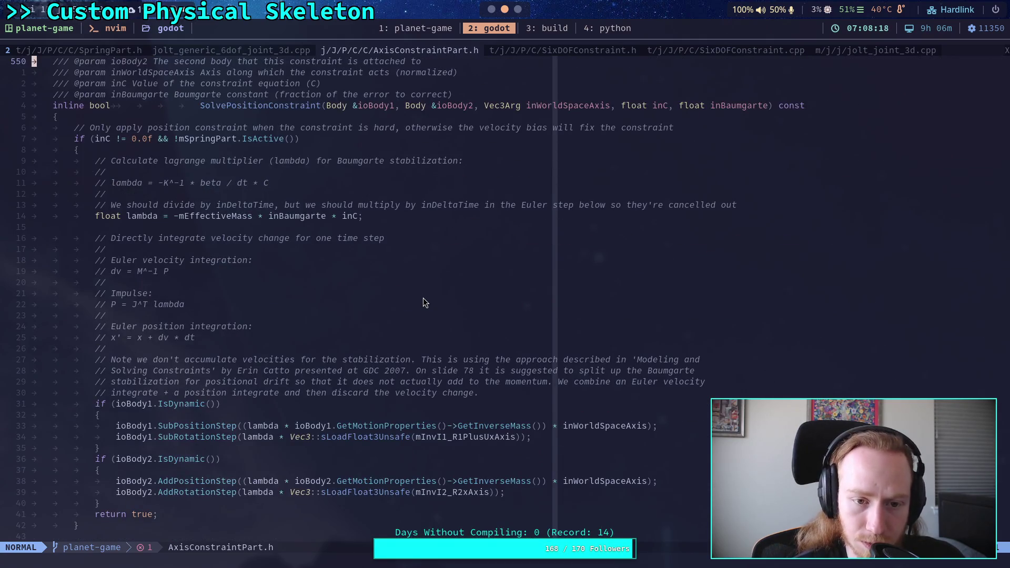
{"action": "scroll", "coordinate": [425, 303], "scroll_direction": "down", "scroll_amount": 1}
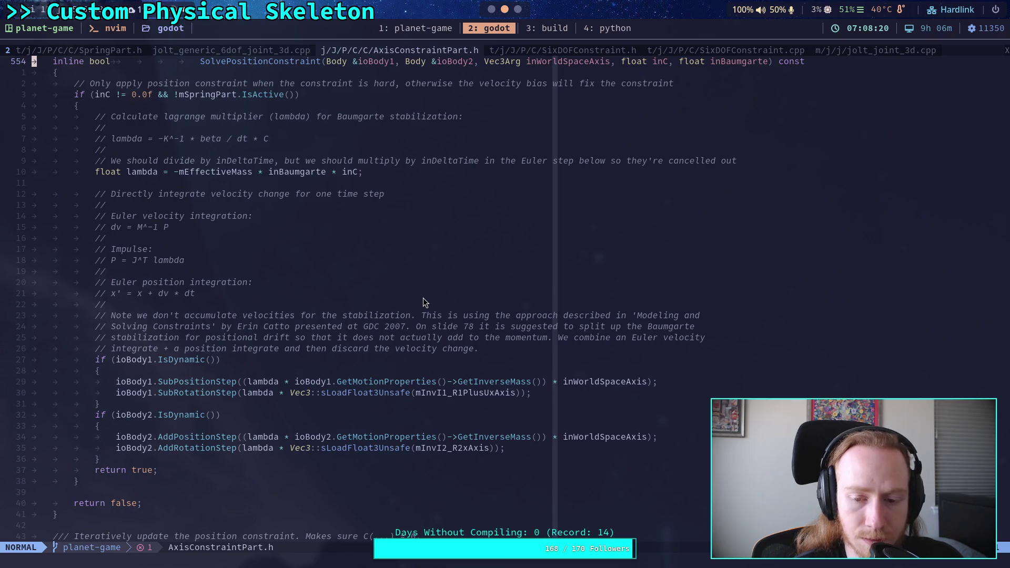
{"action": "scroll", "coordinate": [425, 303], "scroll_direction": "up", "scroll_amount": 1}
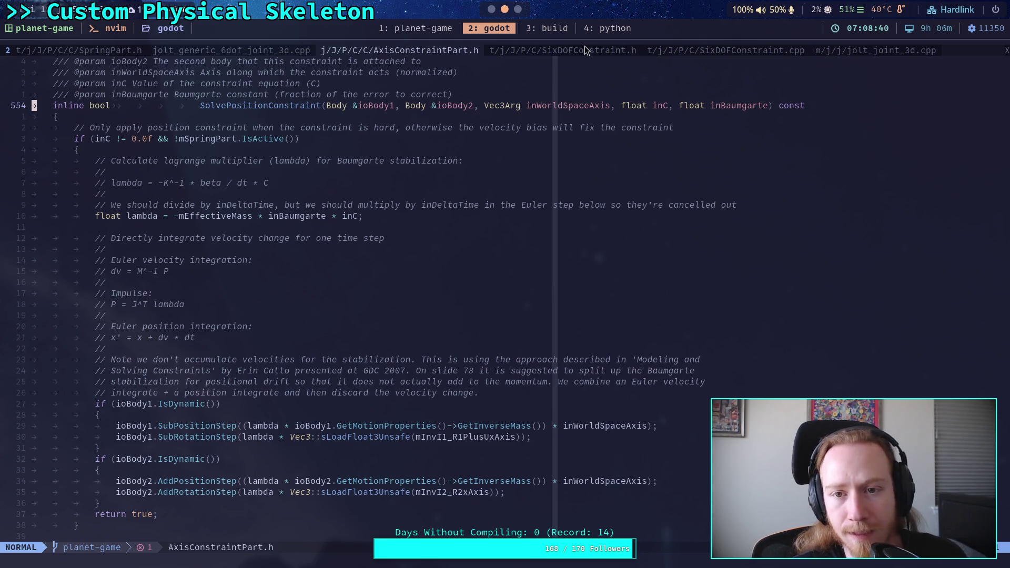
{"action": "left_click", "coordinate": [692, 53]}
- Scroll SixDOFConstraint.cpp to SolvePositionConstraint's fully and partially locked translation solve
{"action": "scroll", "coordinate": [324, 317], "scroll_direction": "down", "scroll_amount": 20}
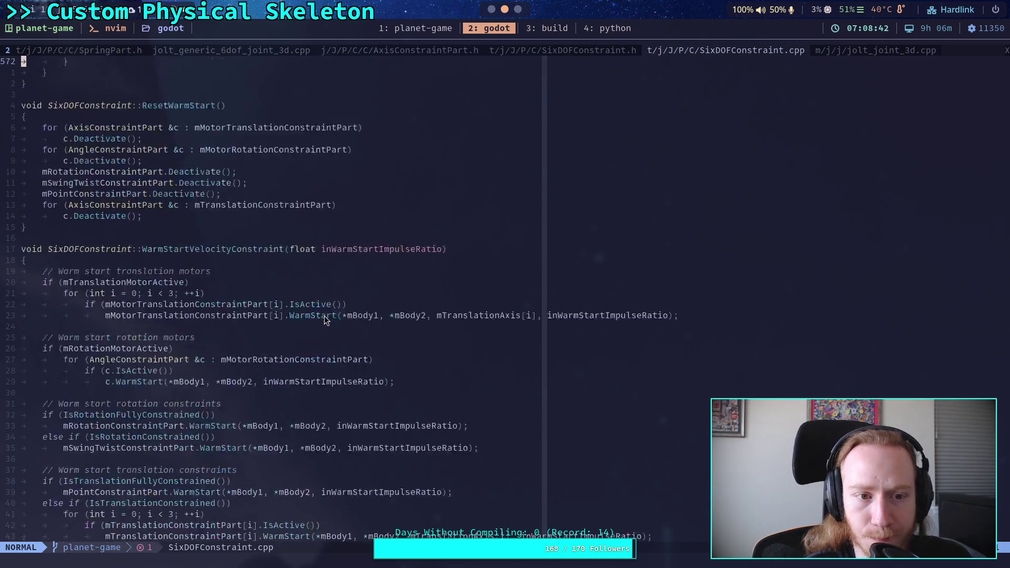
{"action": "scroll", "coordinate": [324, 317], "scroll_direction": "down", "scroll_amount": 20}
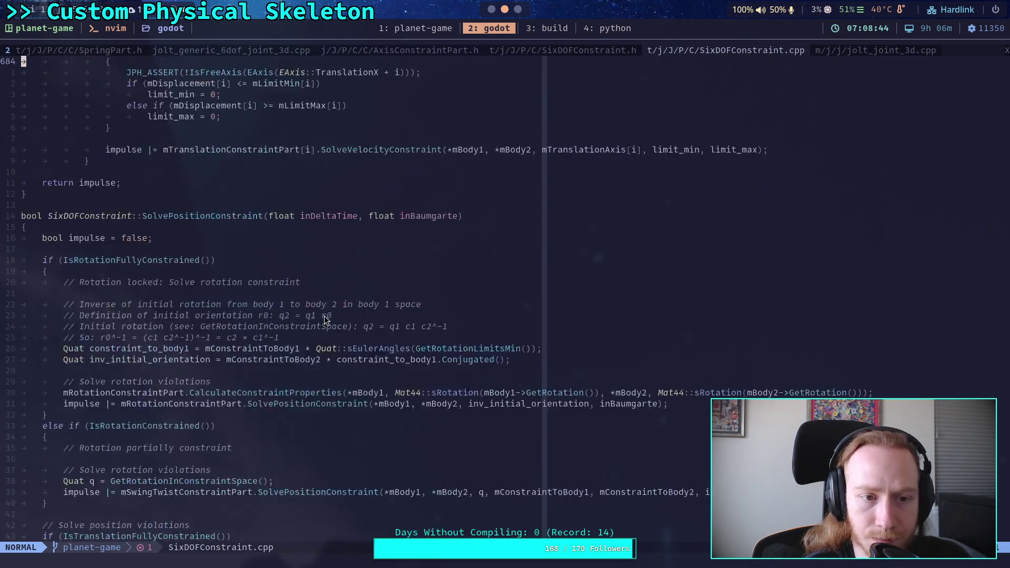
{"action": "scroll", "coordinate": [324, 317], "scroll_direction": "down", "scroll_amount": 20}
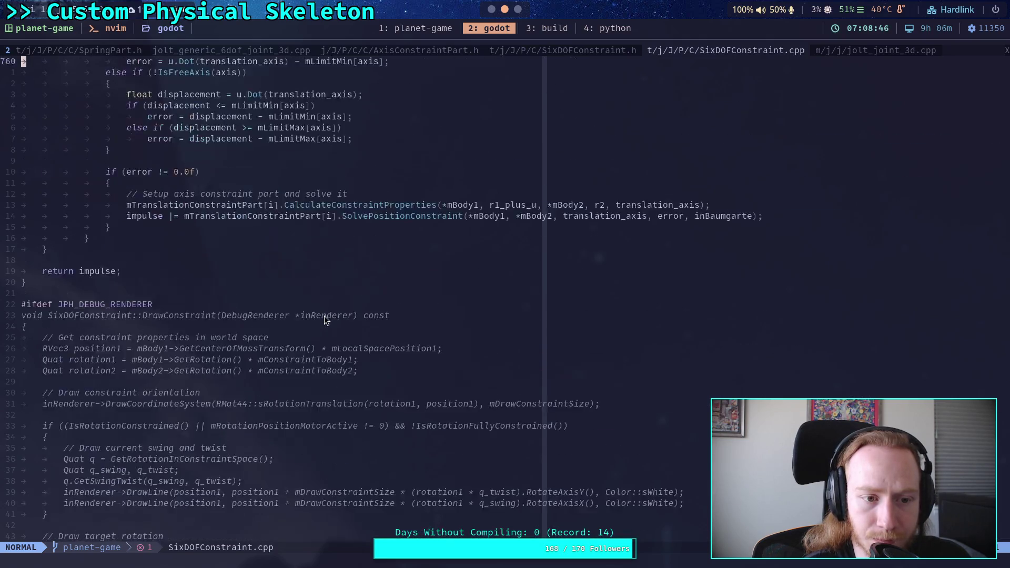
{"action": "scroll", "coordinate": [324, 316], "scroll_direction": "down", "scroll_amount": 9}
{"action": "scroll", "coordinate": [325, 315], "scroll_direction": "up", "scroll_amount": 19}
{"action": "scroll", "coordinate": [325, 316], "scroll_direction": "up", "scroll_amount": 20}
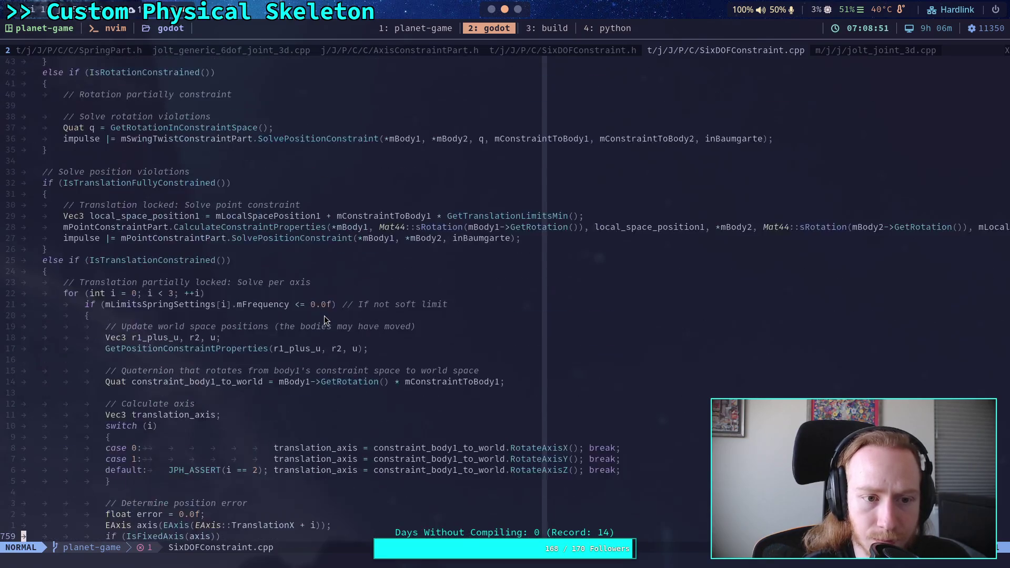
{"action": "scroll", "coordinate": [325, 320], "scroll_direction": "down", "scroll_amount": 4}
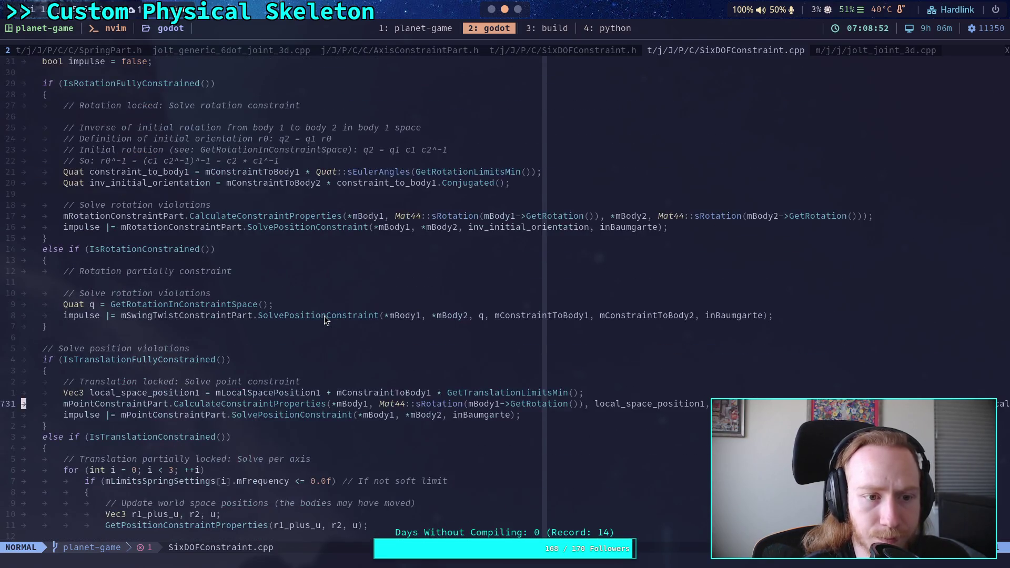
{"action": "scroll", "coordinate": [324, 316], "scroll_direction": "down", "scroll_amount": 3}
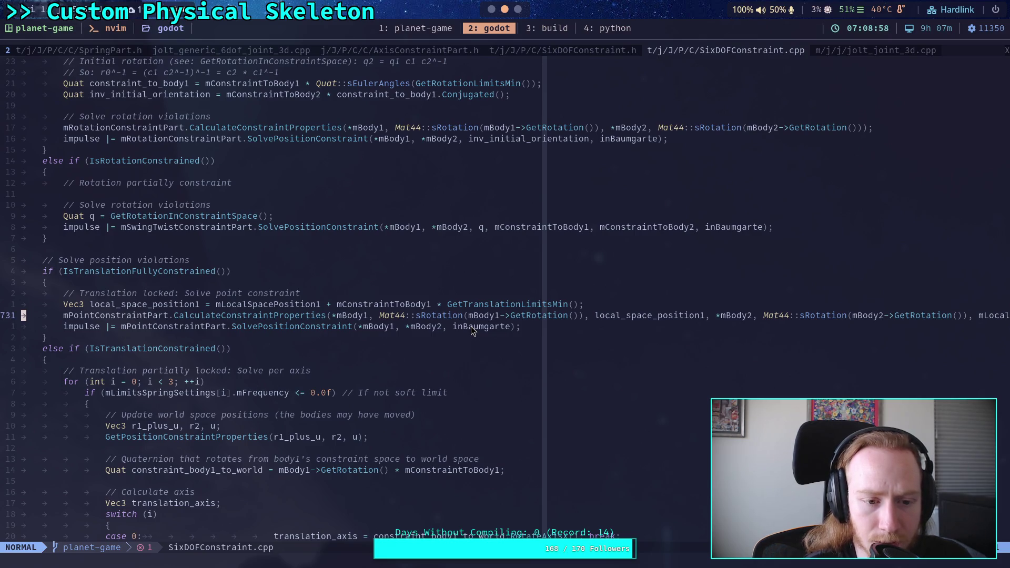
{"action": "scroll", "coordinate": [472, 327], "scroll_direction": "down", "scroll_amount": 5}
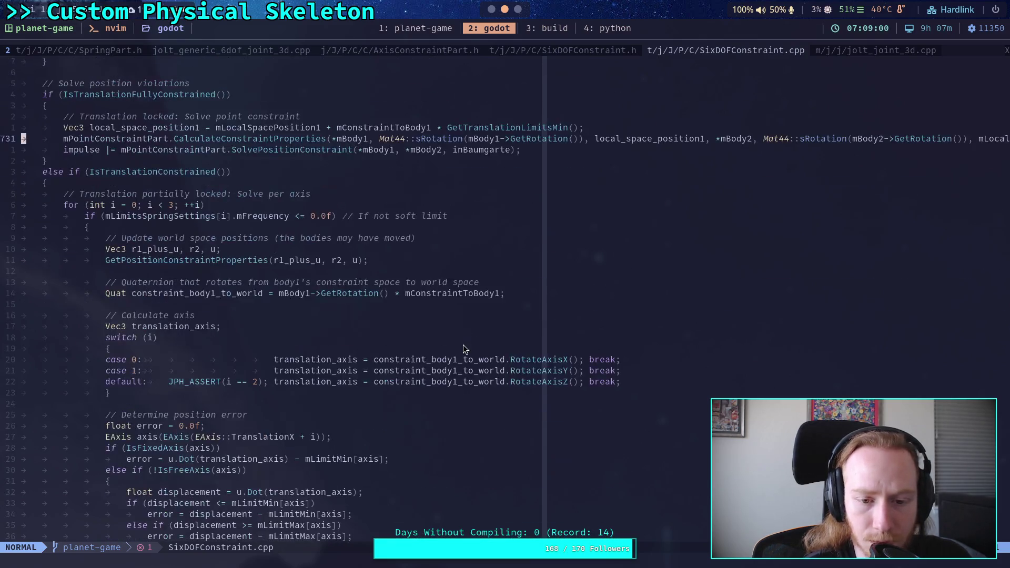
{"action": "scroll", "coordinate": [214, 272], "scroll_direction": "down", "scroll_amount": 1}
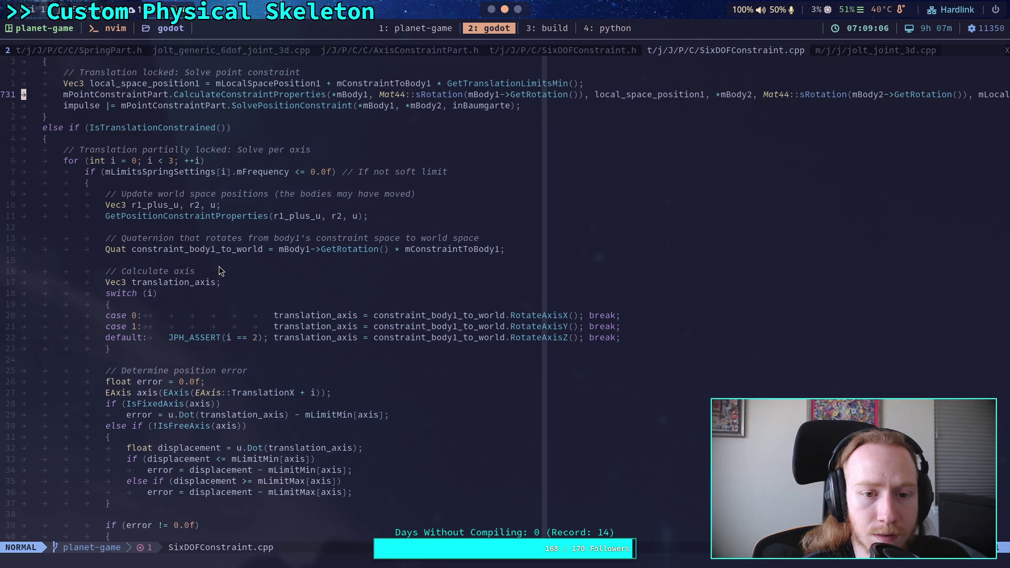
{"action": "scroll", "coordinate": [219, 271], "scroll_direction": "down", "scroll_amount": 3}
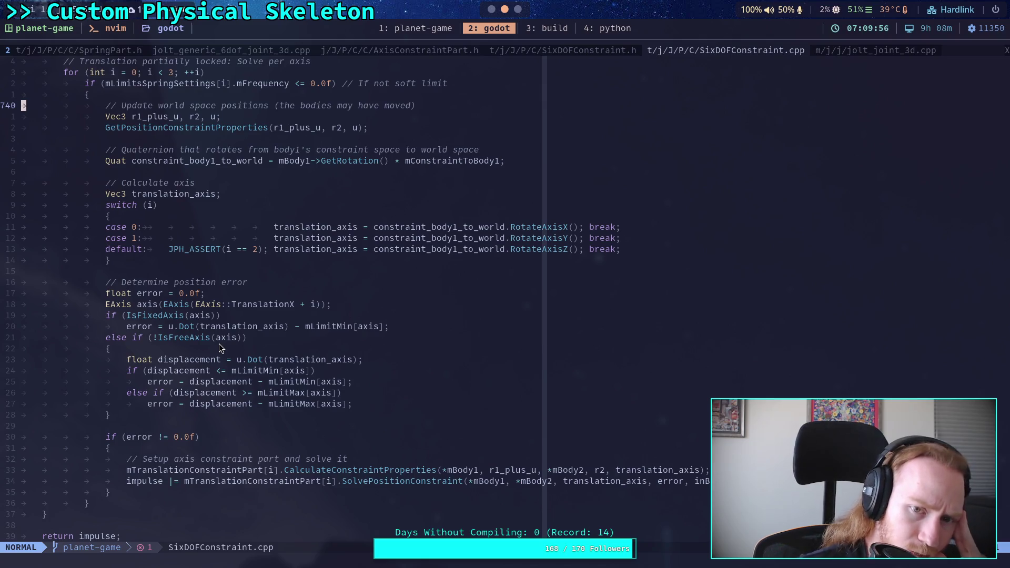
{"action": "scroll", "coordinate": [276, 271], "scroll_direction": "up", "scroll_amount": 4}
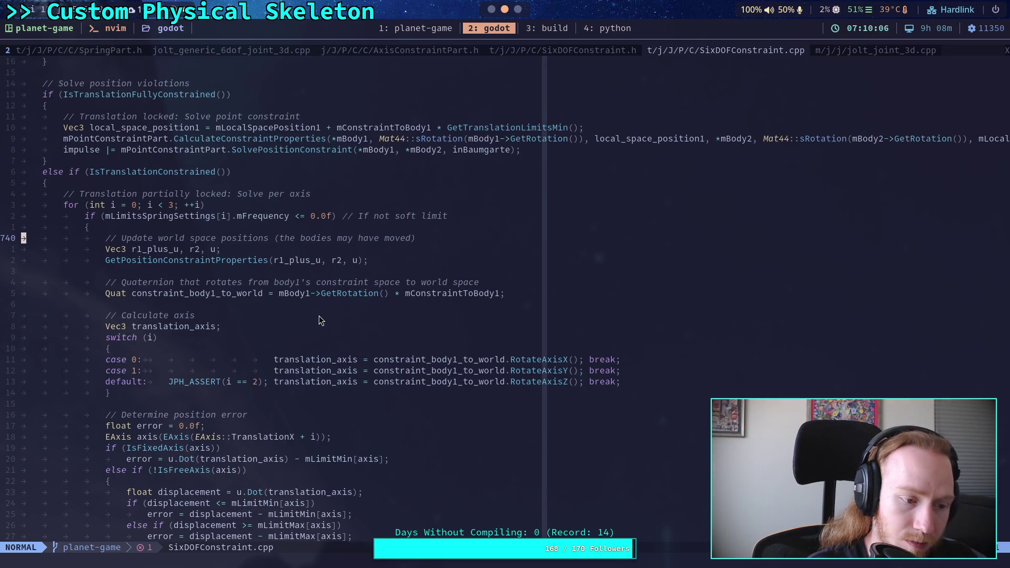
- Search SixDOFConstraint.cpp for GetPositionConstraint to reach its definition at line 250
{"action": "key", "text": "slash"}
{"action": "type", "text": "G"}
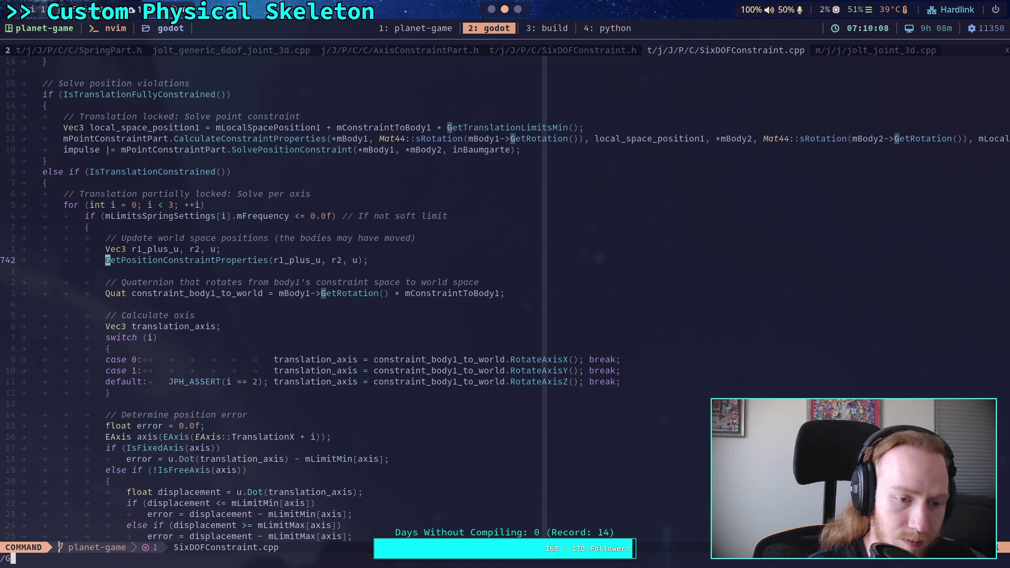
{"action": "type", "text": "etPositionConstraint"}
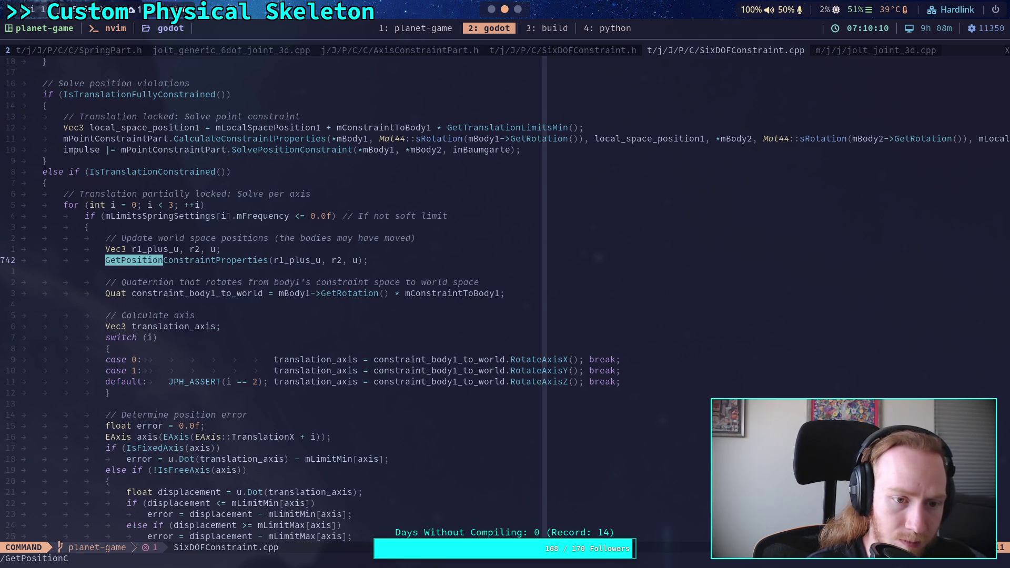
{"action": "key", "text": "Return"}
{"action": "key", "text": "n"}
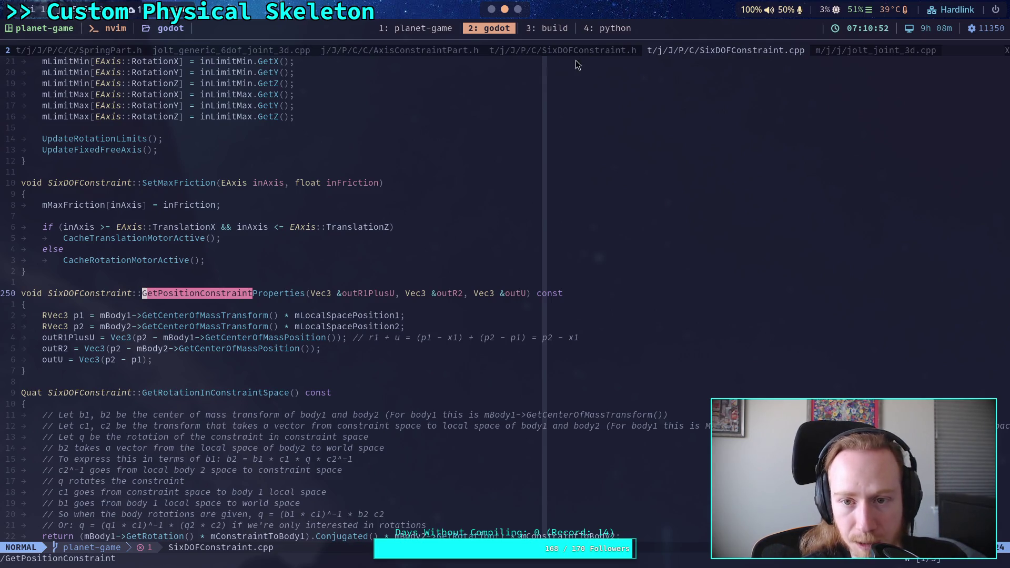
{"action": "left_click", "coordinate": [598, 50]}
- Find the mLocalSpacePosition1 declaration in SixDOFConstraint.h
{"action": "type", "text": "/"}
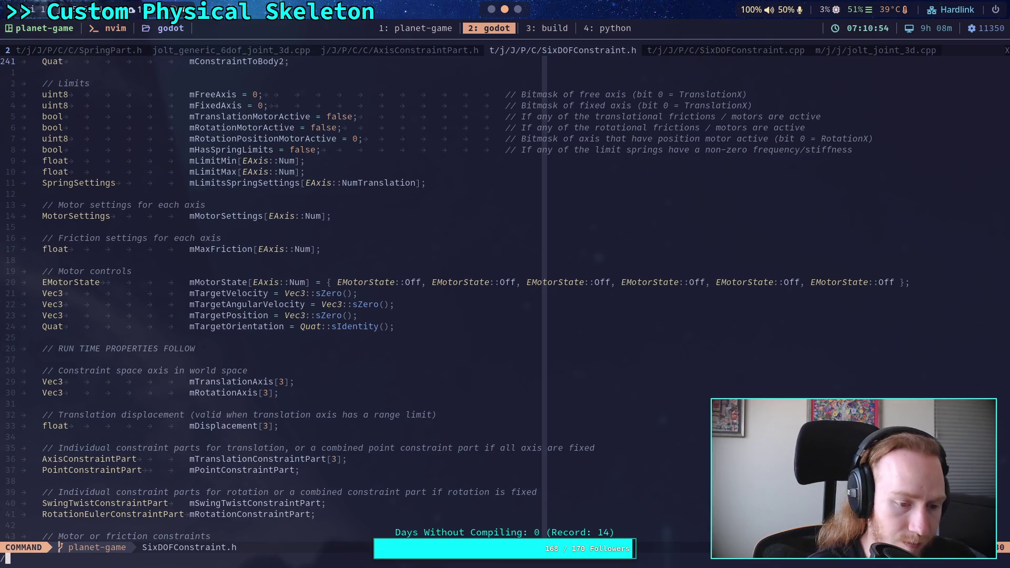
{"action": "type", "text": "mLocalSpa"}
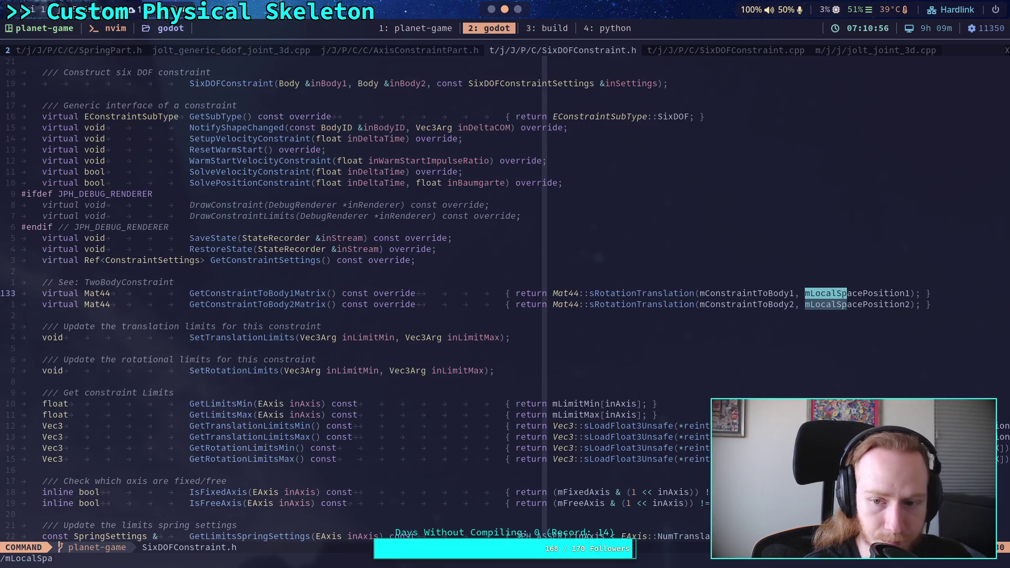
{"action": "type", "text": "cePosition1"}
{"action": "key", "text": "Return"}
{"action": "key", "text": "n"}
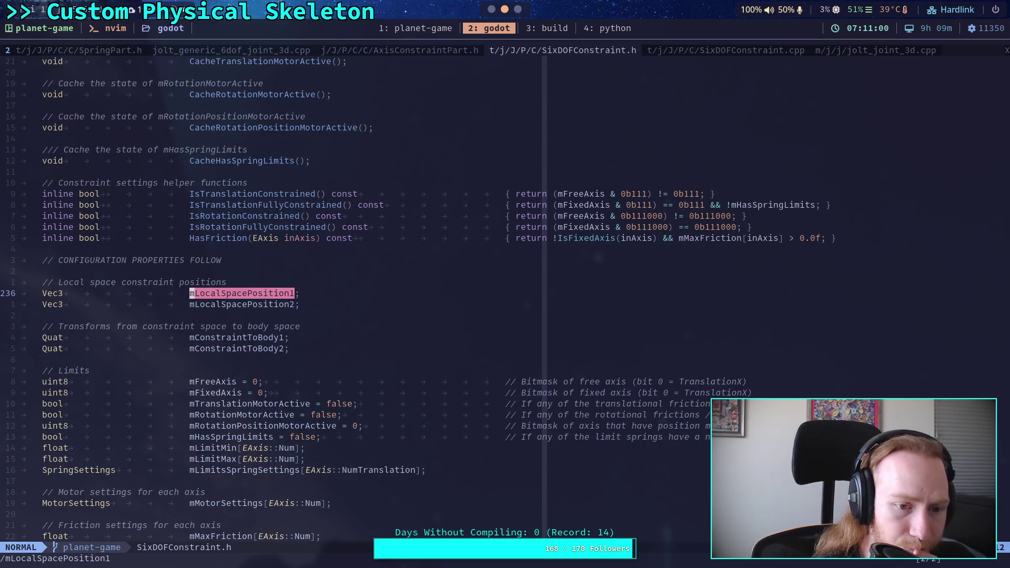
- Step through mLocalSpacePosition1 uses in SixDOFConstraint.cpp, including DrawConstraint and GetConstraintSettings, then return to Godot
{"action": "left_click", "coordinate": [690, 48]}
{"action": "type", "text": "/"}
{"action": "key", "text": "Return"}
{"action": "key", "text": "n"}
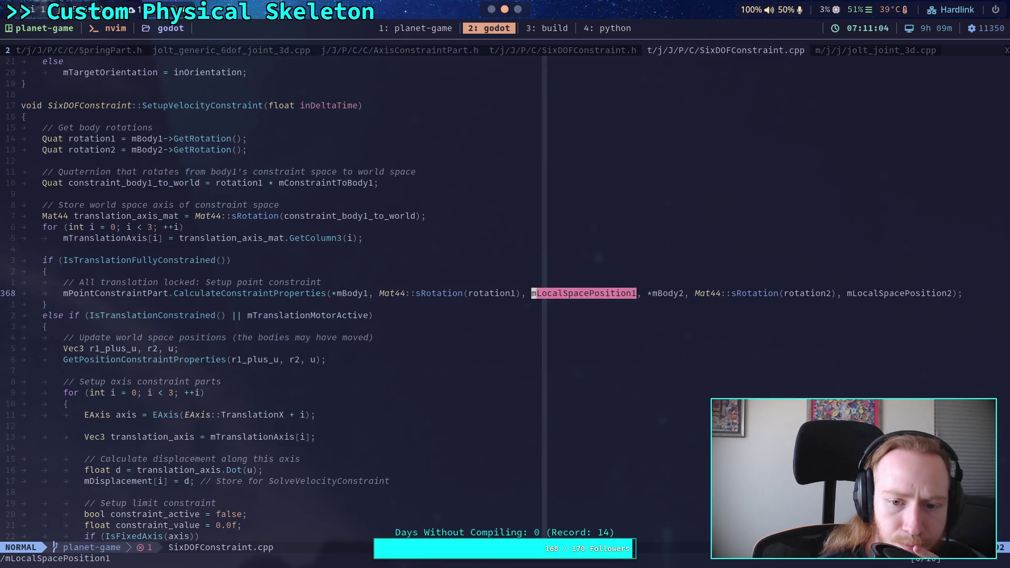
{"action": "key", "text": "n"}
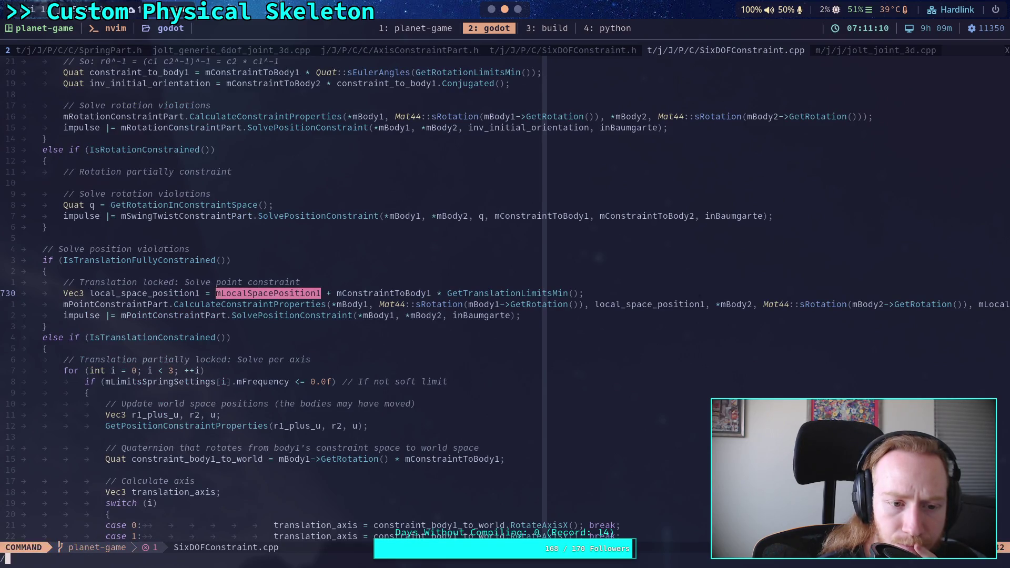
{"action": "key", "text": "n"}
{"action": "key", "text": "n"}
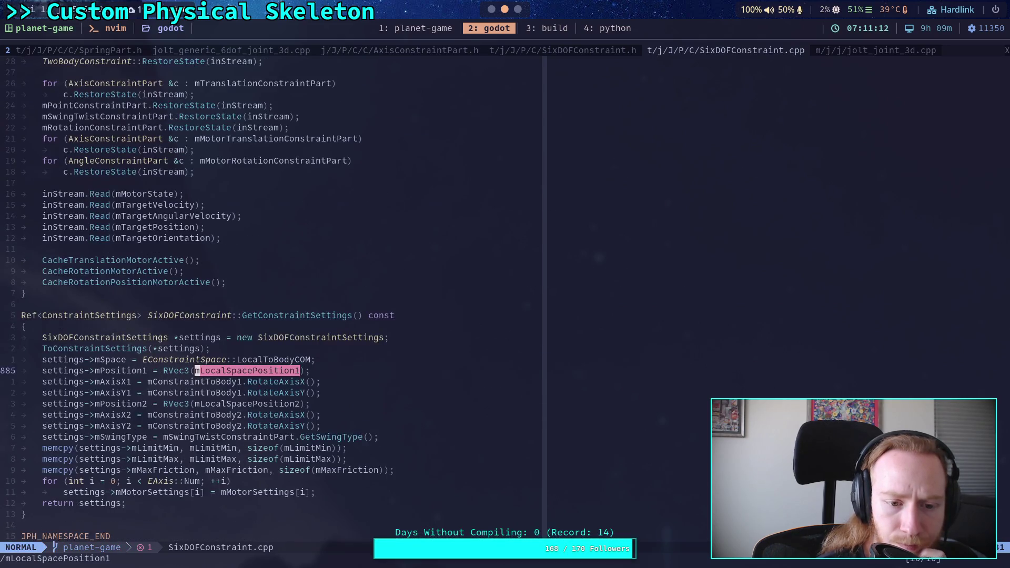
{"action": "key", "text": "n"}
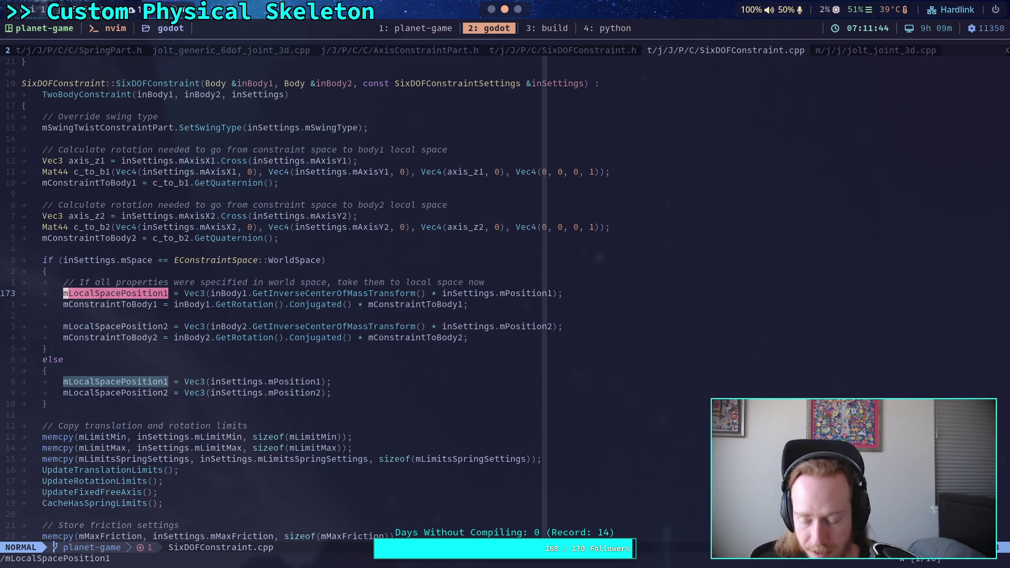
{"action": "key", "text": "super+1"}
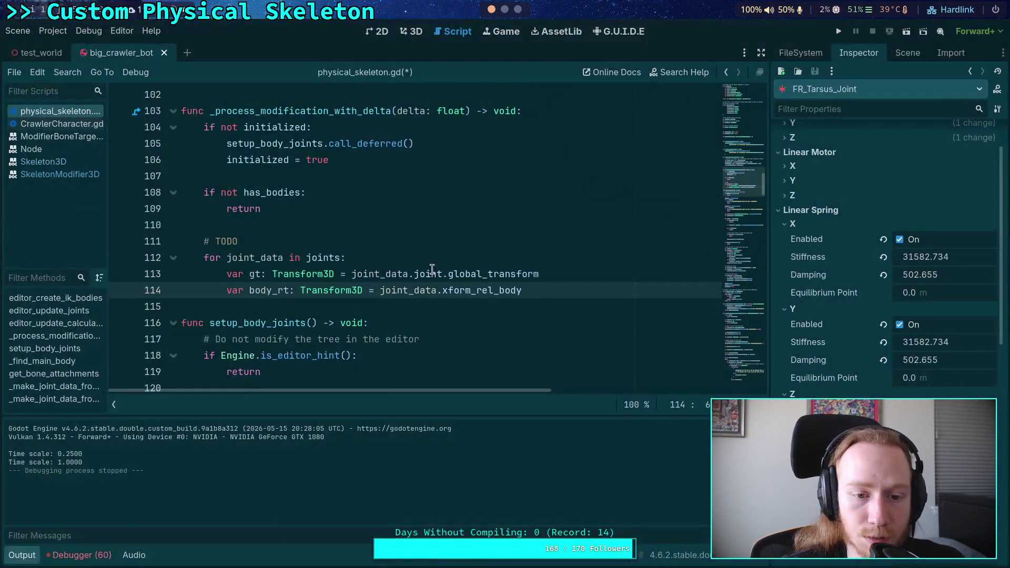
- Collapse the Output panel and look up xform_rel_parent on line 55 of physical_skeleton.gd
{"action": "left_click", "coordinate": [22, 555]}
{"action": "scroll", "coordinate": [345, 309], "scroll_direction": "up", "scroll_amount": 10}
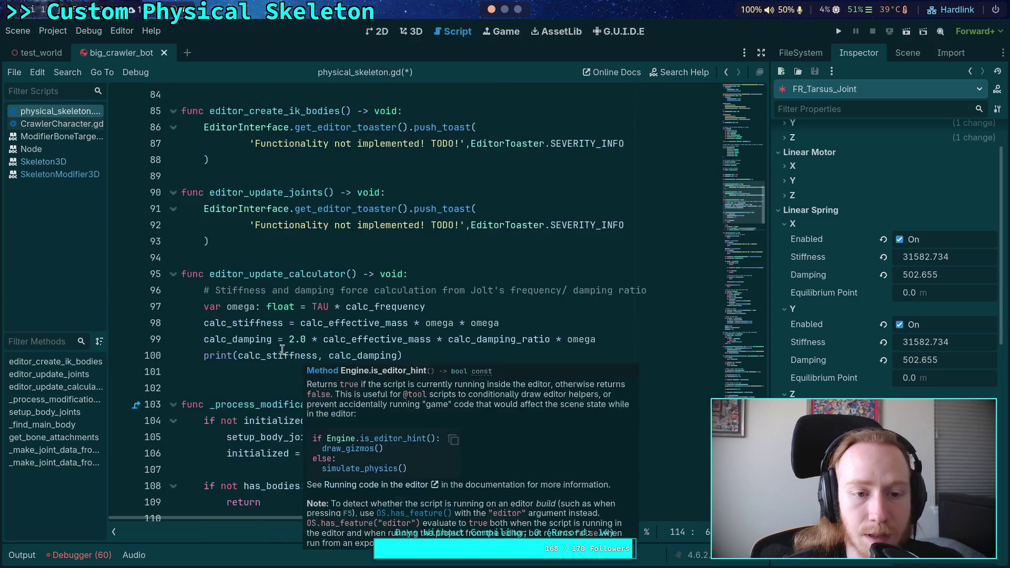
{"action": "scroll", "coordinate": [344, 309], "scroll_direction": "up", "scroll_amount": 5}
{"action": "double_click", "coordinate": [279, 355]}
{"action": "scroll", "coordinate": [221, 350], "scroll_direction": "down", "scroll_amount": 16}
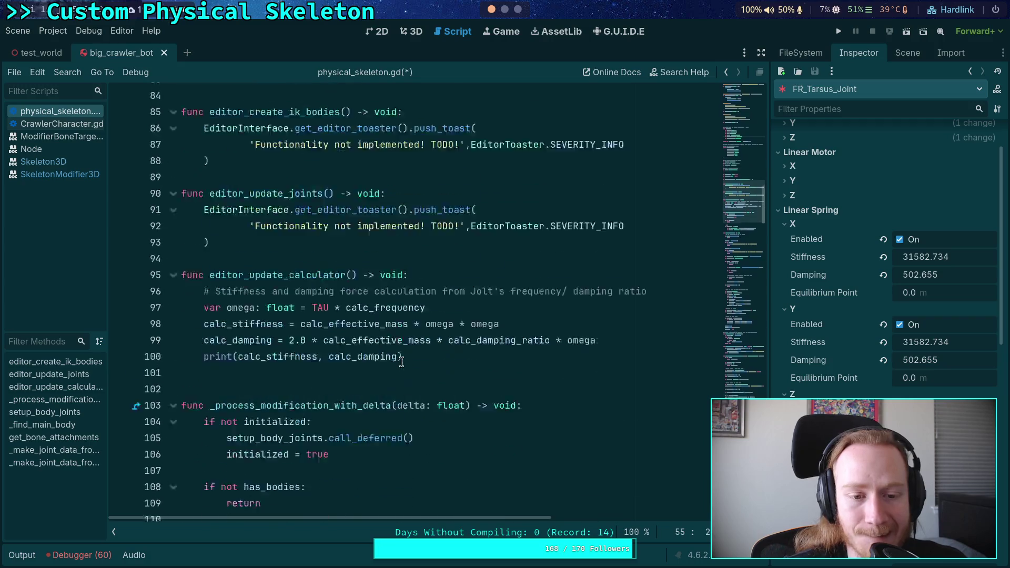
{"action": "scroll", "coordinate": [405, 361], "scroll_direction": "down", "scroll_amount": 13}
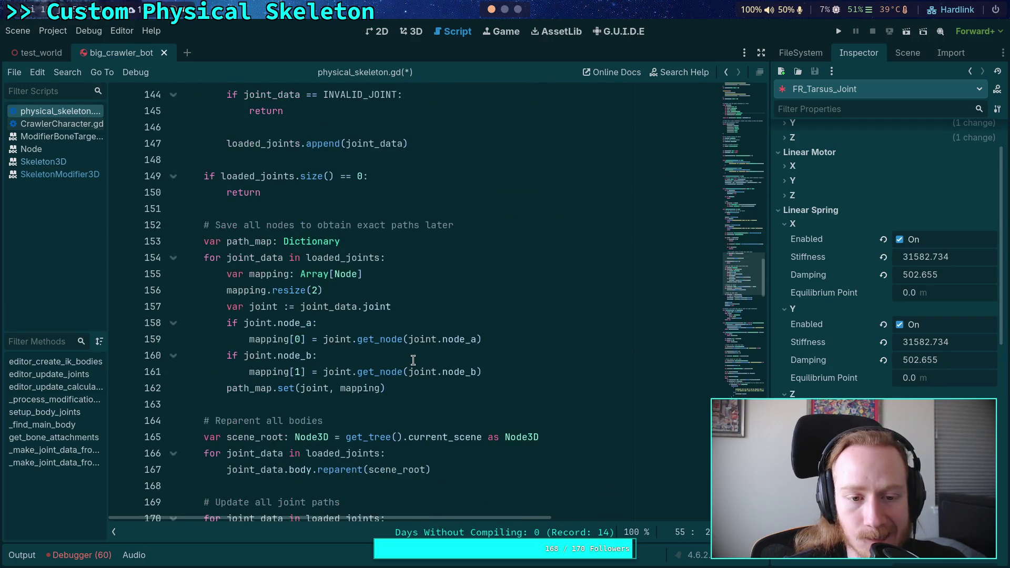
{"action": "scroll", "coordinate": [413, 360], "scroll_direction": "up", "scroll_amount": 15}
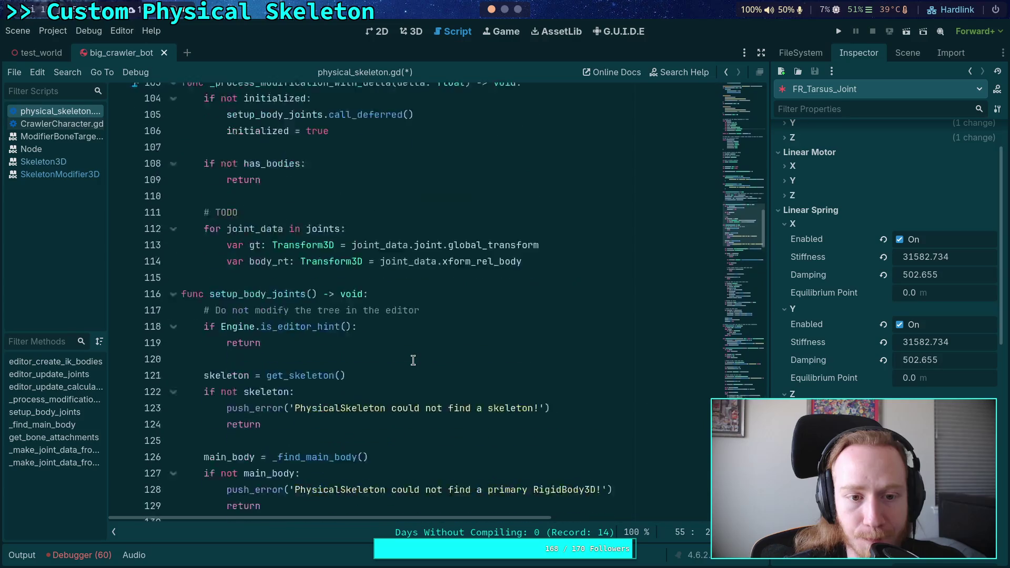
{"action": "scroll", "coordinate": [413, 361], "scroll_direction": "up", "scroll_amount": 4}
{"action": "scroll", "coordinate": [418, 358], "scroll_direction": "down", "scroll_amount": 8}
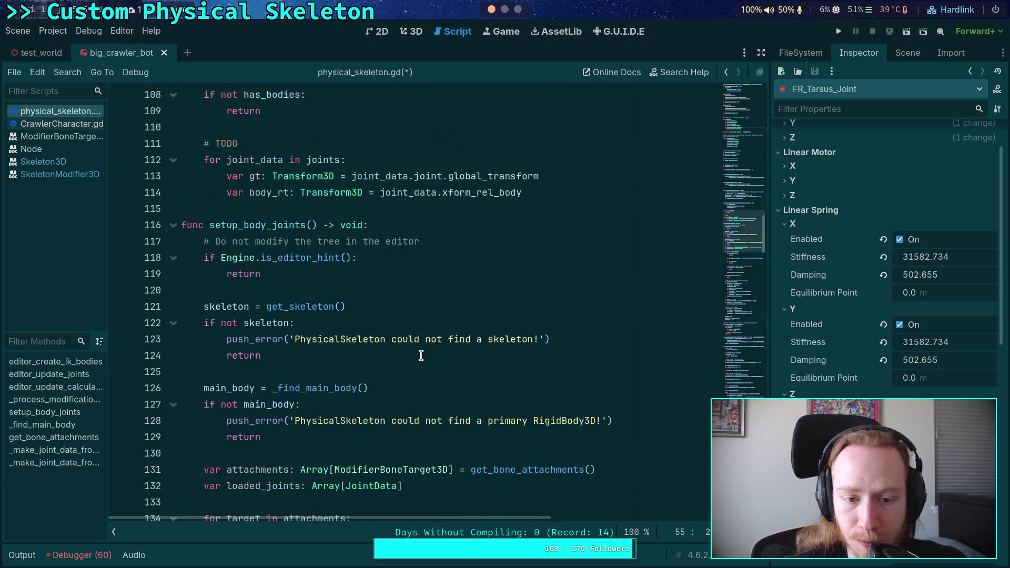
- Add a breakpoint on line 114, the body_rt line, and run the project
{"action": "left_click", "coordinate": [552, 194]}
{"action": "left_click", "coordinate": [120, 192]}
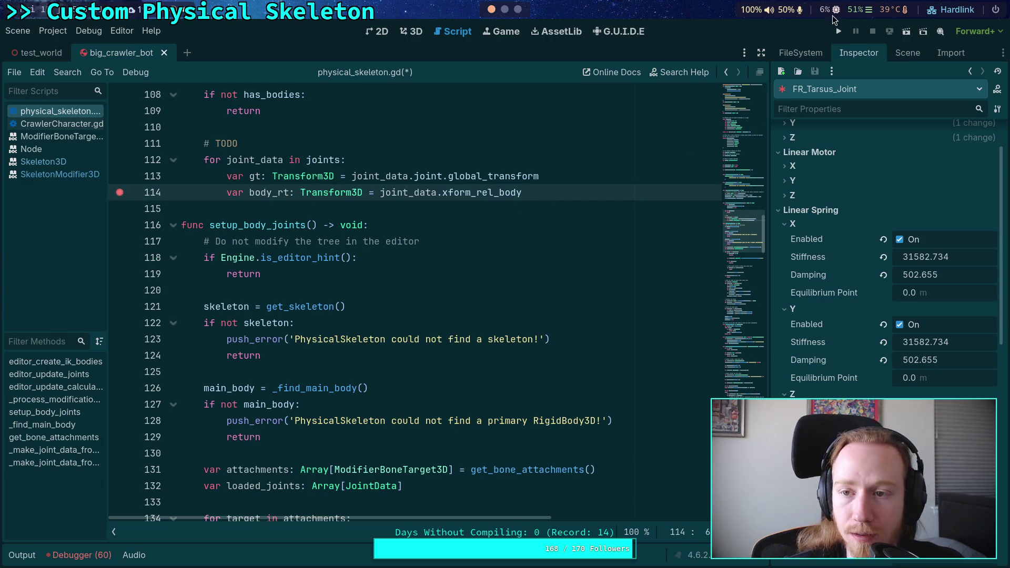
{"action": "left_click", "coordinate": [838, 31]}
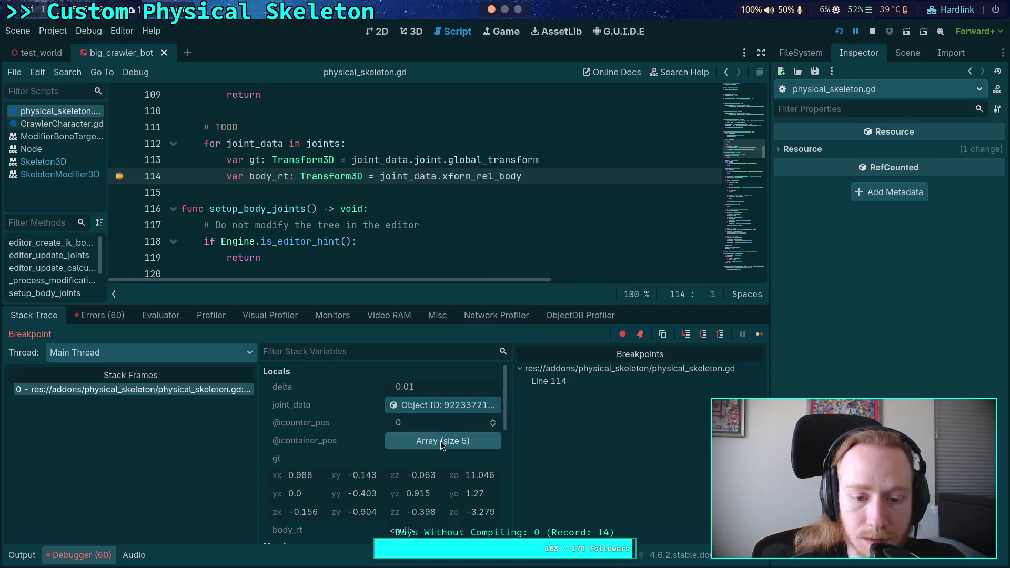
- Expand the five-element joints array in Stack Variables, then show the Scene tree
{"action": "scroll", "coordinate": [368, 419], "scroll_direction": "down", "scroll_amount": 2}
{"action": "scroll", "coordinate": [368, 419], "scroll_direction": "up", "scroll_amount": 2}
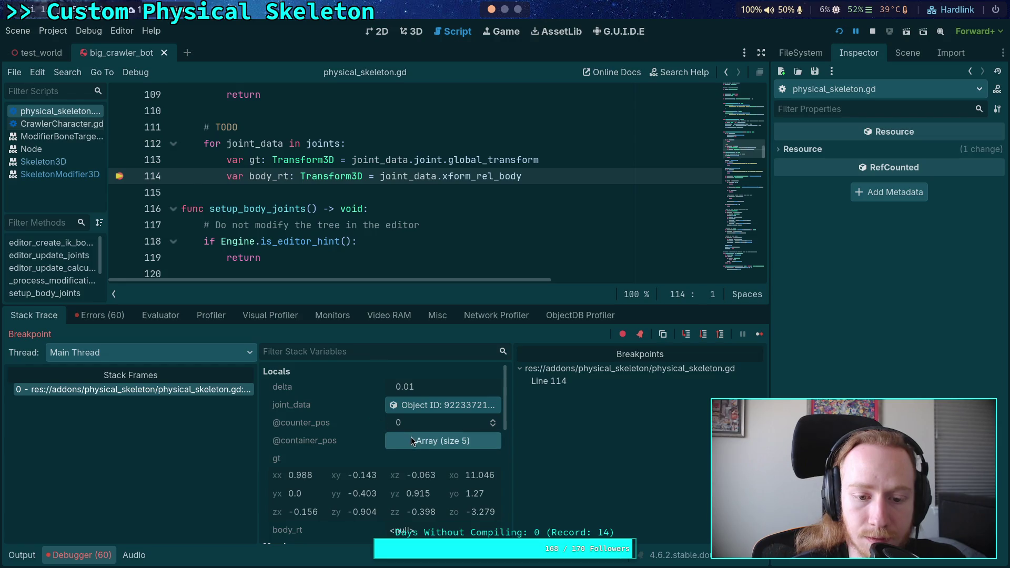
{"action": "scroll", "coordinate": [415, 444], "scroll_direction": "down", "scroll_amount": 10}
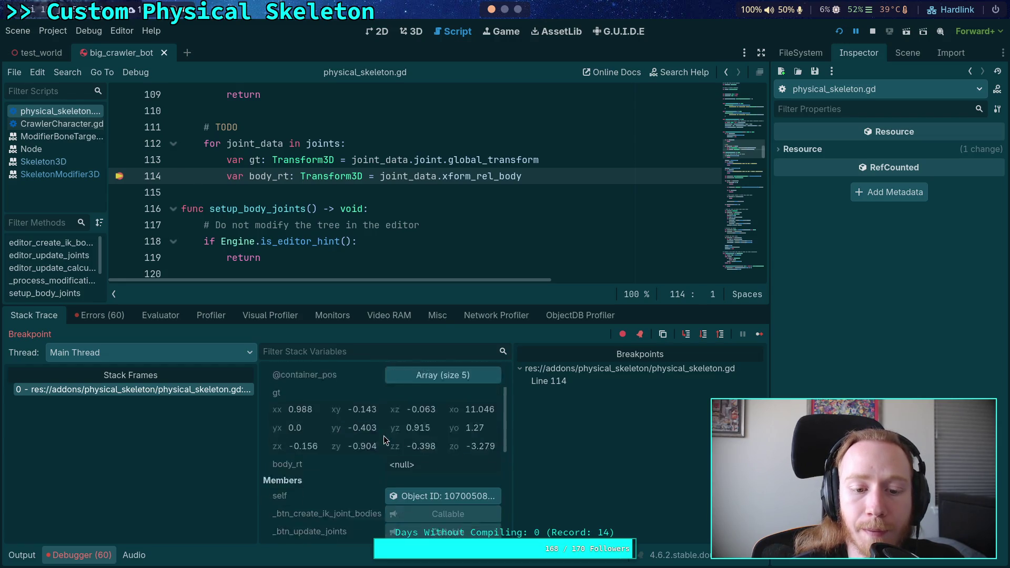
{"action": "scroll", "coordinate": [379, 431], "scroll_direction": "down", "scroll_amount": 4}
{"action": "left_click", "coordinate": [448, 432]}
{"action": "scroll", "coordinate": [427, 411], "scroll_direction": "down", "scroll_amount": 3}
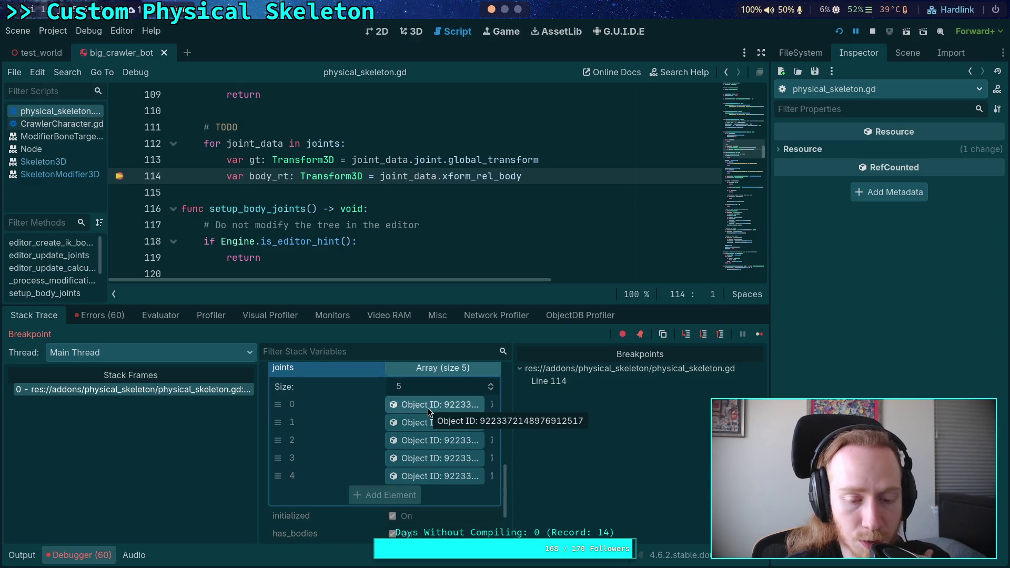
{"action": "left_click", "coordinate": [908, 53]}
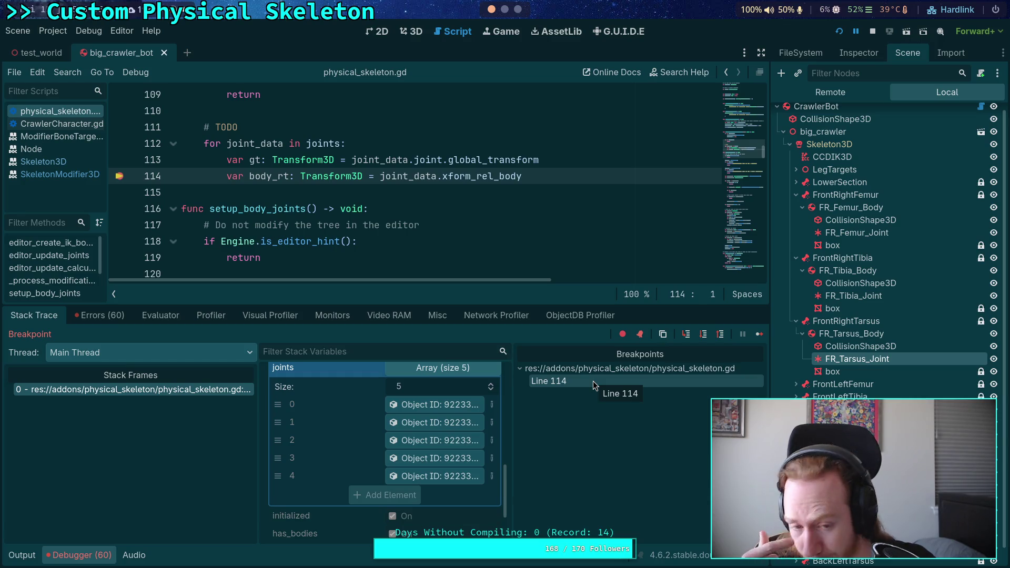
- Hide the Debugger panel so physical_skeleton.gd fills the editor
{"action": "scroll", "coordinate": [416, 185], "scroll_direction": "down", "scroll_amount": 4}
{"action": "scroll", "coordinate": [416, 184], "scroll_direction": "right", "scroll_amount": 3}
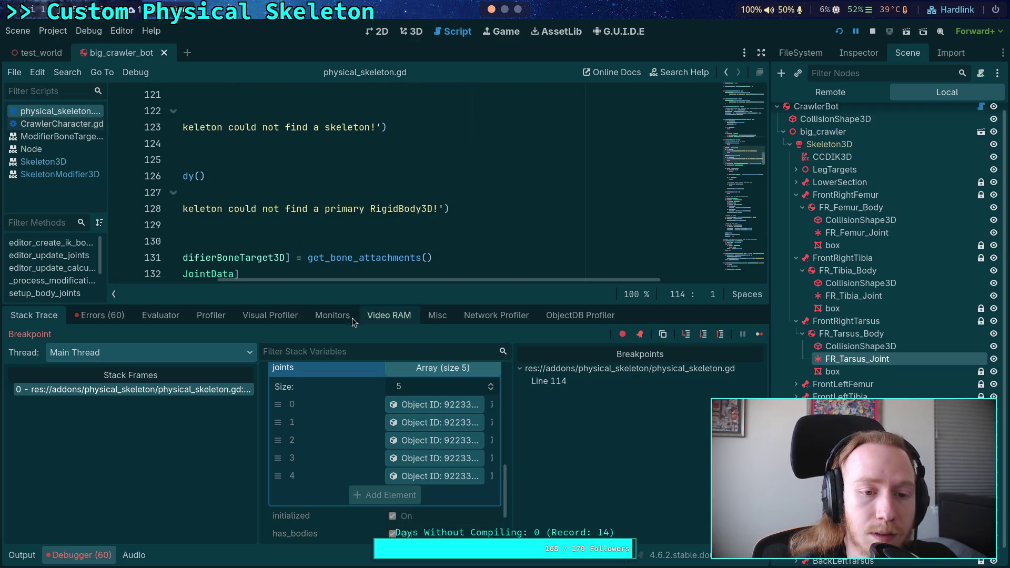
{"action": "scroll", "coordinate": [271, 237], "scroll_direction": "up", "scroll_amount": 2}
{"action": "scroll", "coordinate": [269, 264], "scroll_direction": "left", "scroll_amount": 2}
{"action": "scroll", "coordinate": [307, 232], "scroll_direction": "down", "scroll_amount": 3}
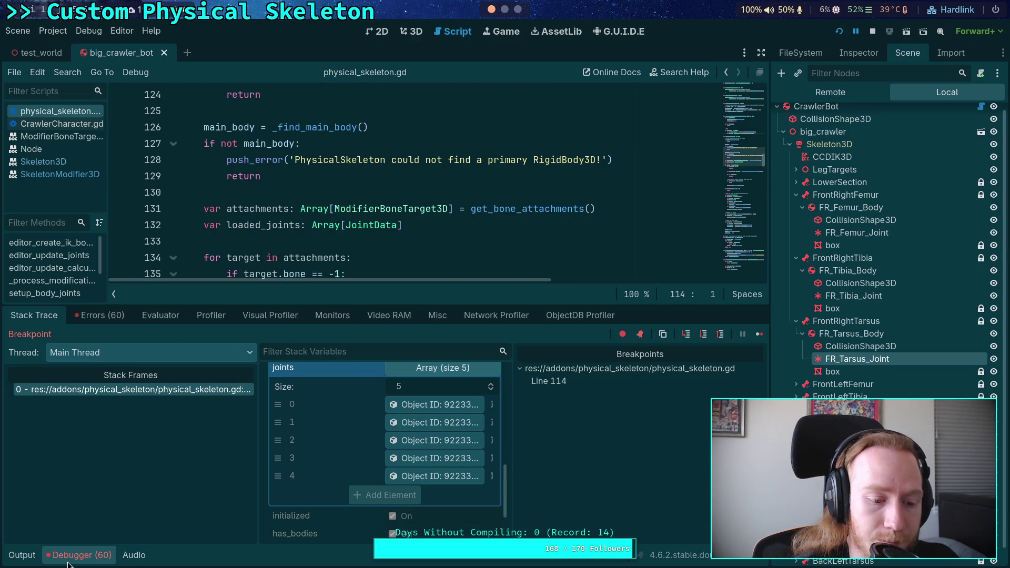
{"action": "left_click", "coordinate": [68, 561]}
- Scroll through the script, return to line 98 via the minimap, and reopen the output log
{"action": "scroll", "coordinate": [355, 331], "scroll_direction": "down", "scroll_amount": 12}
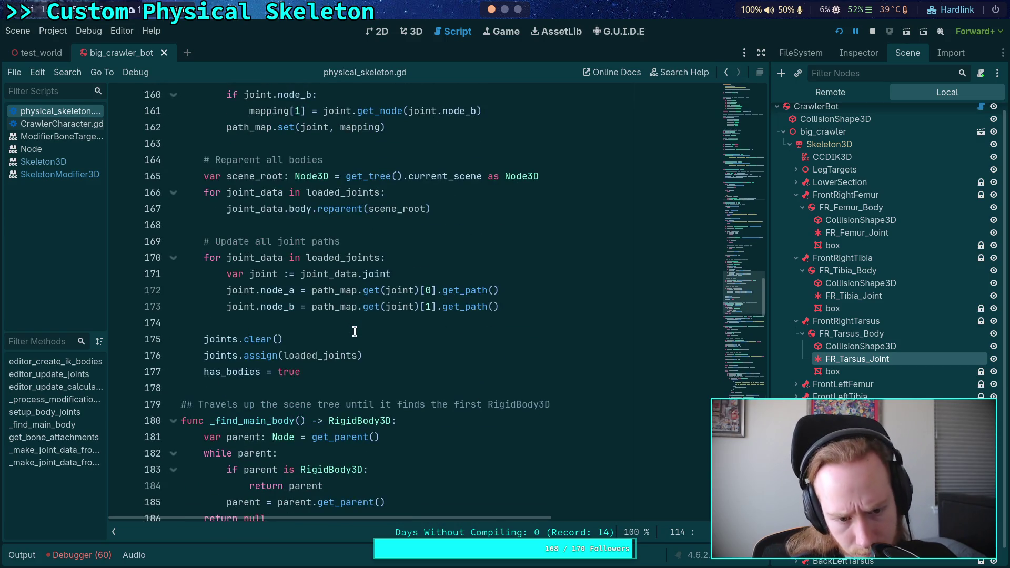
{"action": "scroll", "coordinate": [356, 331], "scroll_direction": "down", "scroll_amount": 9}
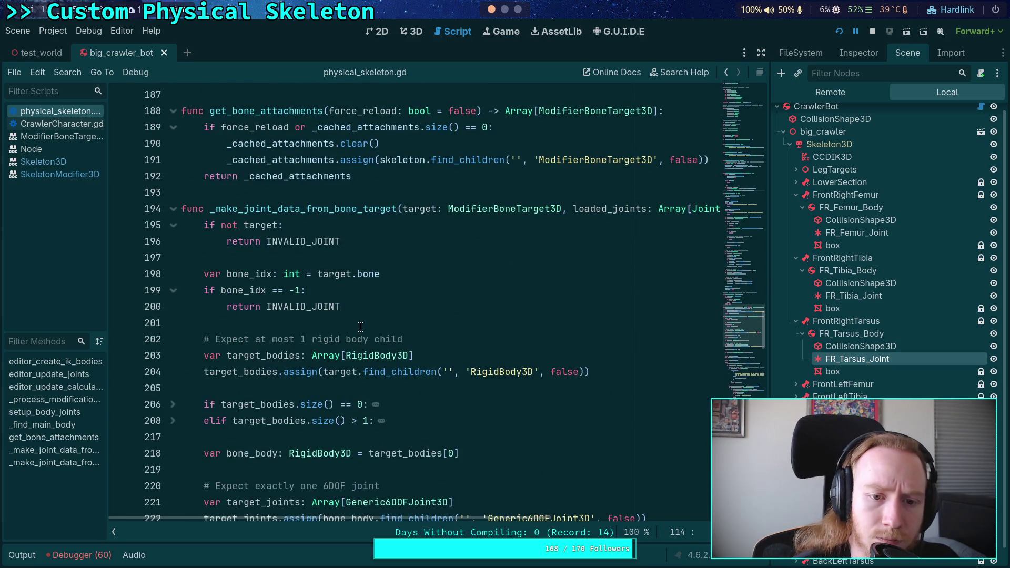
{"action": "scroll", "coordinate": [362, 327], "scroll_direction": "up", "scroll_amount": 2}
{"action": "scroll", "coordinate": [363, 326], "scroll_direction": "down", "scroll_amount": 3}
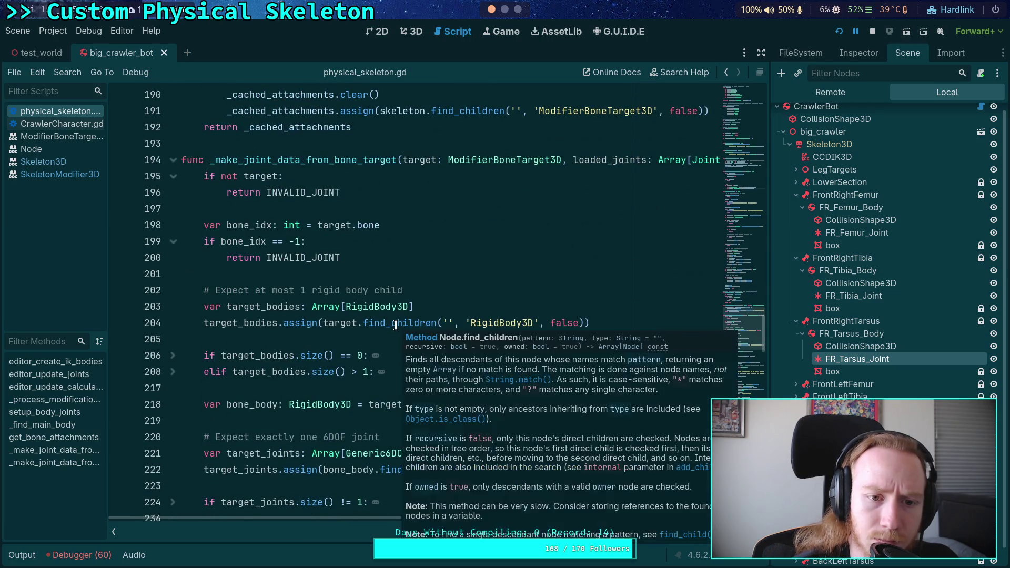
{"action": "scroll", "coordinate": [349, 313], "scroll_direction": "down", "scroll_amount": 3}
{"action": "scroll", "coordinate": [350, 312], "scroll_direction": "down", "scroll_amount": 20}
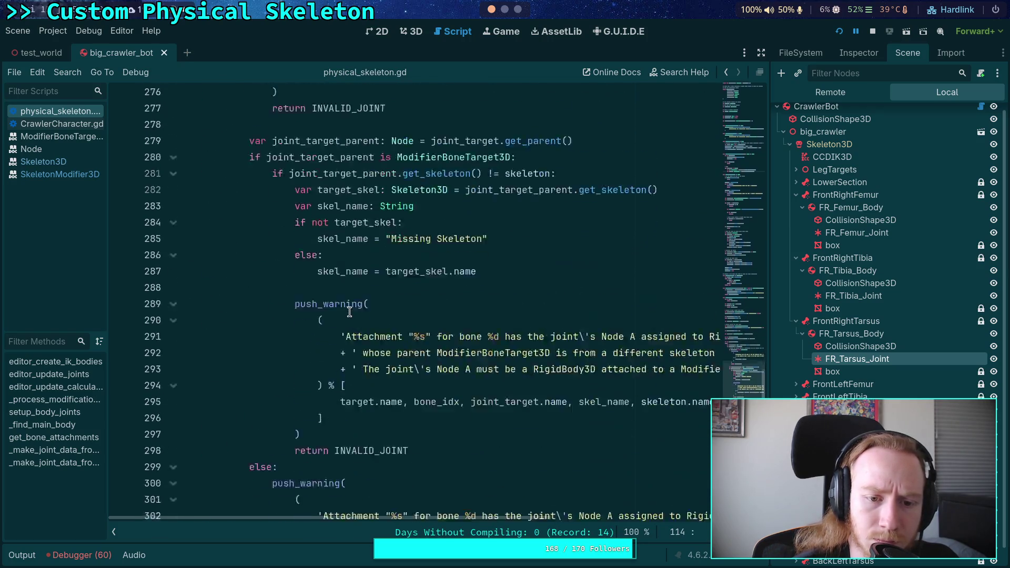
{"action": "scroll", "coordinate": [350, 310], "scroll_direction": "down", "scroll_amount": 4}
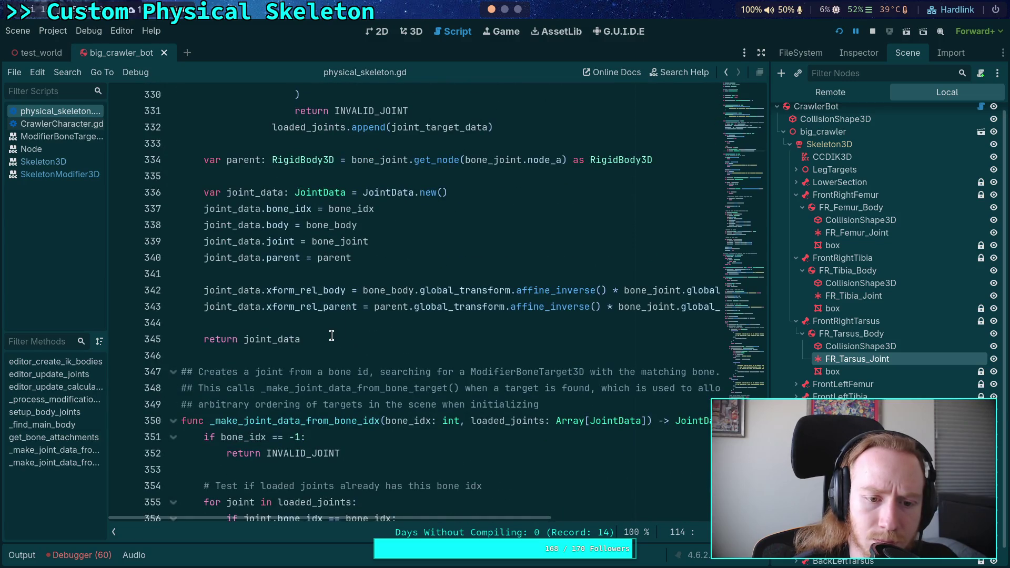
{"action": "scroll", "coordinate": [368, 342], "scroll_direction": "up", "scroll_amount": 4}
{"action": "scroll", "coordinate": [377, 354], "scroll_direction": "up", "scroll_amount": 6}
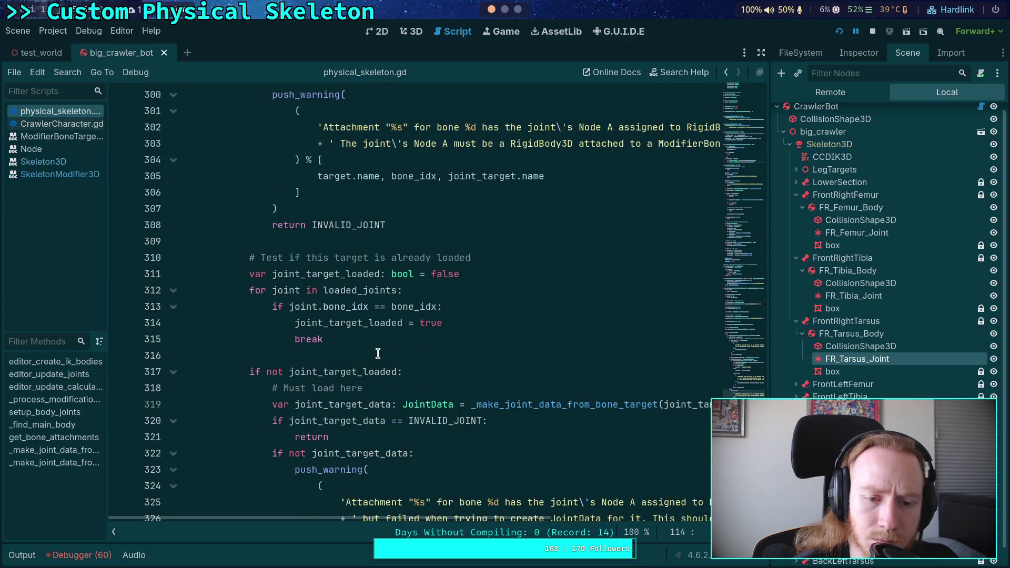
{"action": "scroll", "coordinate": [380, 352], "scroll_direction": "down", "scroll_amount": 3}
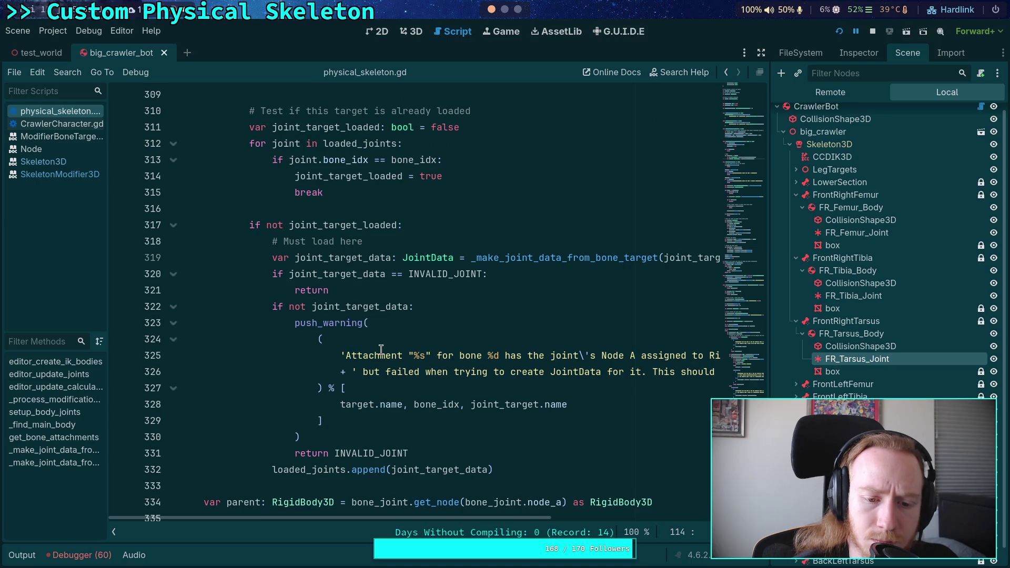
{"action": "scroll", "coordinate": [381, 350], "scroll_direction": "up", "scroll_amount": 12}
{"action": "left_click_drag", "start_coordinate": [741, 221], "coordinate": [743, 219]}
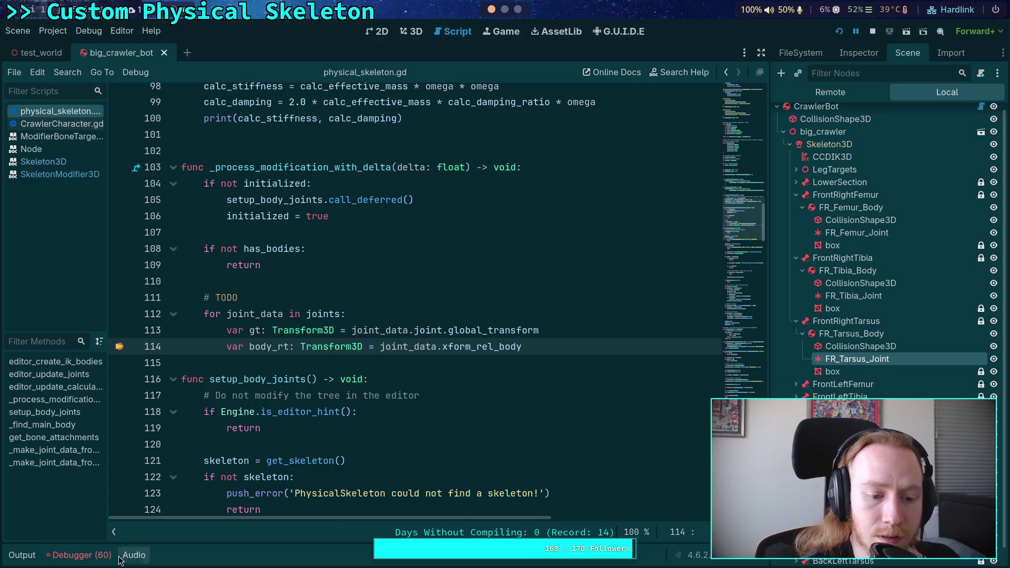
{"action": "left_click", "coordinate": [22, 555]}
- Expand joints in Stack Variables and show the first JointData in a widened Inspector
{"action": "left_click", "coordinate": [78, 555]}
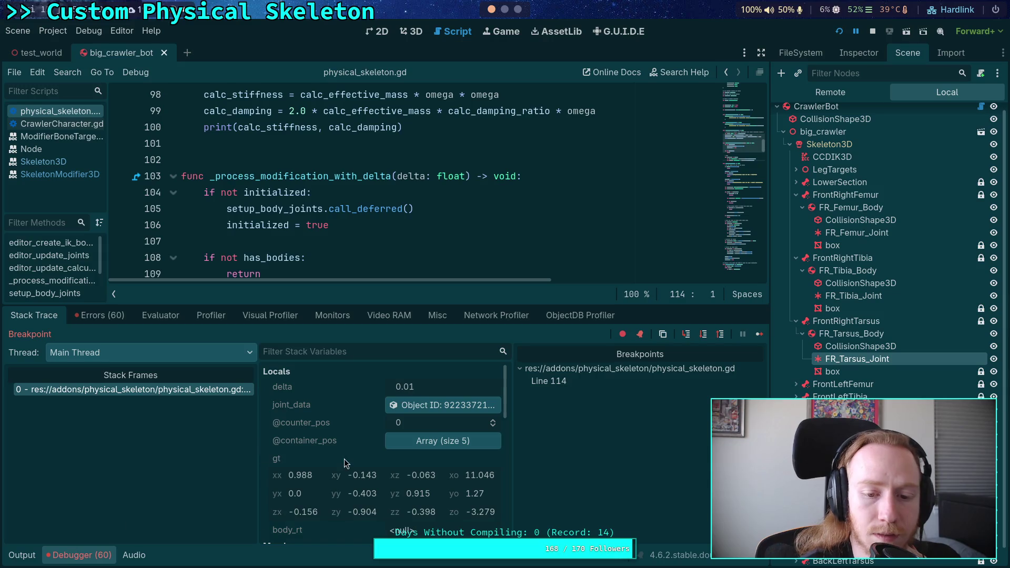
{"action": "scroll", "coordinate": [433, 434], "scroll_direction": "down", "scroll_amount": 5}
{"action": "left_click", "coordinate": [431, 453]}
{"action": "scroll", "coordinate": [411, 490], "scroll_direction": "down", "scroll_amount": 3}
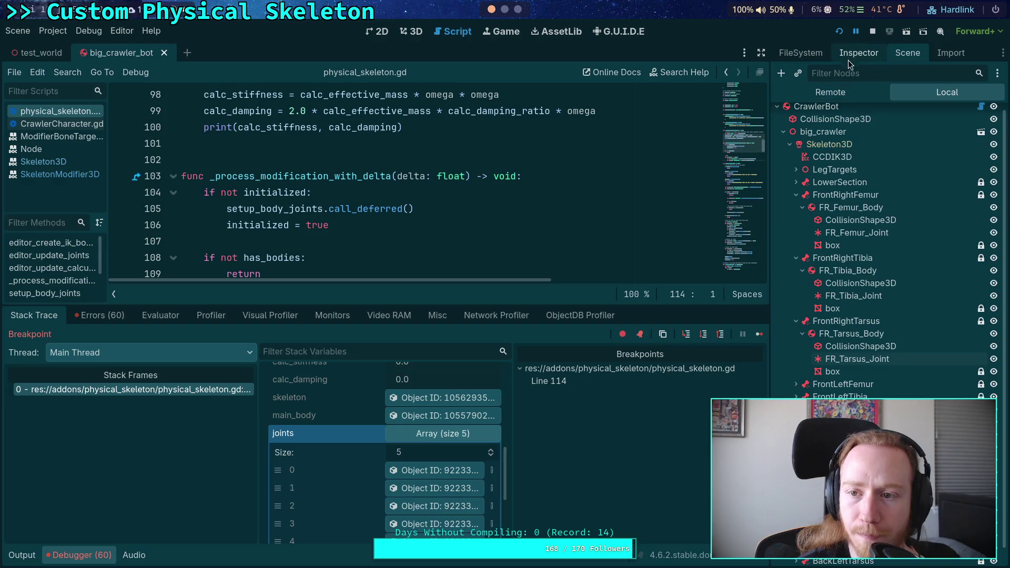
{"action": "left_click", "coordinate": [848, 57]}
{"action": "left_click_drag", "start_coordinate": [765, 231], "coordinate": [695, 235]}
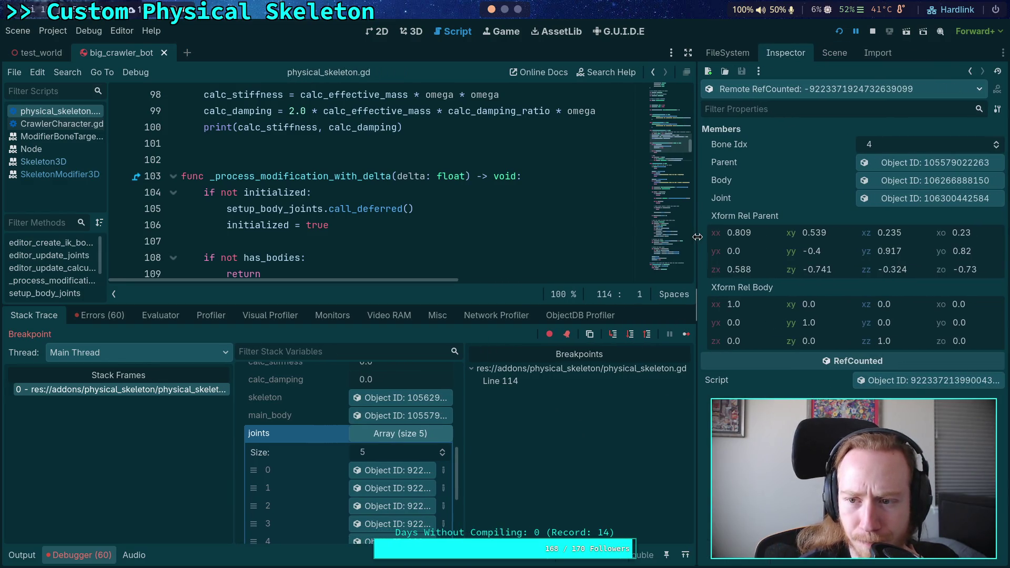
- Compare each joints entry's relative transforms, ending on bone 4, then collapse the Debugger
{"action": "left_click", "coordinate": [399, 488]}
{"action": "left_click", "coordinate": [400, 508]}
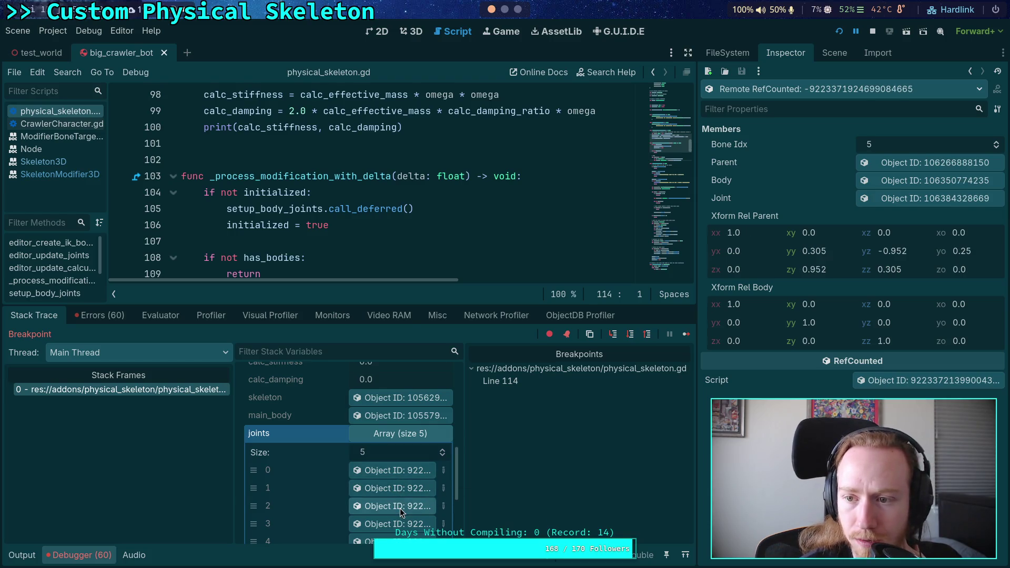
{"action": "left_click", "coordinate": [400, 521]}
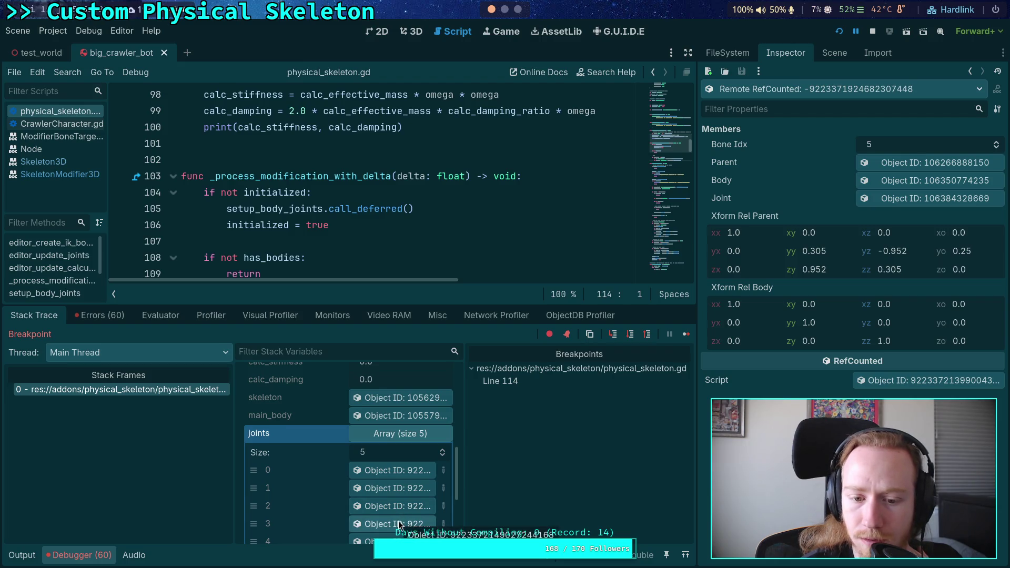
{"action": "scroll", "coordinate": [397, 515], "scroll_direction": "down", "scroll_amount": 2}
{"action": "left_click", "coordinate": [411, 500]}
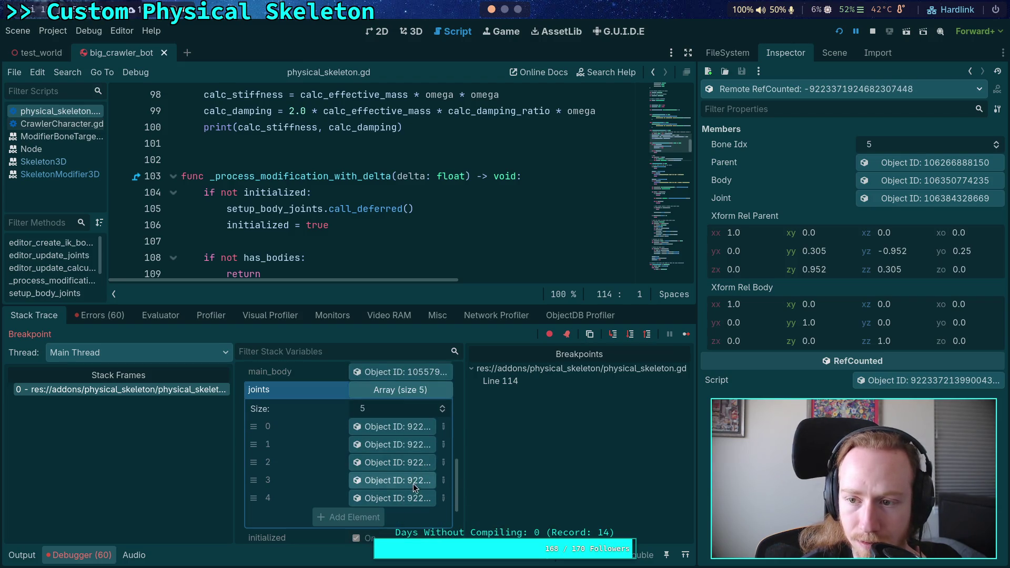
{"action": "left_click", "coordinate": [415, 481]}
{"action": "left_click", "coordinate": [417, 467]}
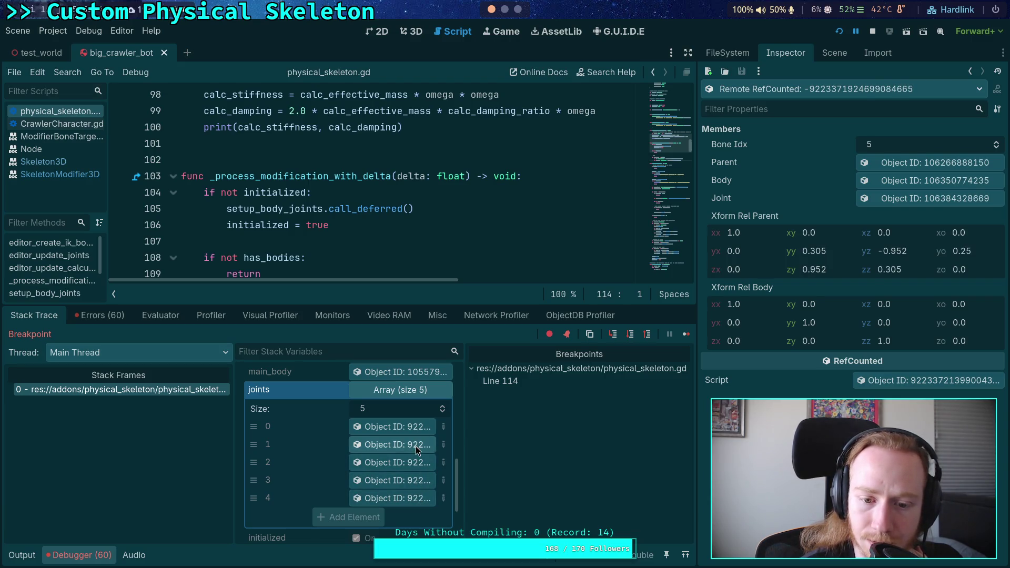
{"action": "left_click", "coordinate": [417, 462]}
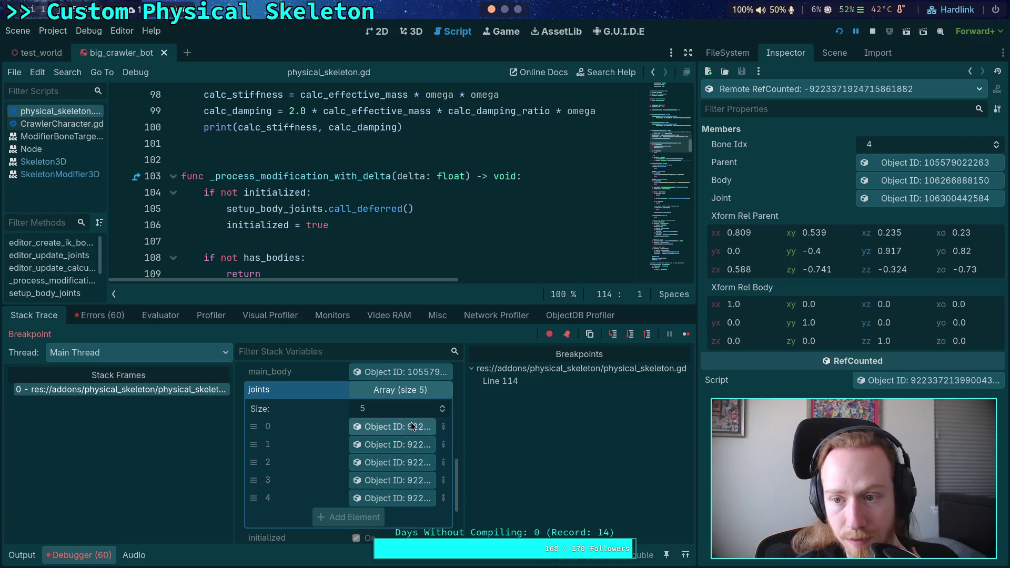
{"action": "left_click", "coordinate": [416, 463]}
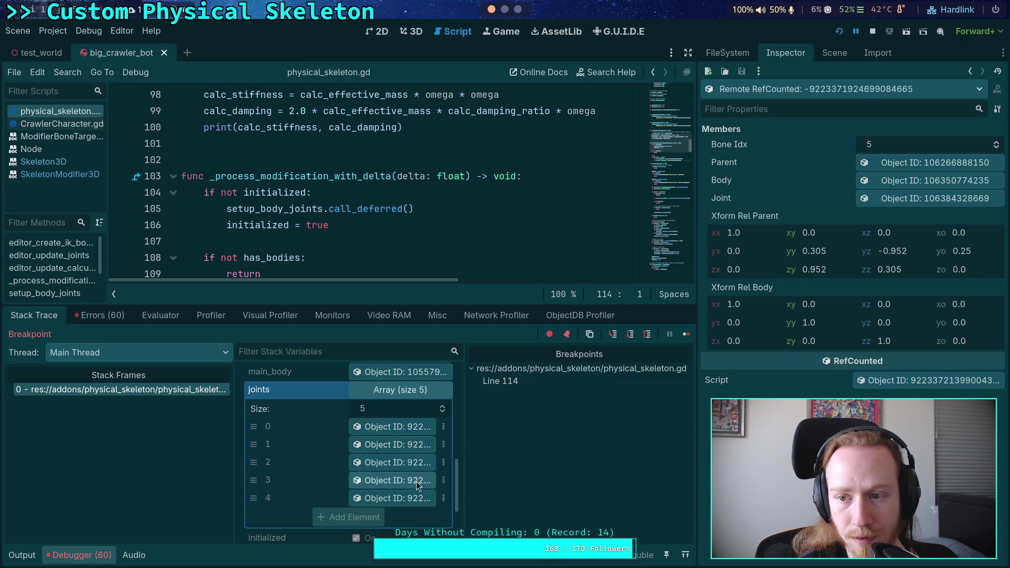
{"action": "left_click", "coordinate": [419, 499]}
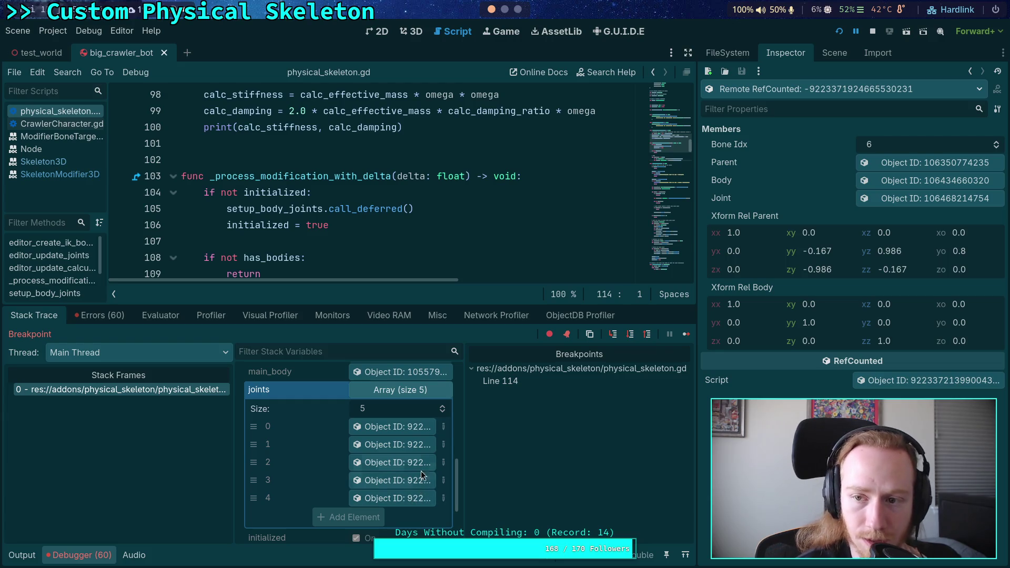
{"action": "left_click", "coordinate": [420, 481]}
{"action": "left_click", "coordinate": [417, 465]}
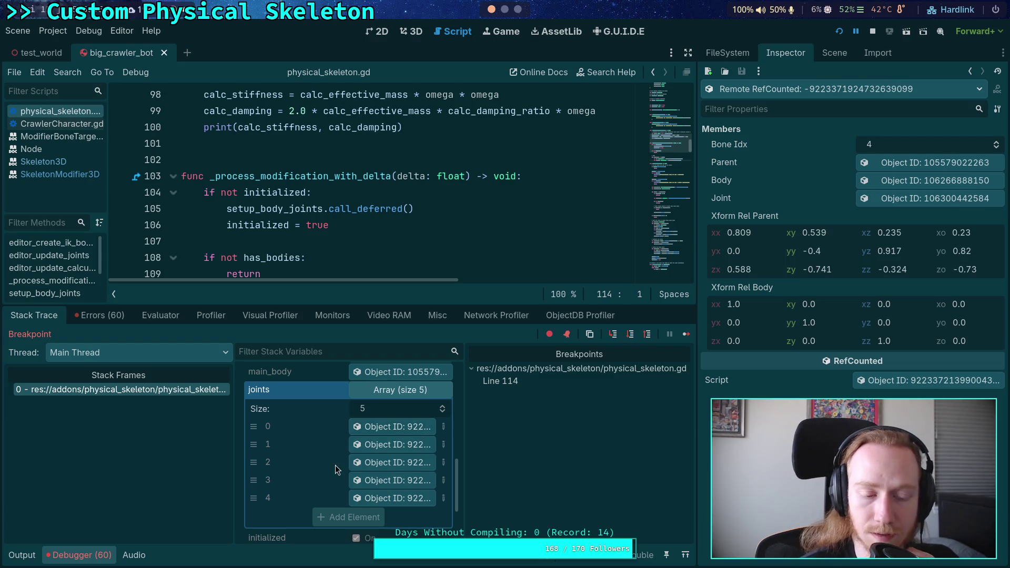
{"action": "left_click", "coordinate": [79, 555]}
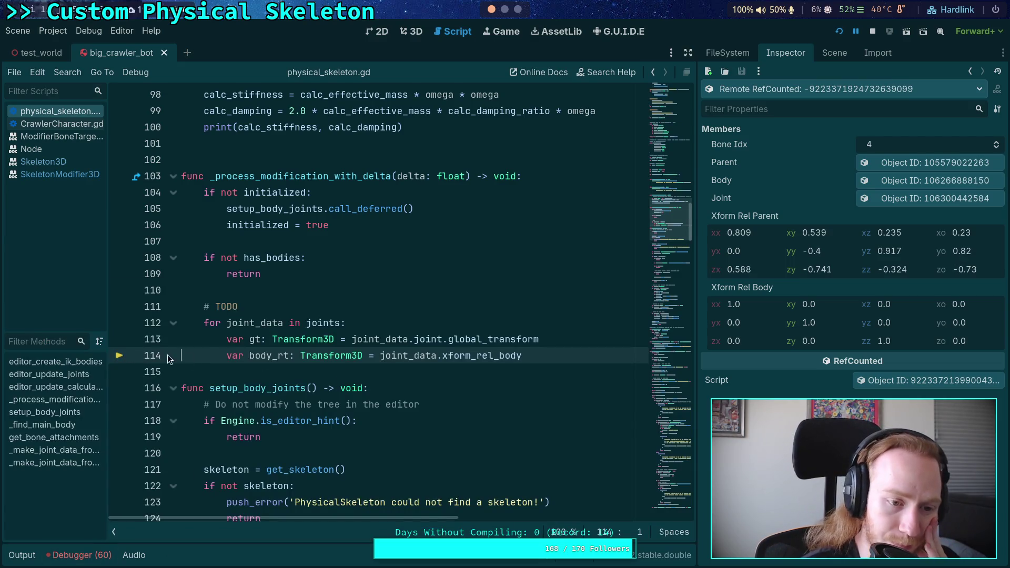
- Stop the game and add a breakpoint on line 121 in setup_body_joints
{"action": "scroll", "coordinate": [295, 358], "scroll_direction": "down", "scroll_amount": 7}
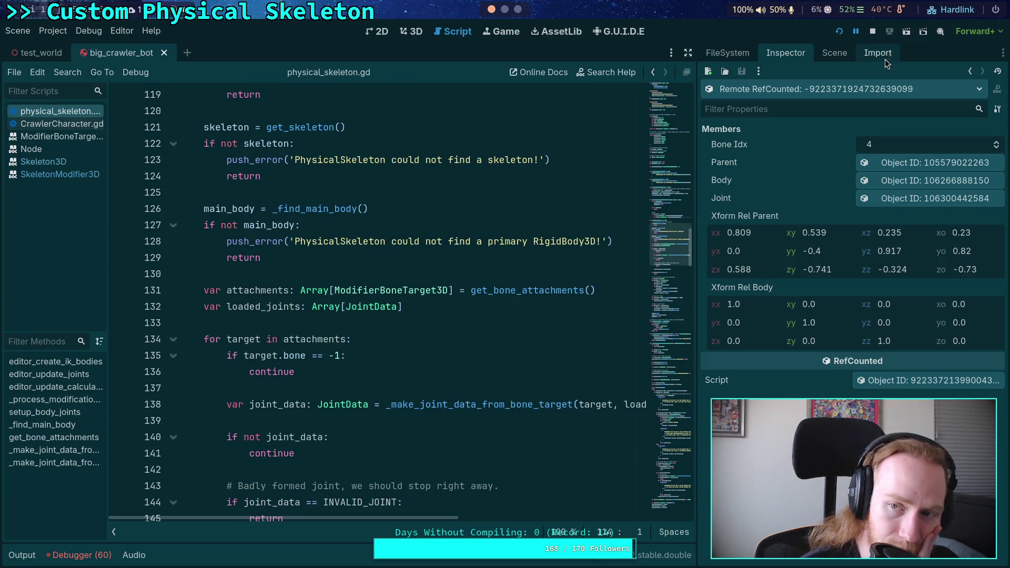
{"action": "left_click", "coordinate": [873, 32]}
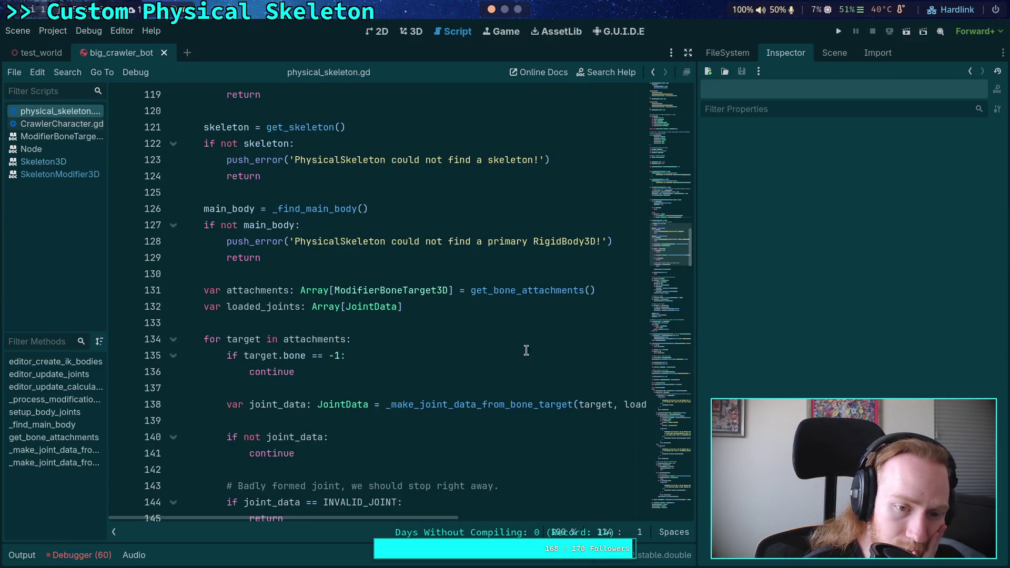
{"action": "left_click_drag", "start_coordinate": [698, 264], "coordinate": [791, 264]}
{"action": "scroll", "coordinate": [345, 306], "scroll_direction": "up", "scroll_amount": 3}
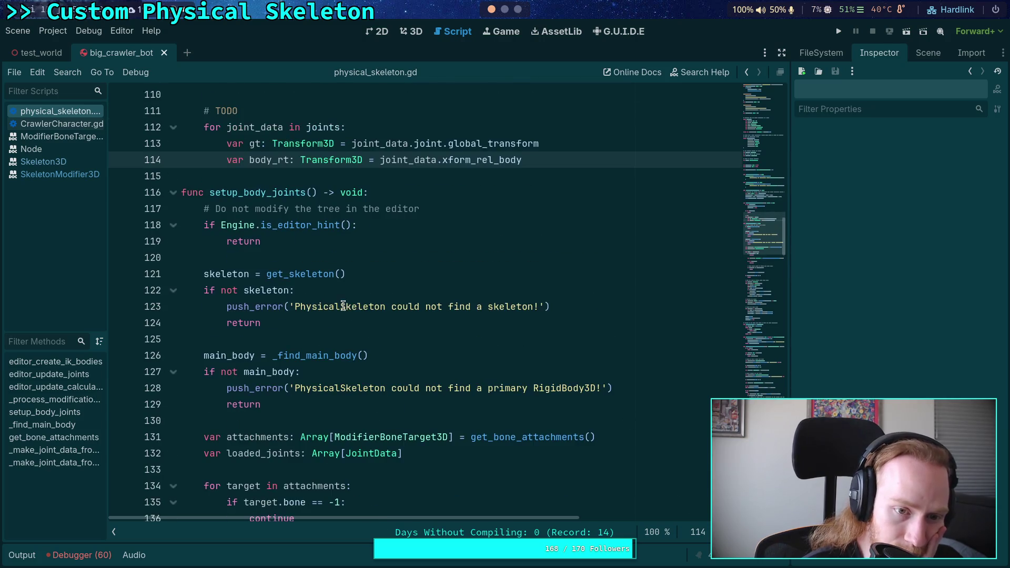
{"action": "left_click", "coordinate": [120, 274]}
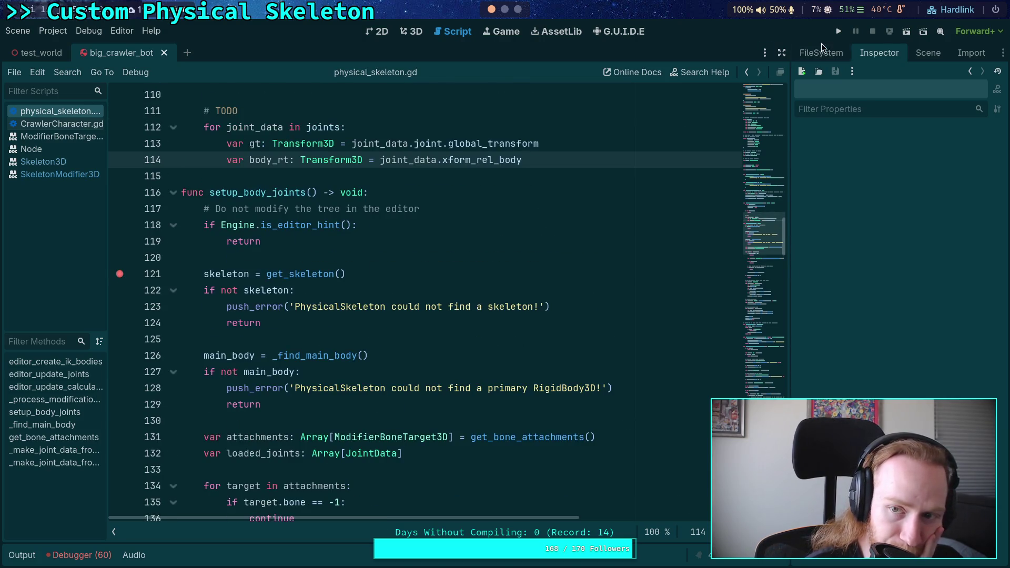
- Run the game until it pauses at line 121, then hide the Debugger panel
{"action": "left_click", "coordinate": [842, 32]}
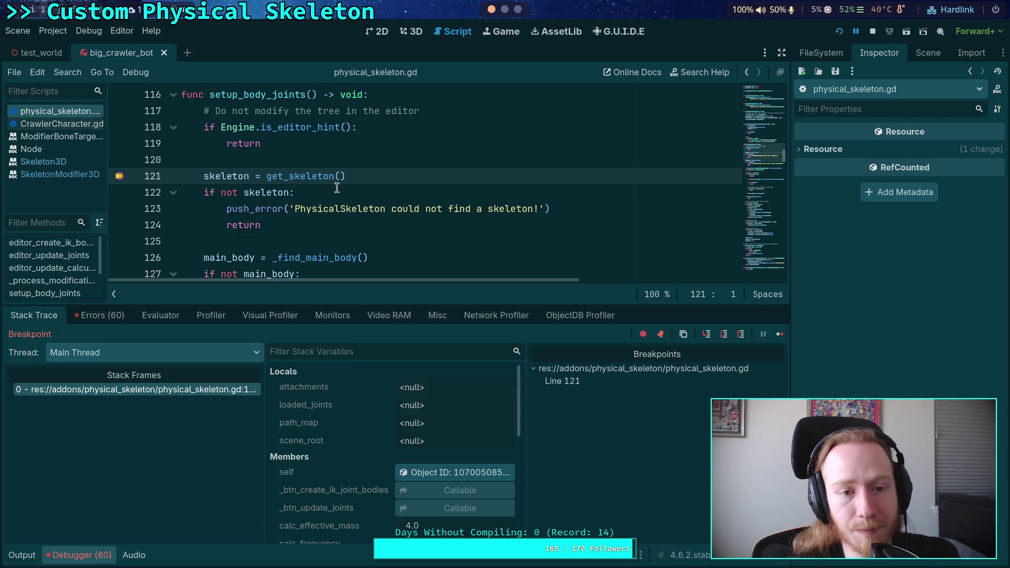
{"action": "scroll", "coordinate": [346, 182], "scroll_direction": "up", "scroll_amount": 6}
{"action": "scroll", "coordinate": [387, 199], "scroll_direction": "up", "scroll_amount": 2}
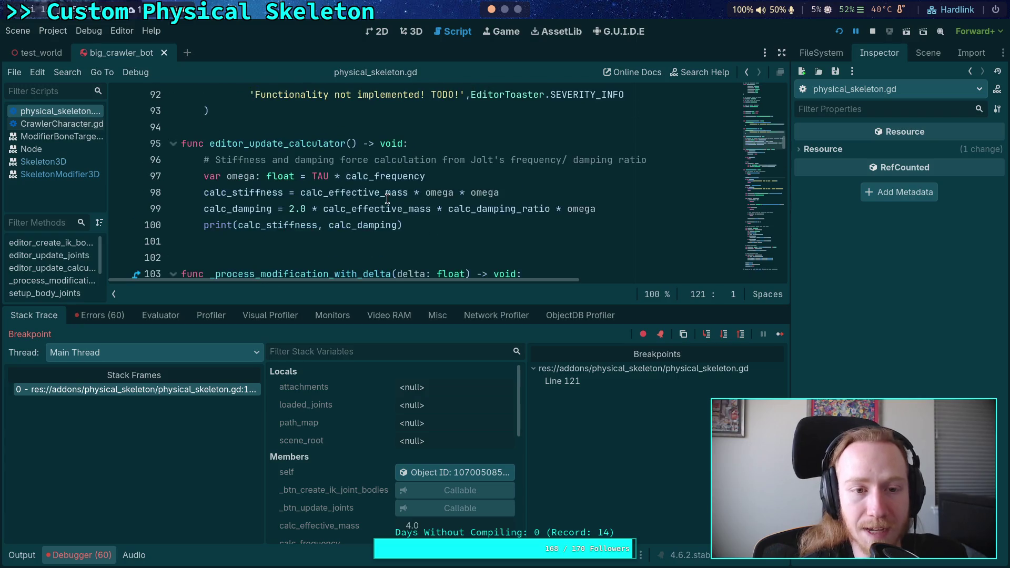
{"action": "scroll", "coordinate": [387, 199], "scroll_direction": "down", "scroll_amount": 10}
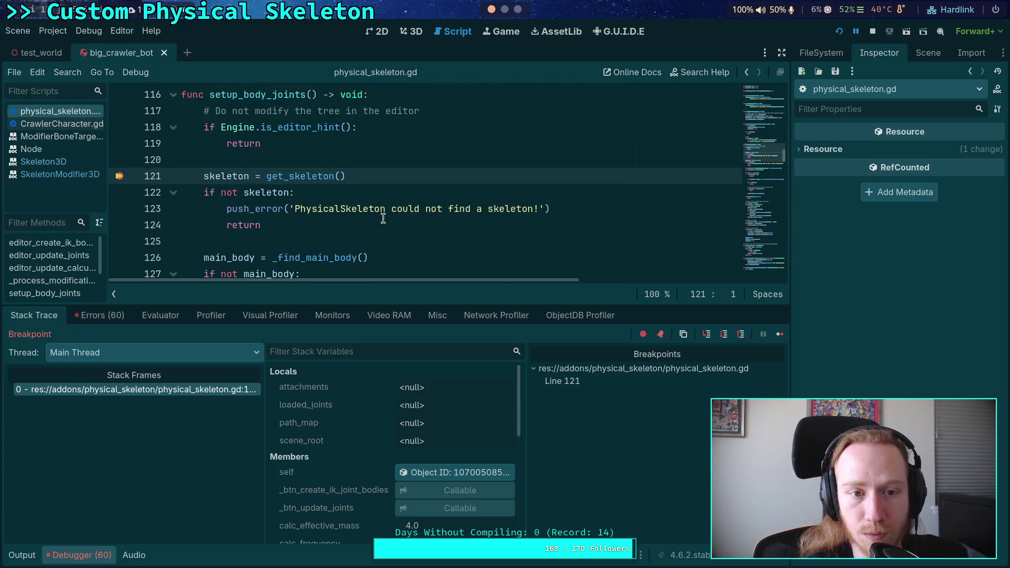
{"action": "scroll", "coordinate": [383, 219], "scroll_direction": "down", "scroll_amount": 5}
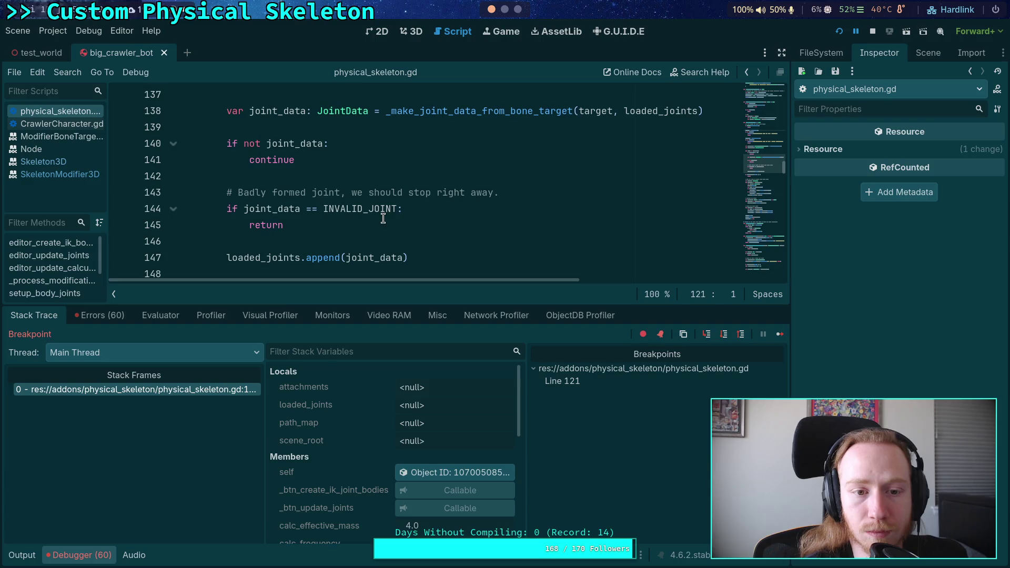
{"action": "left_click", "coordinate": [88, 555]}
{"action": "scroll", "coordinate": [512, 240], "scroll_direction": "up", "scroll_amount": 3}
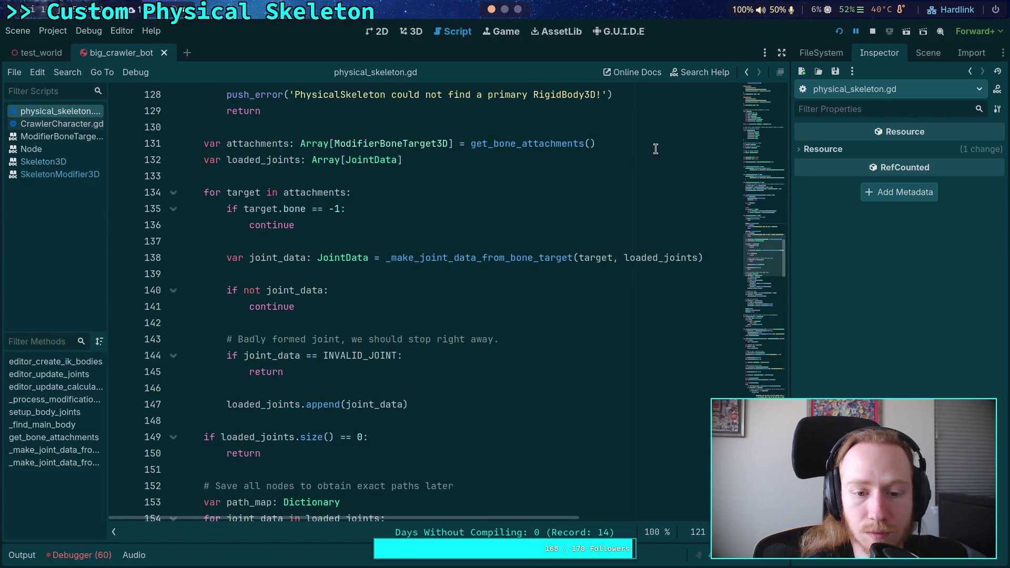
- Stop the game and search for _make_joint_data_from_bone_target, jumping to its line 194 definition
{"action": "left_click", "coordinate": [874, 35]}
{"action": "left_click", "coordinate": [89, 555]}
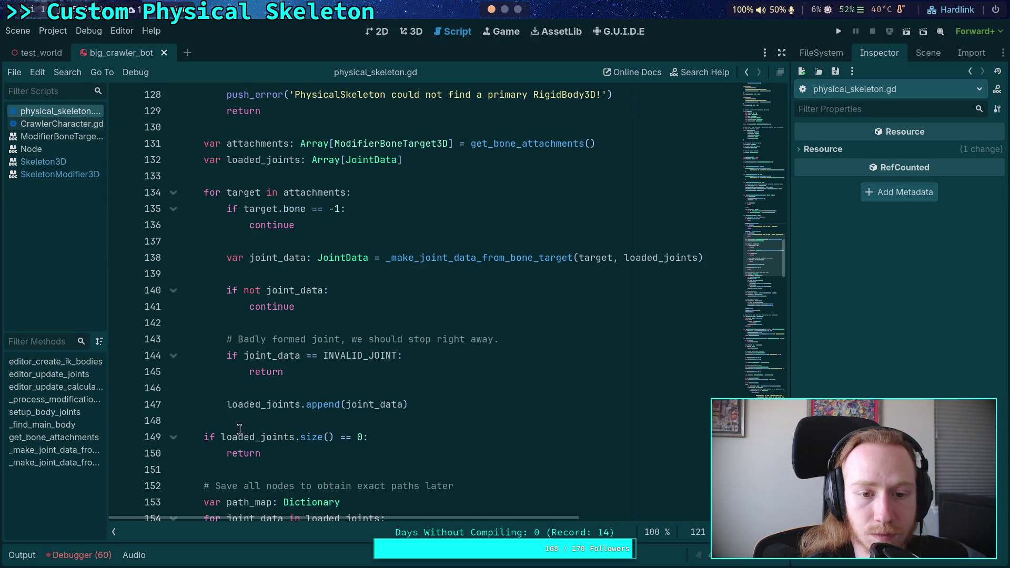
{"action": "double_click", "coordinate": [407, 259]}
{"action": "key", "text": "ctrl+f"}
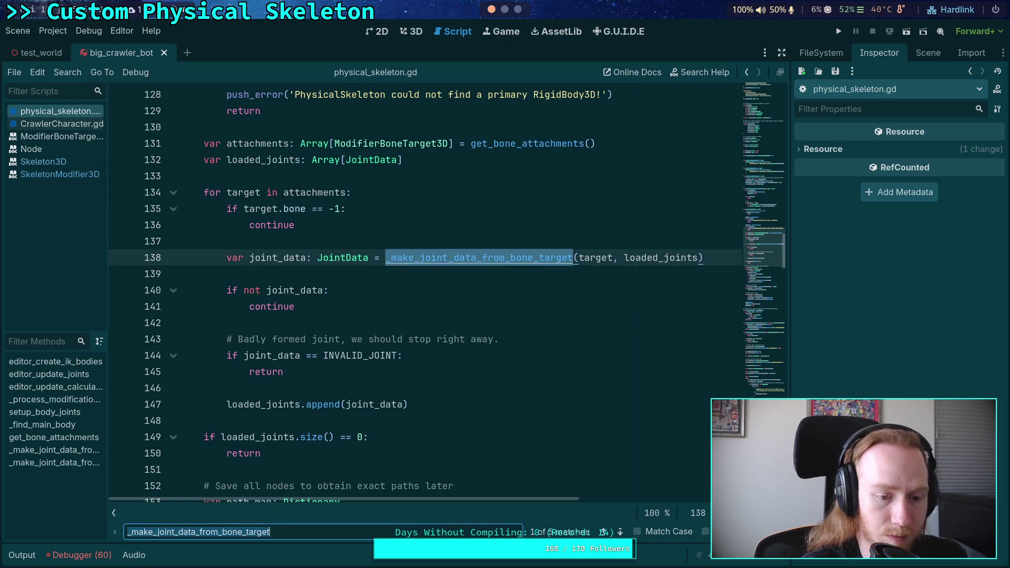
{"action": "left_click", "coordinate": [619, 533]}
- Read through the function's definition, then scroll back up to the joint-loading loop near line 128
{"action": "scroll", "coordinate": [476, 393], "scroll_direction": "down", "scroll_amount": 3}
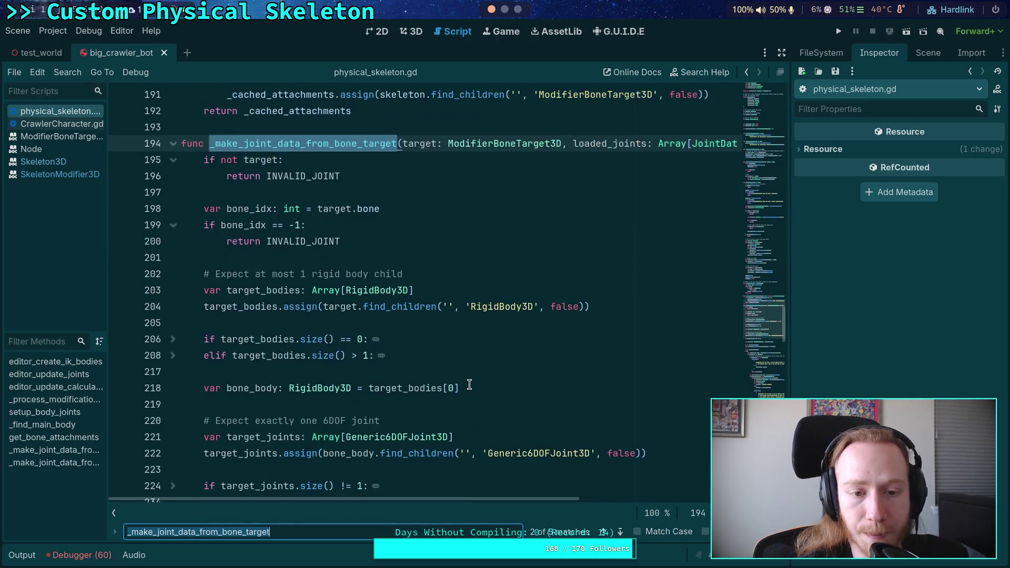
{"action": "scroll", "coordinate": [470, 385], "scroll_direction": "down", "scroll_amount": 7}
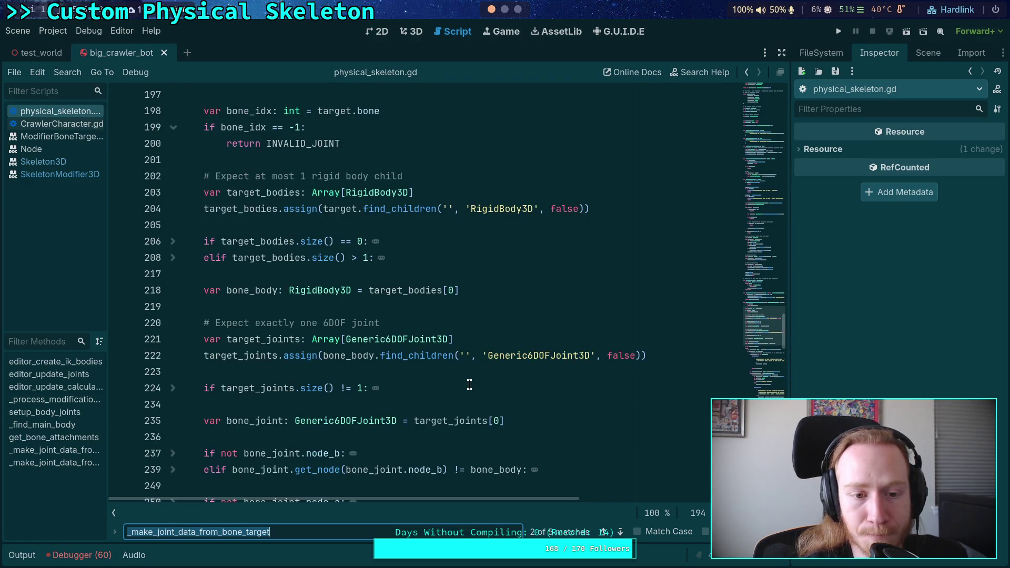
{"action": "scroll", "coordinate": [470, 386], "scroll_direction": "down", "scroll_amount": 20}
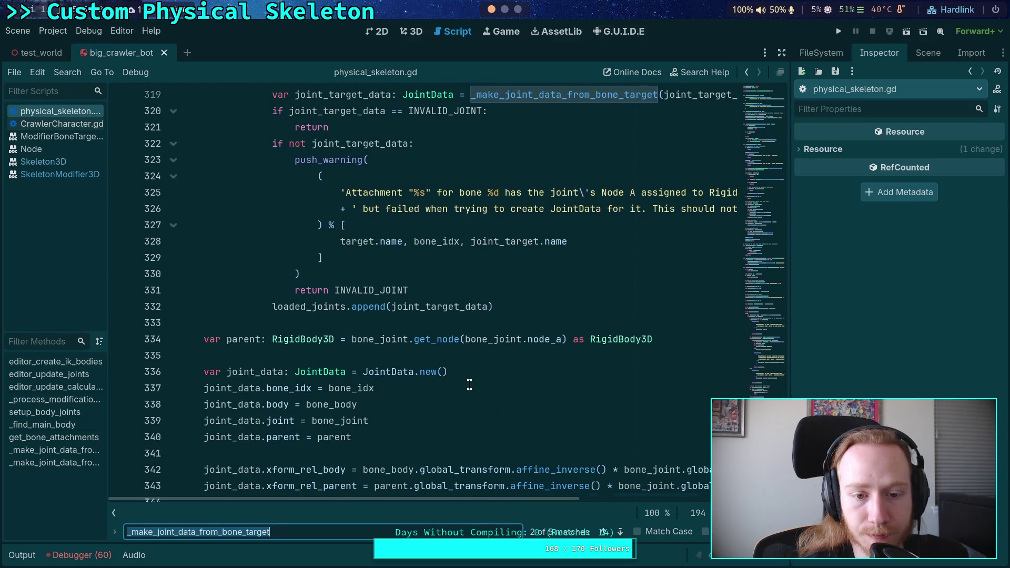
{"action": "scroll", "coordinate": [470, 384], "scroll_direction": "up", "scroll_amount": 2}
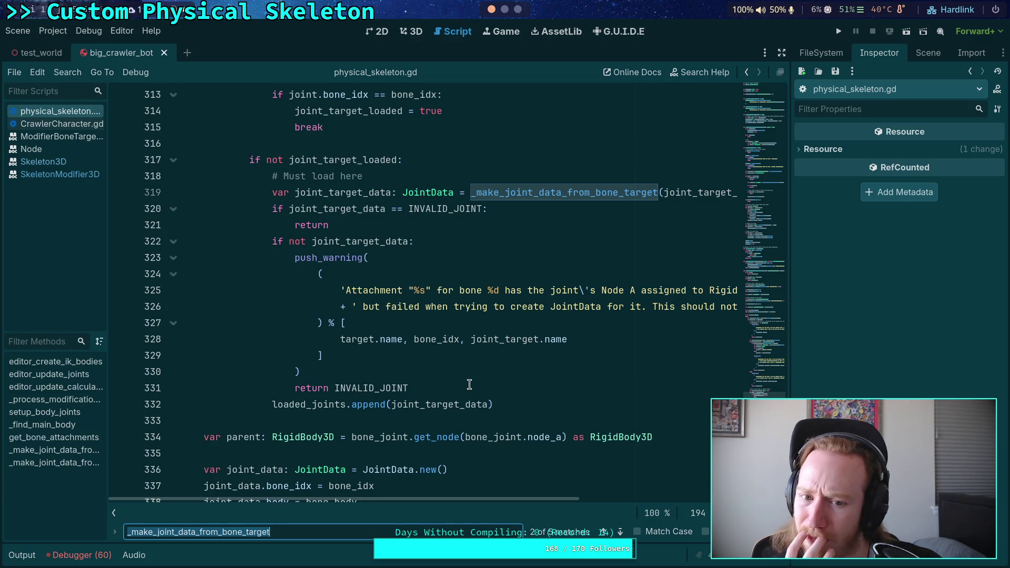
{"action": "scroll", "coordinate": [470, 384], "scroll_direction": "up", "scroll_amount": 4}
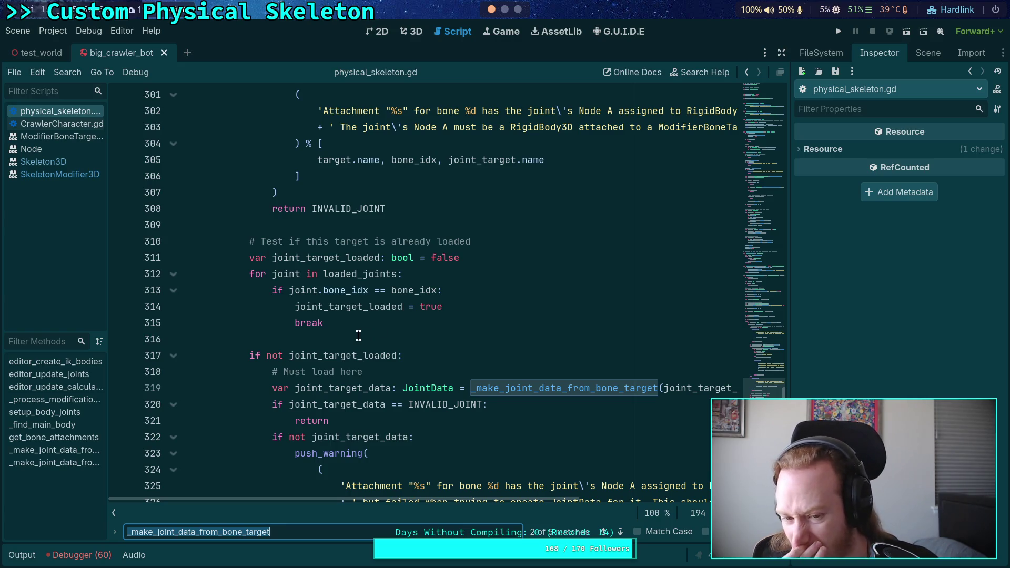
{"action": "scroll", "coordinate": [358, 335], "scroll_direction": "down", "scroll_amount": 4}
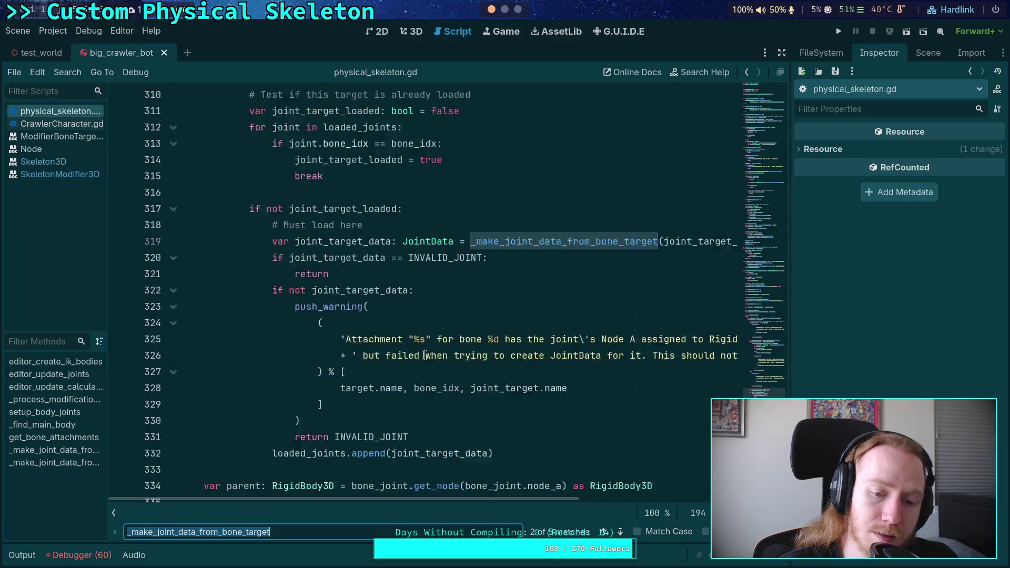
{"action": "scroll", "coordinate": [428, 371], "scroll_direction": "up", "scroll_amount": 1}
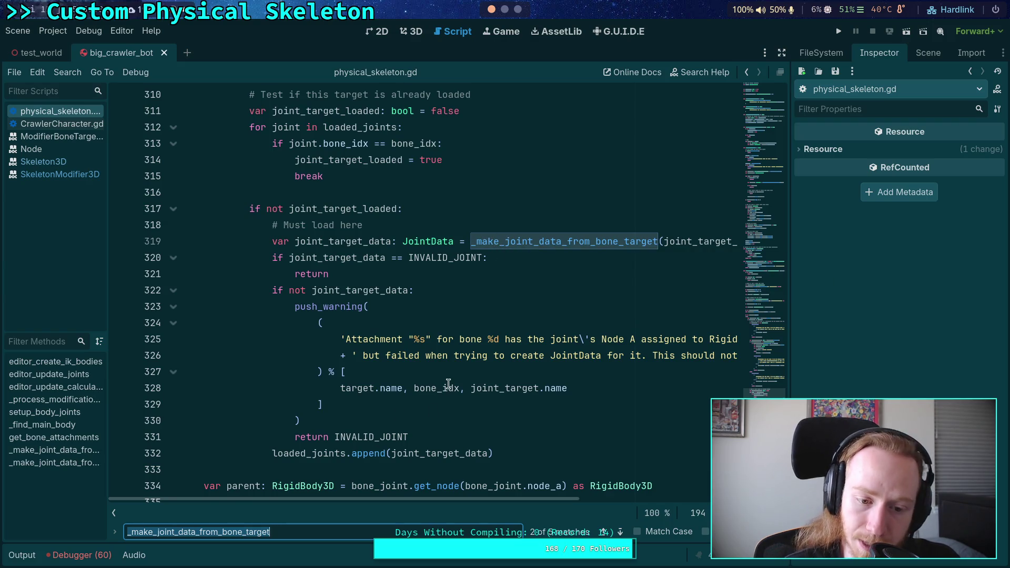
{"action": "scroll", "coordinate": [448, 384], "scroll_direction": "down", "scroll_amount": 5}
{"action": "scroll", "coordinate": [432, 374], "scroll_direction": "down", "scroll_amount": 1}
{"action": "scroll", "coordinate": [412, 363], "scroll_direction": "up", "scroll_amount": 4}
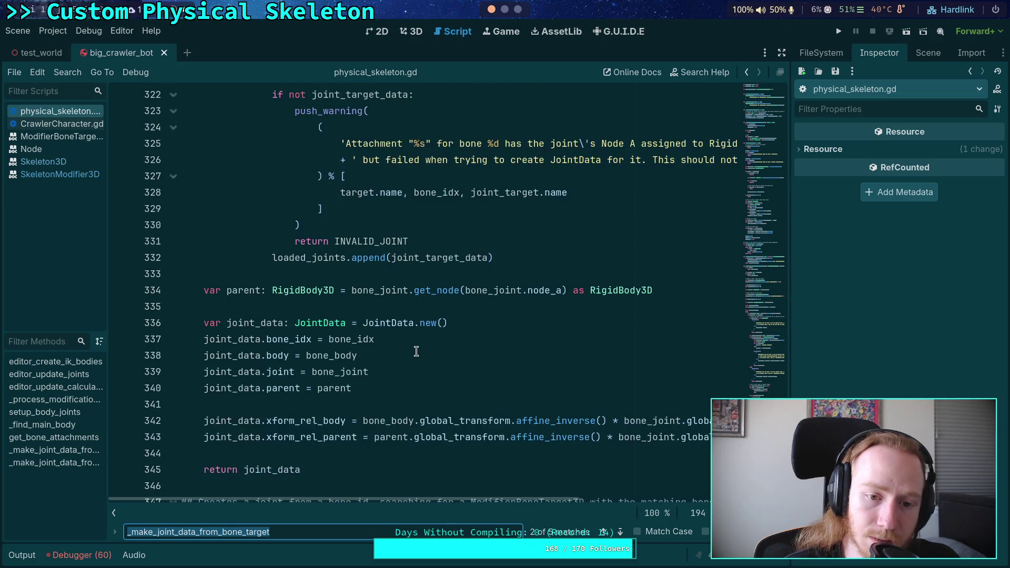
{"action": "scroll", "coordinate": [416, 350], "scroll_direction": "down", "scroll_amount": 4}
{"action": "scroll", "coordinate": [421, 346], "scroll_direction": "up", "scroll_amount": 15}
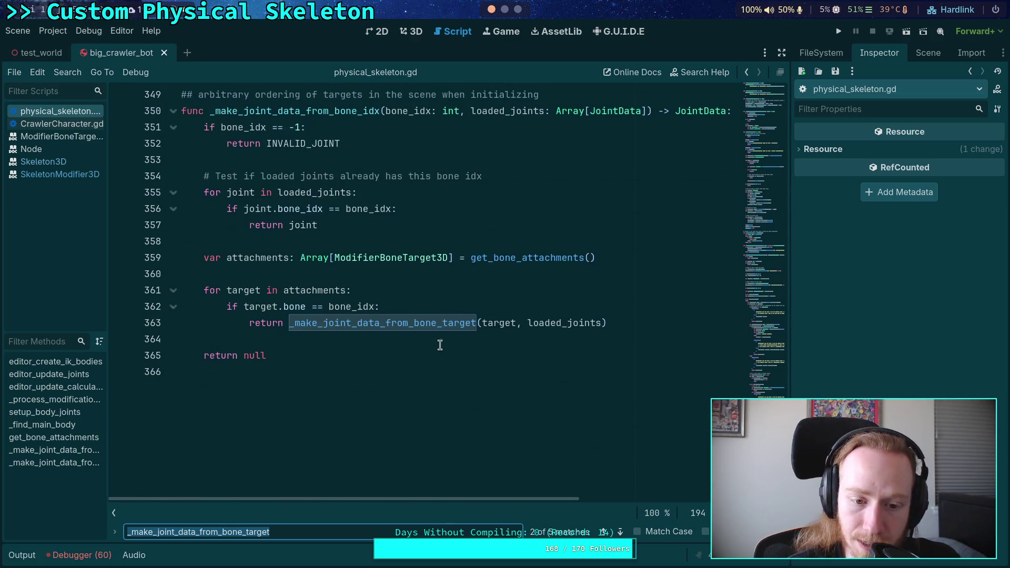
{"action": "scroll", "coordinate": [479, 343], "scroll_direction": "up", "scroll_amount": 15}
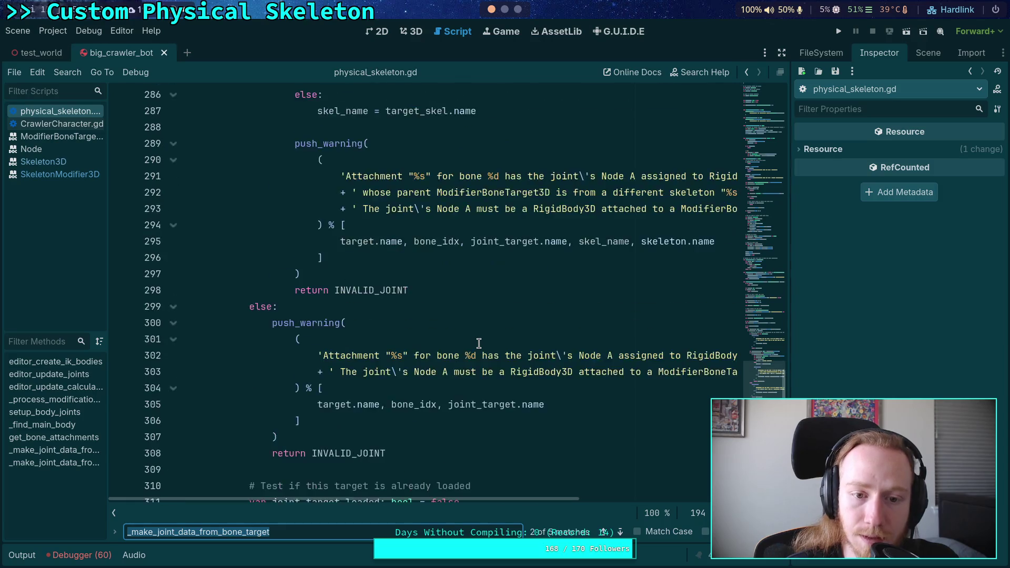
{"action": "scroll", "coordinate": [479, 344], "scroll_direction": "up", "scroll_amount": 13}
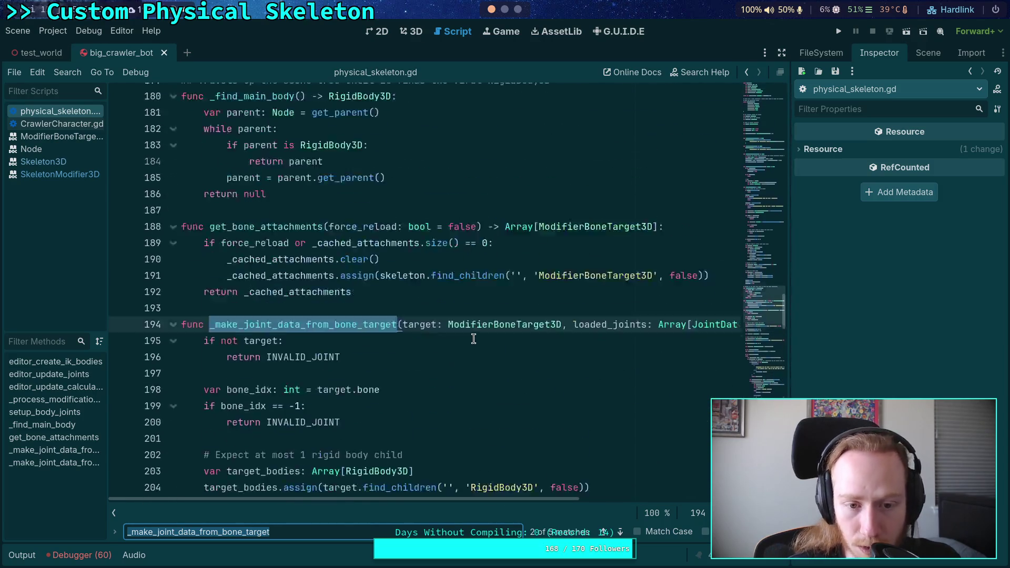
{"action": "scroll", "coordinate": [380, 301], "scroll_direction": "up", "scroll_amount": 13}
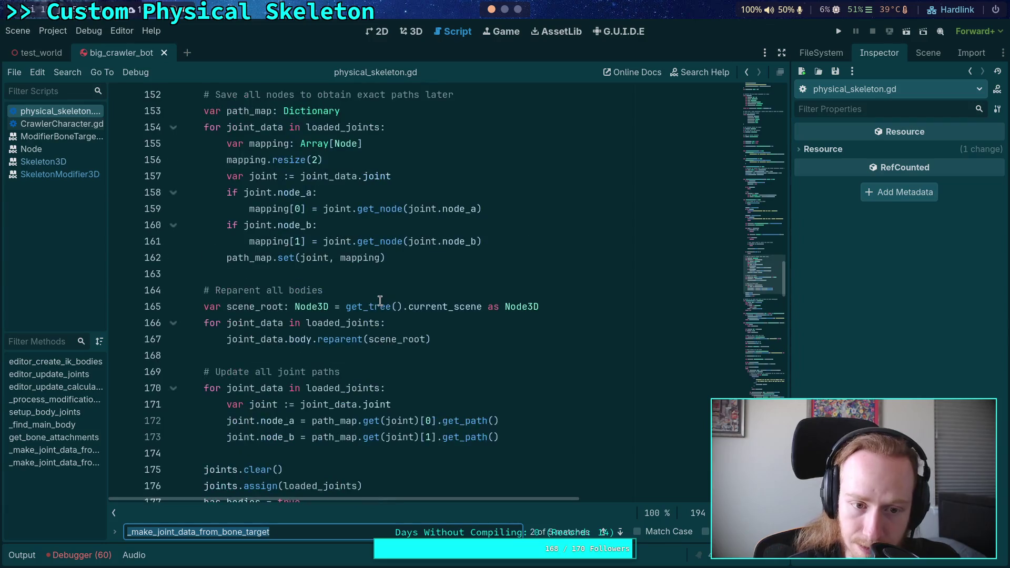
{"action": "scroll", "coordinate": [380, 301], "scroll_direction": "up", "scroll_amount": 3}
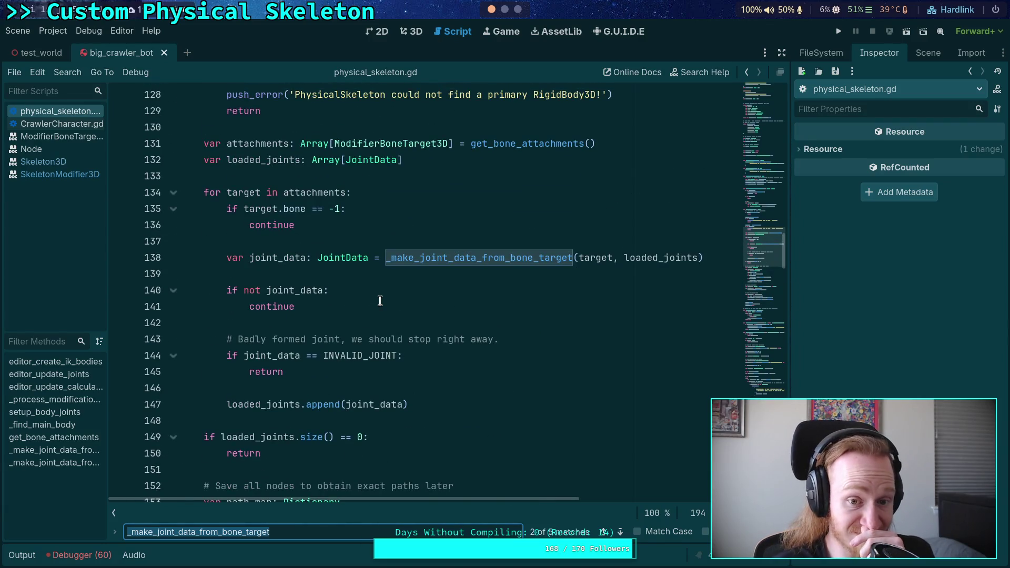
- Insert blank lines above the joint_data creation and start a for loop over loaded_joints
{"action": "left_click", "coordinate": [466, 242]}
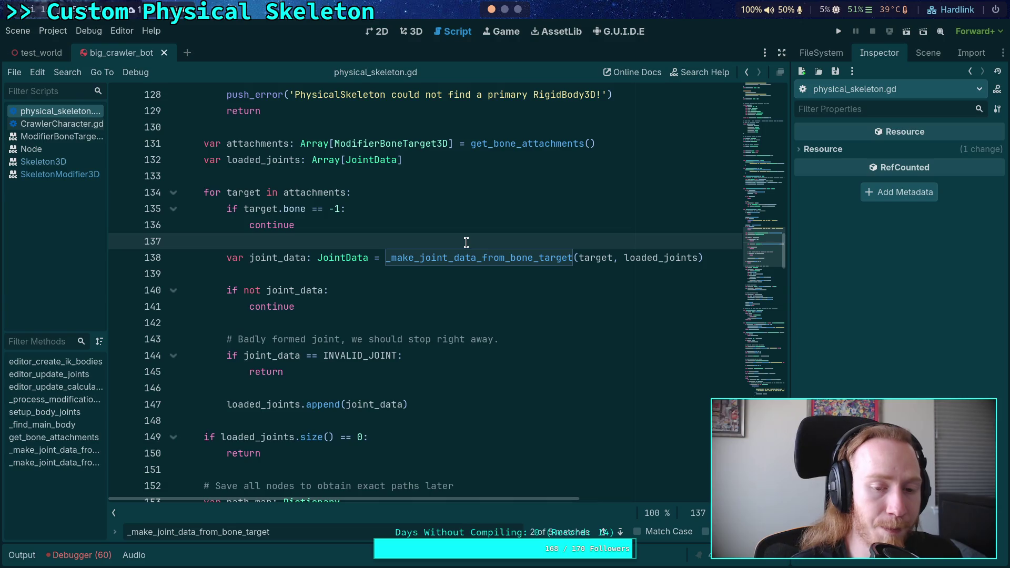
{"action": "key", "text": "Return"}
{"action": "key", "text": "Return"}
{"action": "key", "text": "Up"}
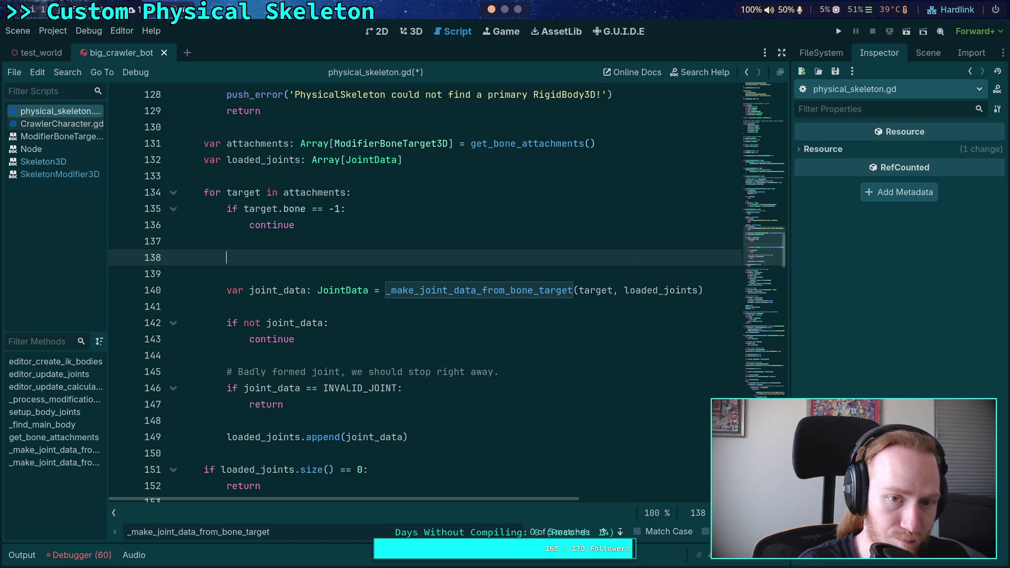
{"action": "type", "text": "for"}
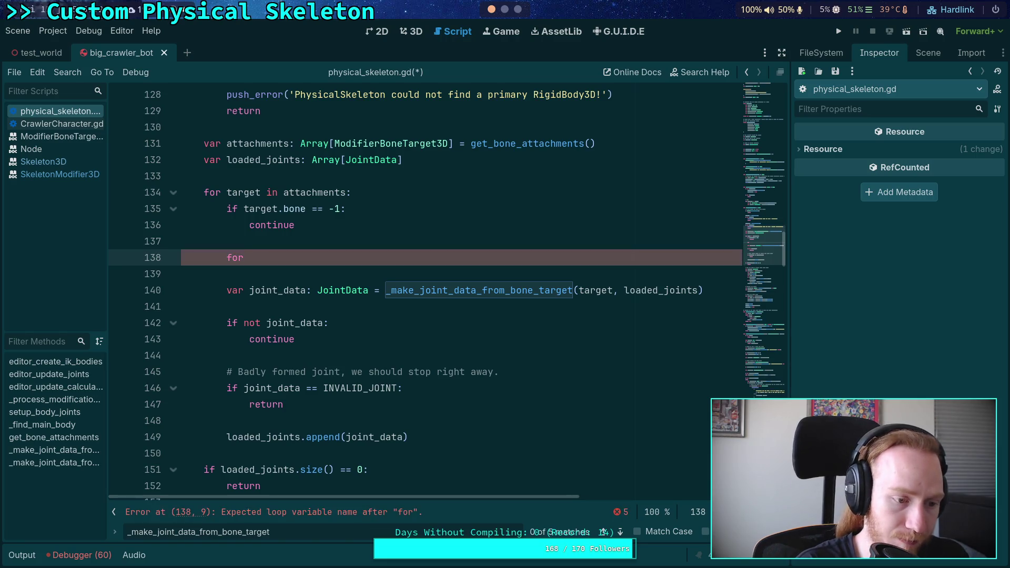
{"action": "type", "text": " j in load"}
{"action": "key", "text": "Return"}
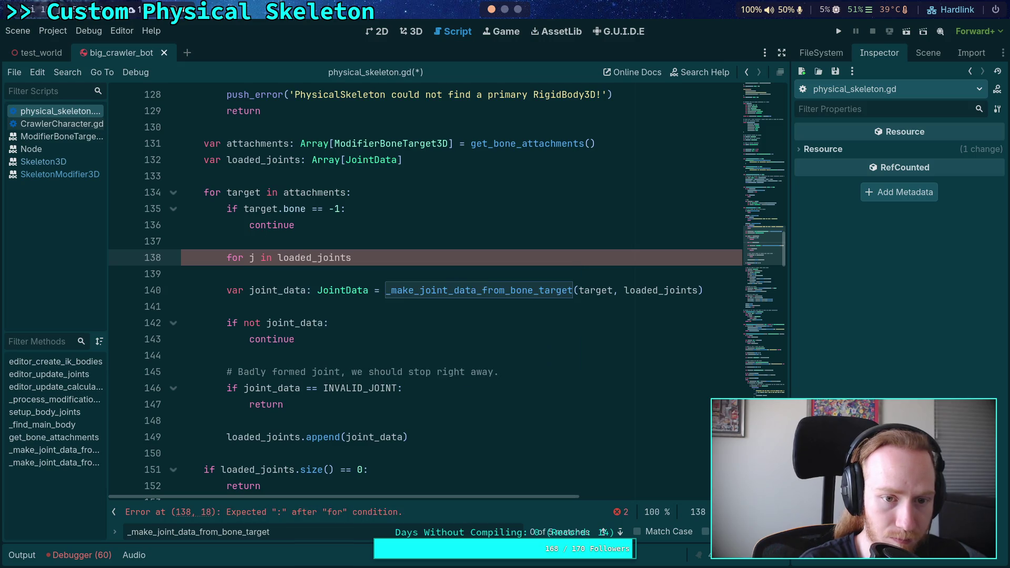
- Begin a bone_idx line at the top of the attachments loop body
{"action": "left_click", "coordinate": [414, 190]}
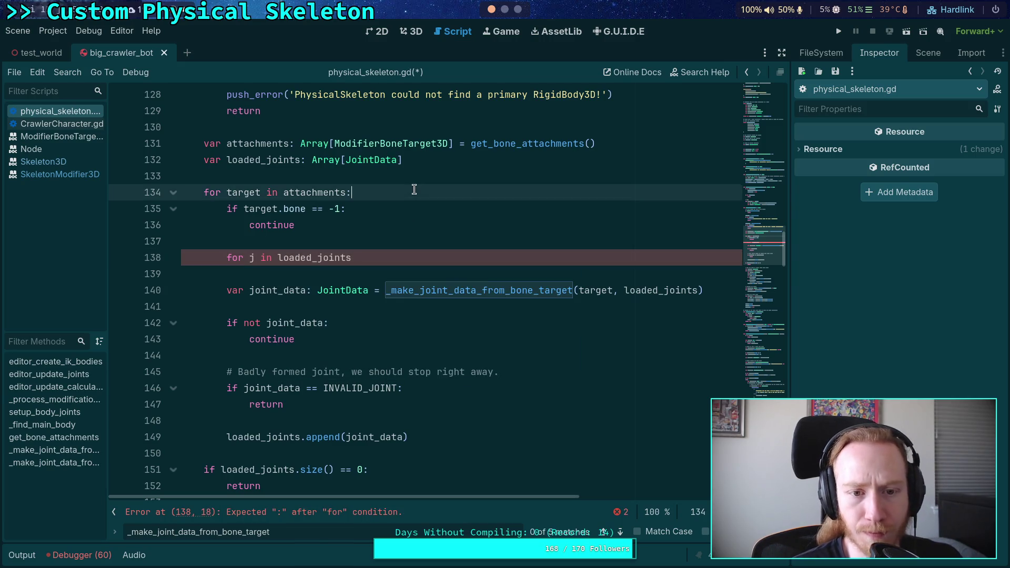
{"action": "key", "text": "Return"}
{"action": "type", "text": "bone_idx:"}
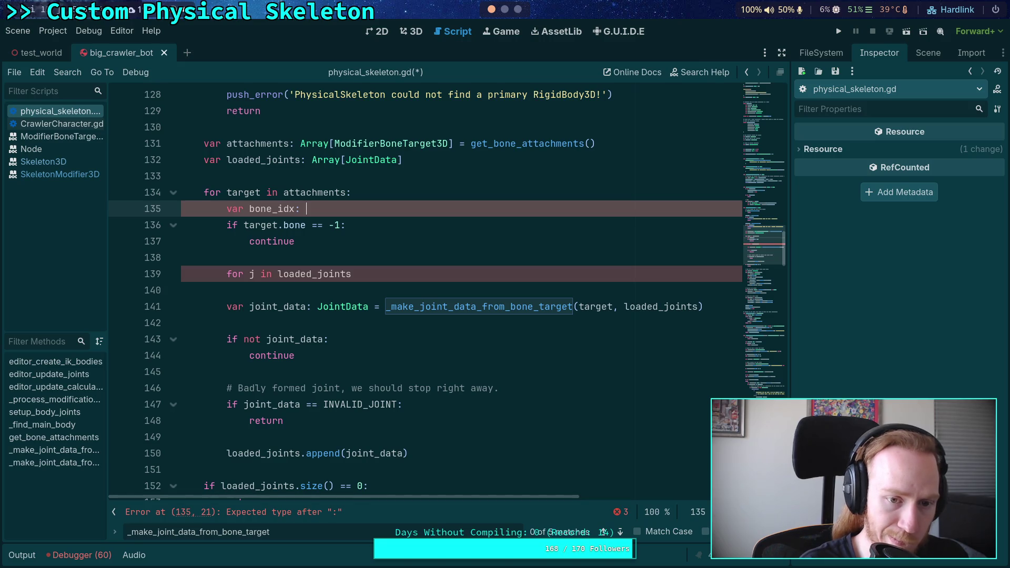
{"action": "key", "text": "BackSpace"}
{"action": "key", "text": "BackSpace"}
{"action": "key", "text": "BackSpace"}
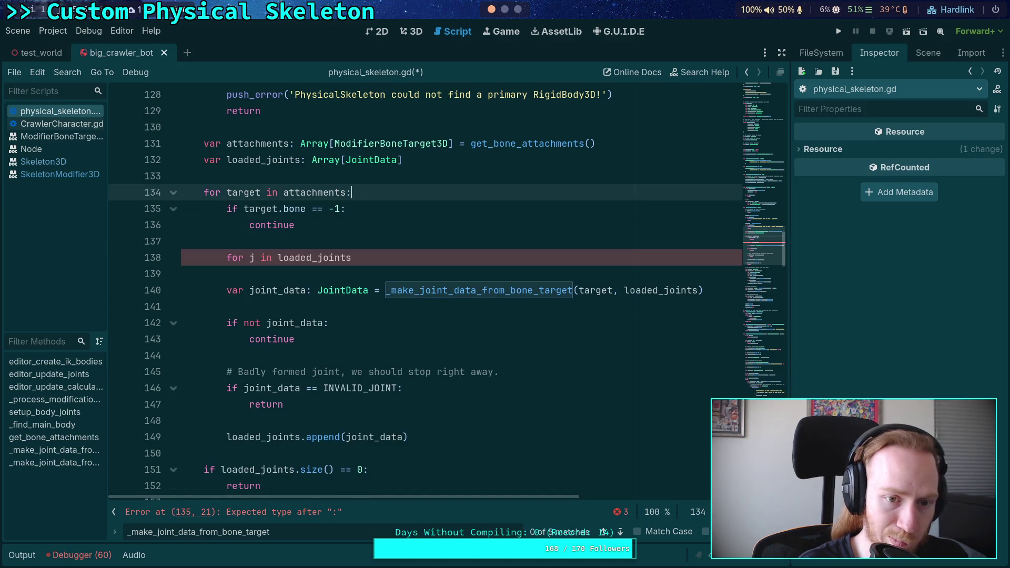
- Try adding an if-check inside the new loop, then delete it back to the partial for line
{"action": "left_click", "coordinate": [410, 257]}
{"action": "type", "text": ":"}
{"action": "key", "text": "Return"}
{"action": "type", "text": "i"}
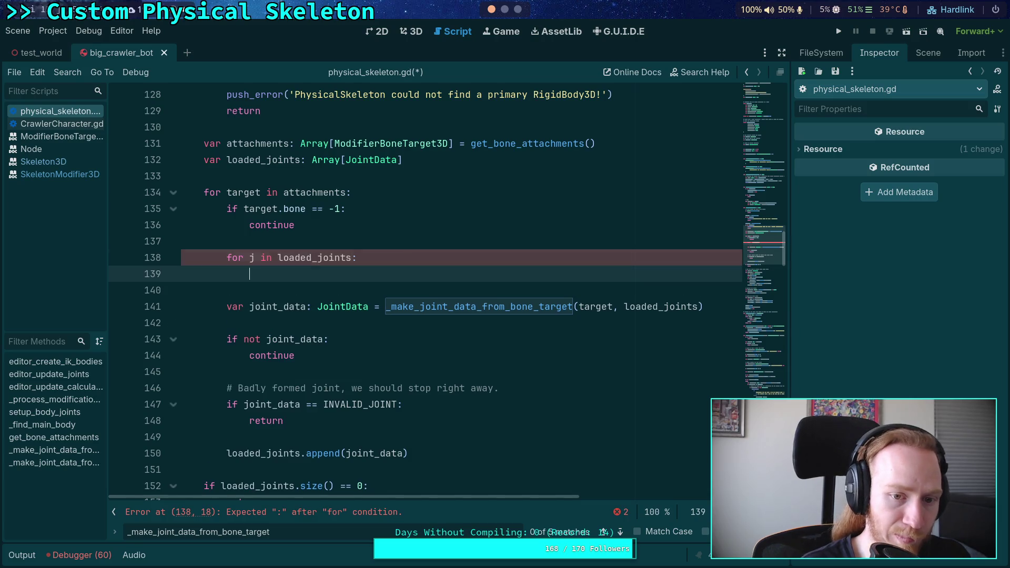
{"action": "type", "text": ".jo"}
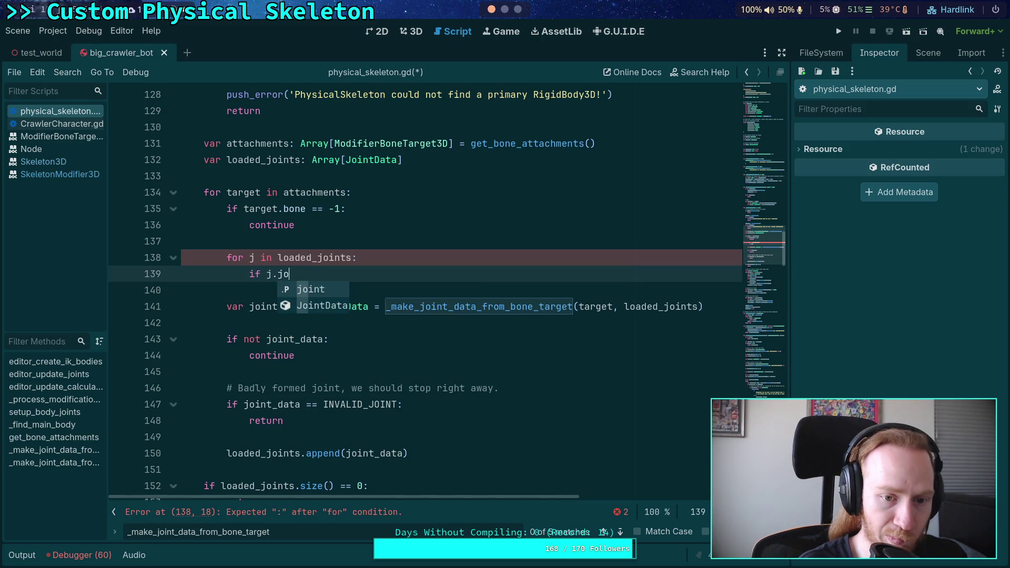
{"action": "type", "text": "int tra"}
{"action": "key", "text": "BackSpace"}
{"action": "key", "text": "BackSpace"}
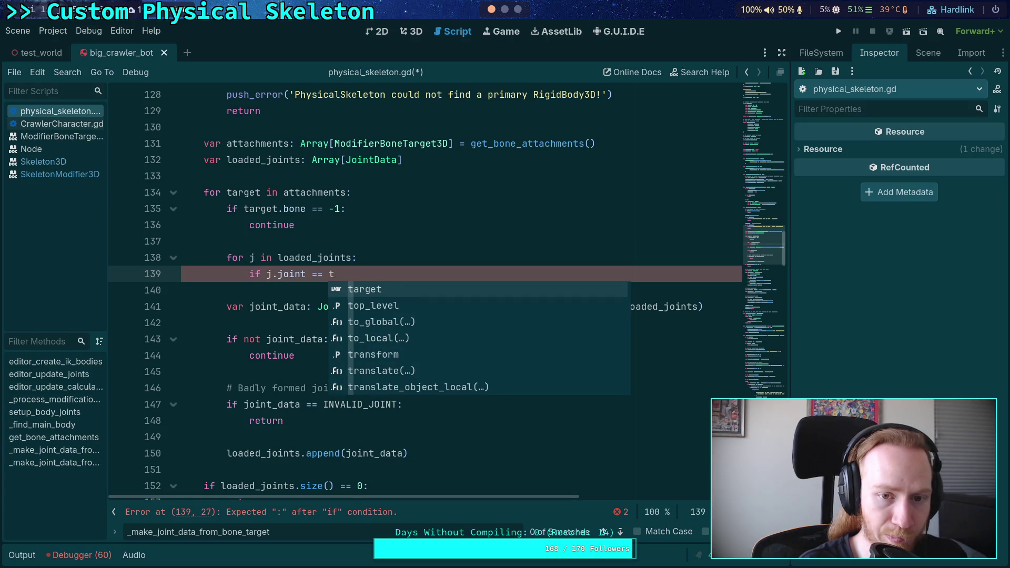
{"action": "key", "text": "BackSpace"}
{"action": "key", "text": "BackSpace"}
{"action": "key", "text": "BackSpace"}
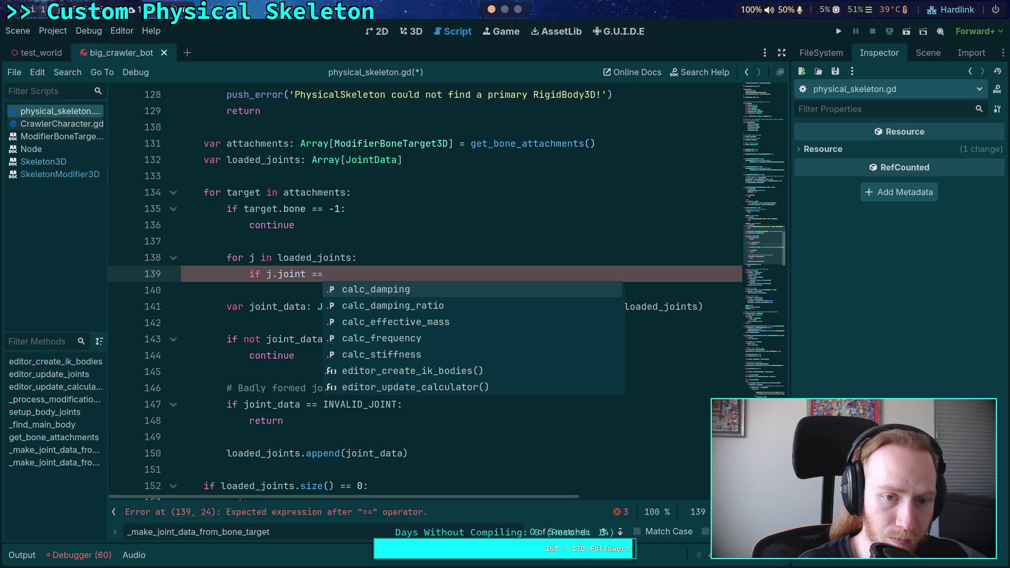
{"action": "key", "text": "BackSpace"}
{"action": "key", "text": "BackSpace"}
{"action": "key", "text": "BackSpace"}
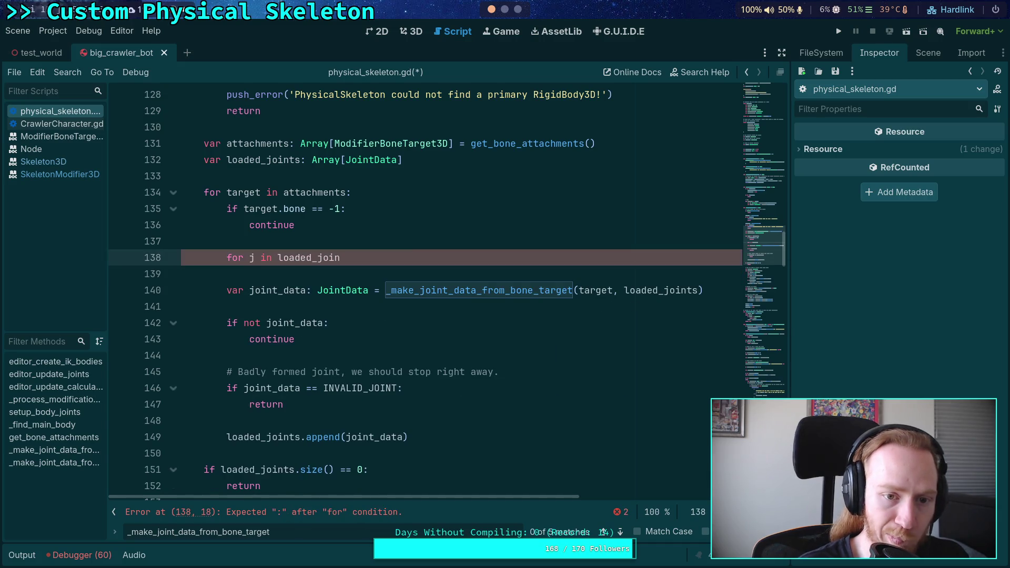
{"action": "left_click", "coordinate": [393, 187]}
- Add a bone_idx variable and use it in place of target.bone in the bone check
{"action": "key", "text": "Return"}
{"action": "type", "text": "v"}
{"action": "type", "text": "ne_ixd"}
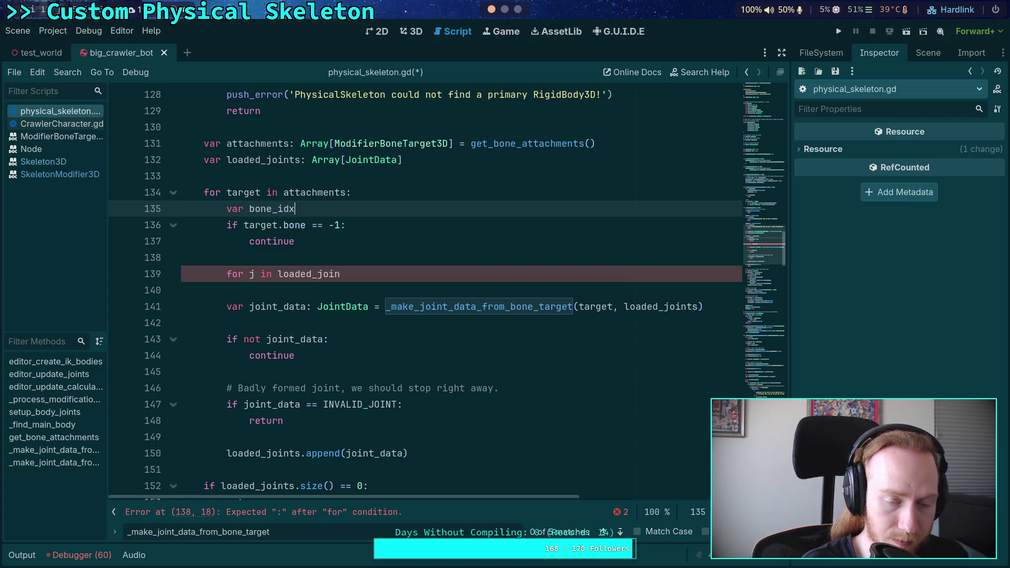
{"action": "type", "text": "int "}
{"action": "type", "text": "= targe."}
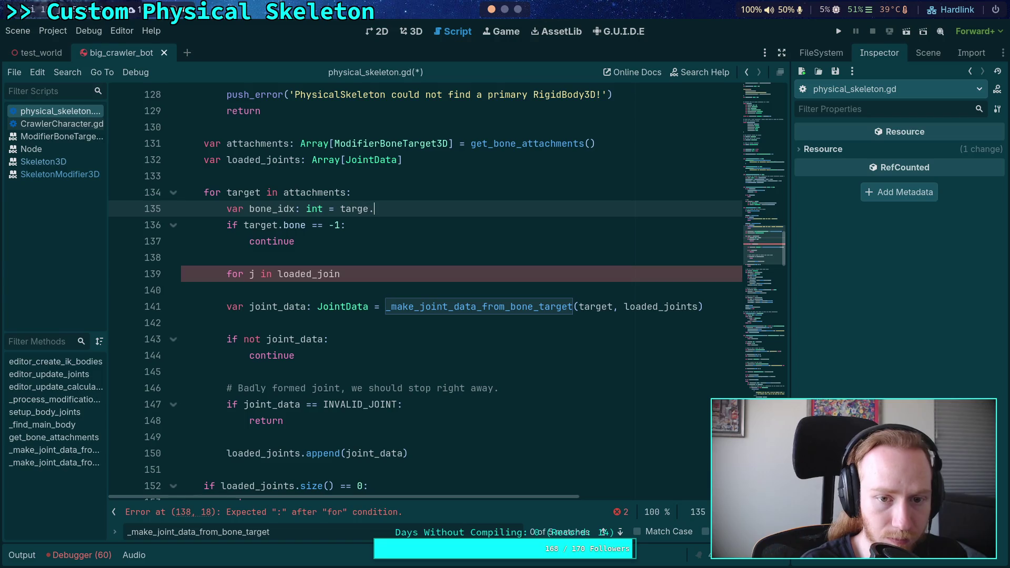
{"action": "key", "text": "BackSpace"}
{"action": "type", "text": "t.bone"}
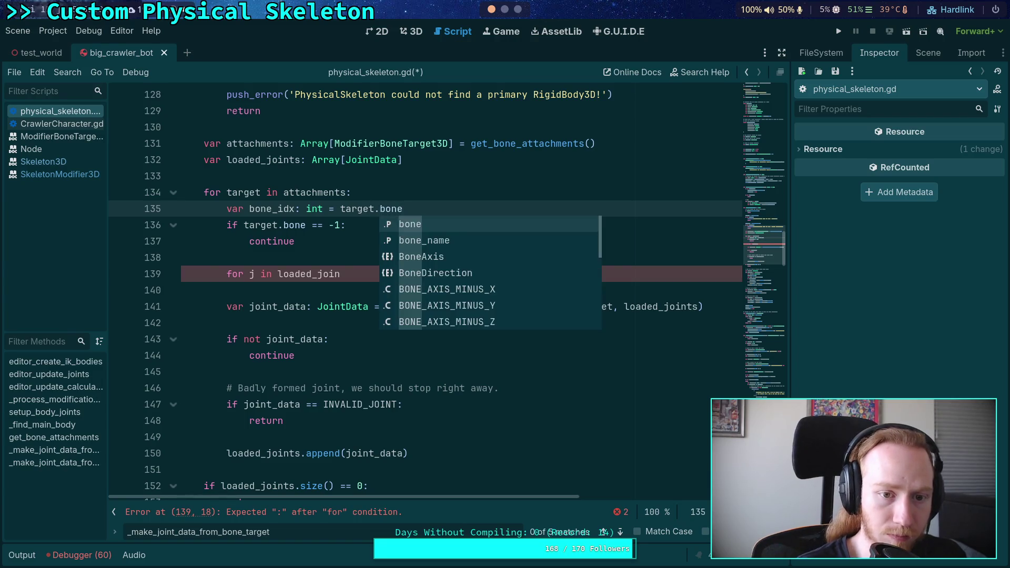
{"action": "left_click_drag", "start_coordinate": [244, 225], "coordinate": [310, 225]}
{"action": "key", "text": "BackSpace"}
{"action": "type", "text": "bone_idx"}
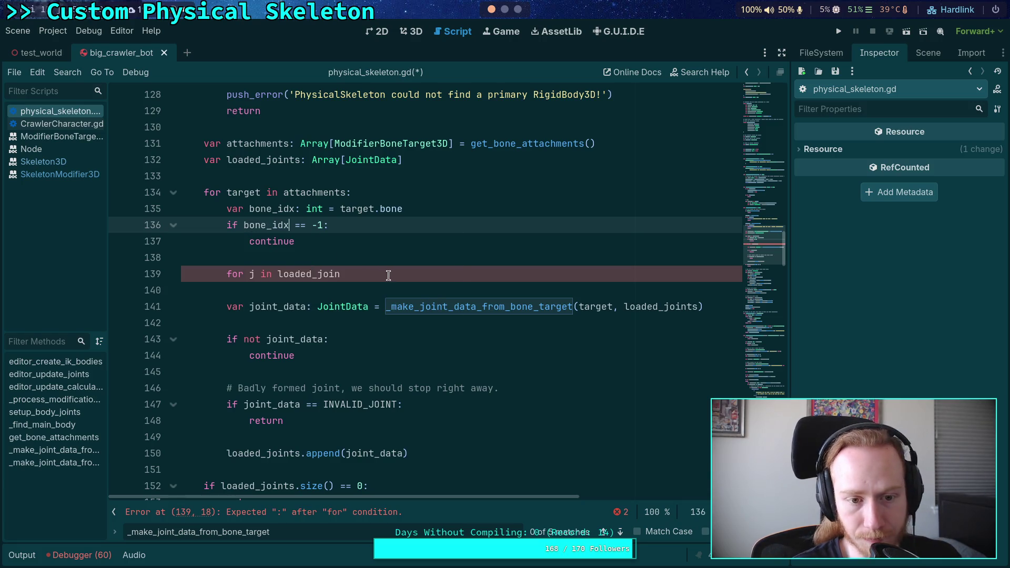
- Finish the inner loop over loaded joints with 'if j.bone_idx == bone_idx: continue'
{"action": "left_click", "coordinate": [388, 274]}
{"action": "type", "text": "ts:"}
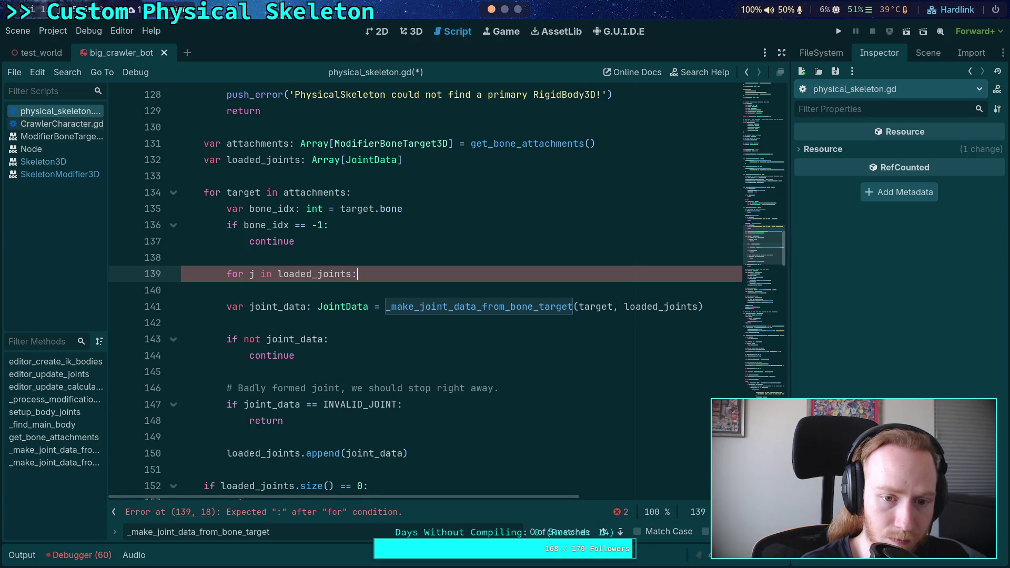
{"action": "key", "text": "Return"}
{"action": "type", "text": "if j."}
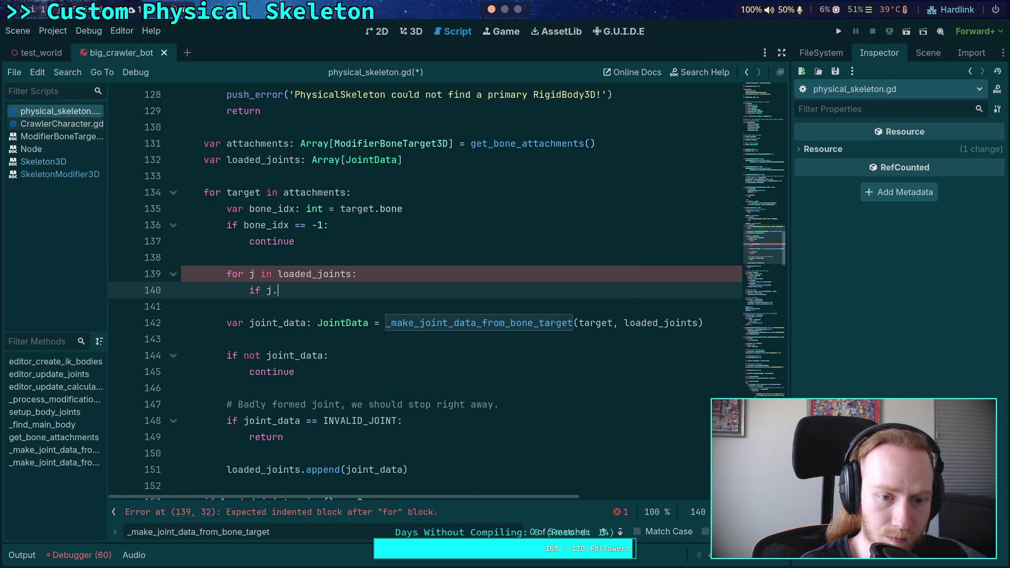
{"action": "type", "text": "bone_idx "}
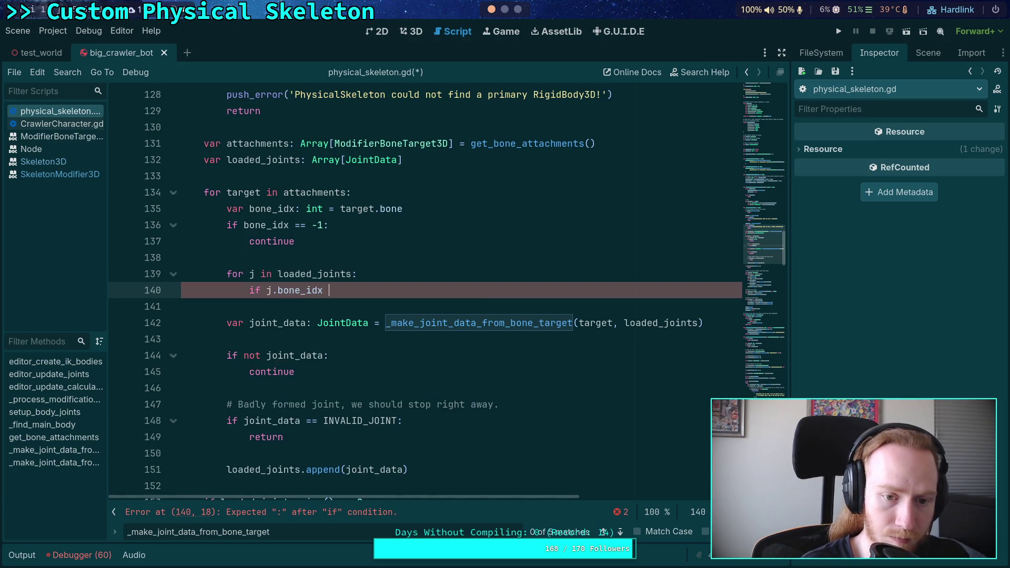
{"action": "type", "text": "== bone_idx:"}
{"action": "key", "text": "Return"}
{"action": "type", "text": "continue"}
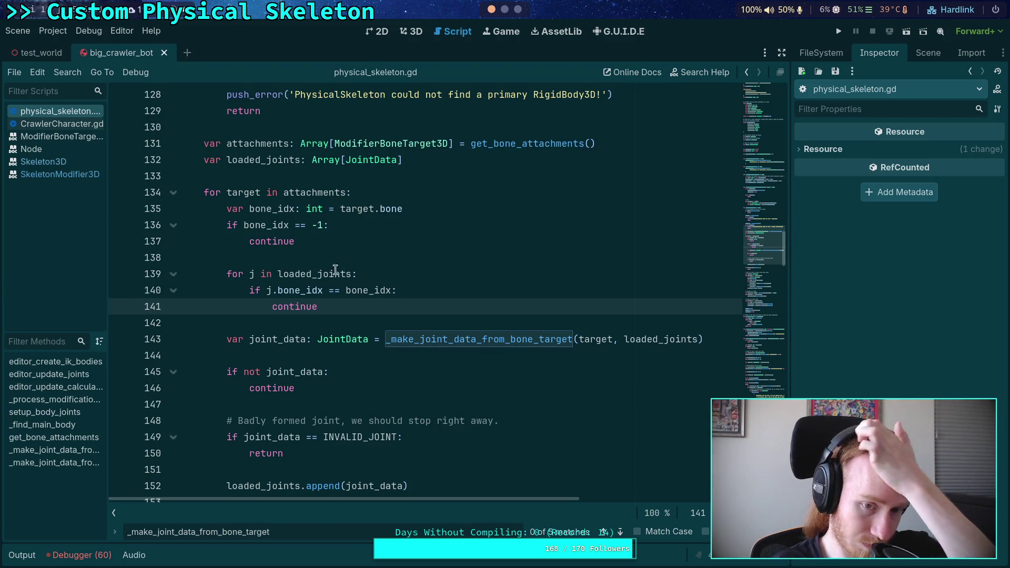
- Declare 'var already_loaded: bool = false' just before the inner loop
{"action": "left_click", "coordinate": [248, 256]}
{"action": "key", "text": "Return"}
{"action": "type", "text": "ar "}
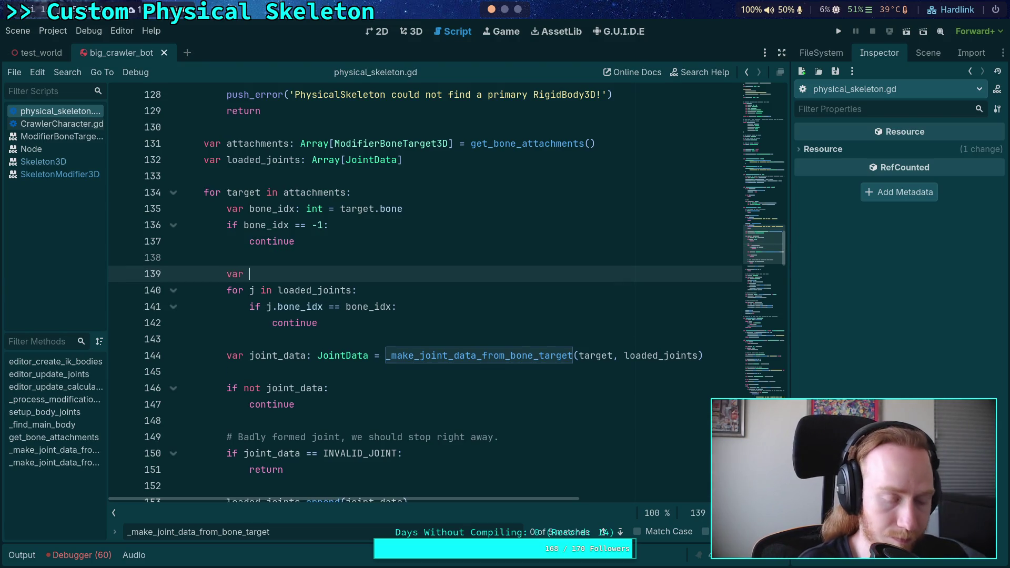
{"action": "type", "text": "a"}
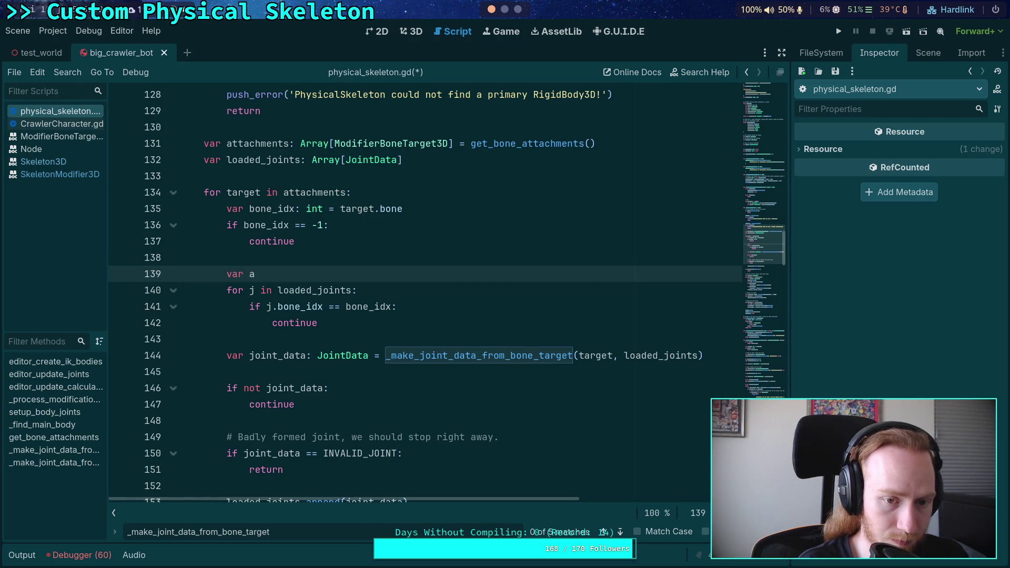
{"action": "type", "text": "lready_load"}
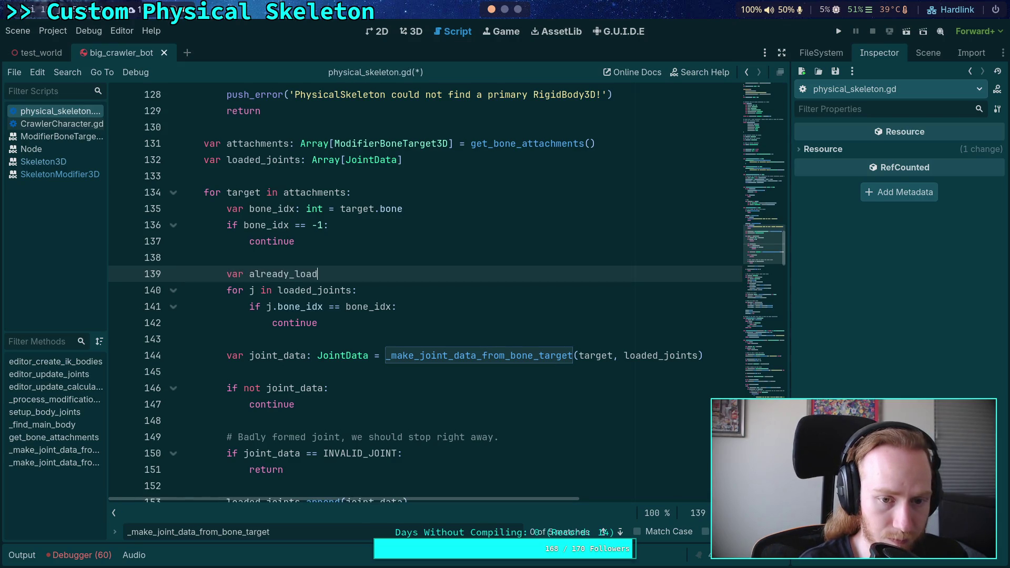
{"action": "type", "text": " bo"}
{"action": "key", "text": "BackSpace"}
{"action": "key", "text": "BackSpace"}
{"action": "key", "text": "BackSpace"}
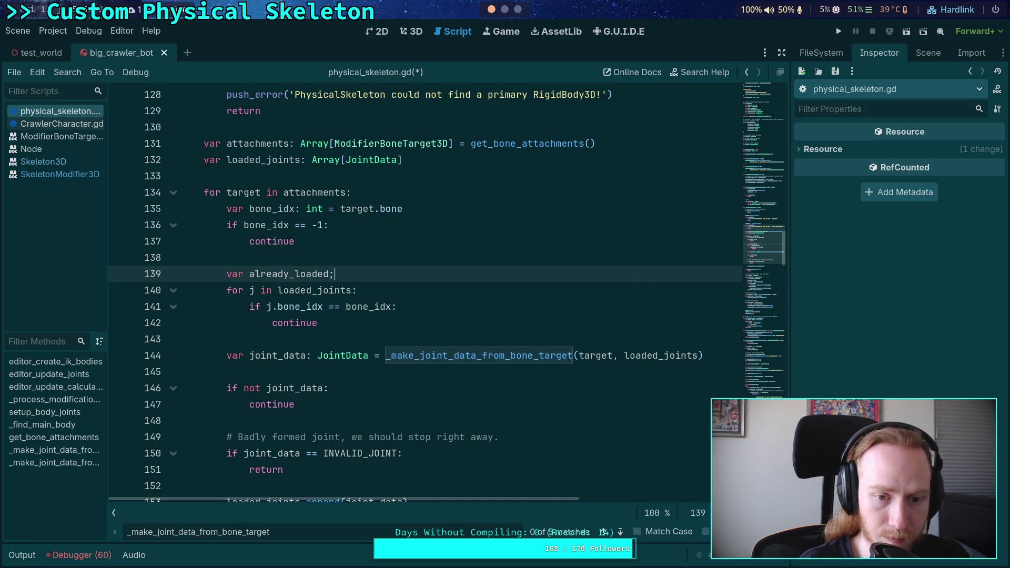
{"action": "type", "text": "bool = false"}
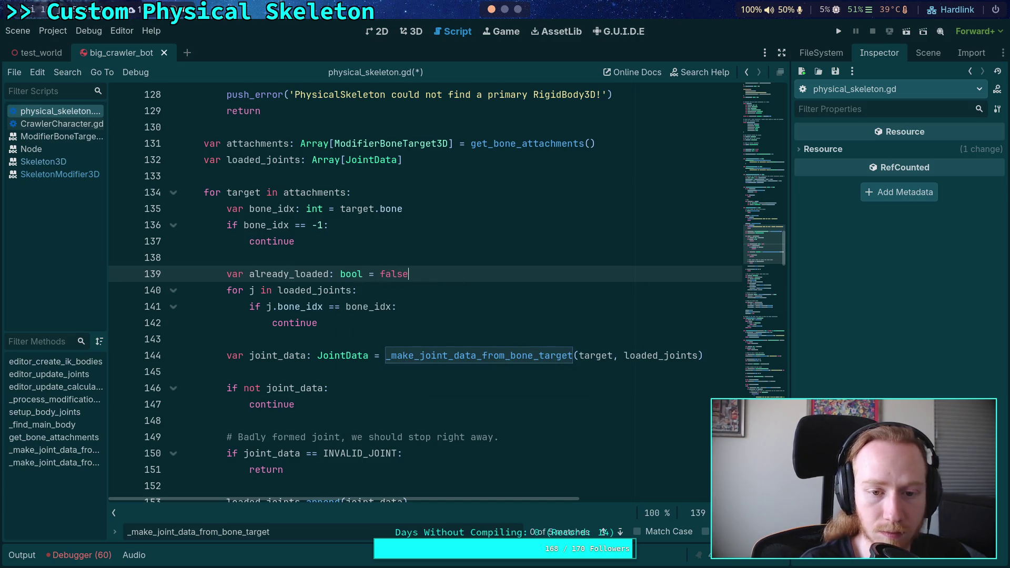
- On a matching bone, set already_loaded = true and break instead of continue
{"action": "key", "text": "Down"}
{"action": "key", "text": "Down"}
{"action": "key", "text": "Return"}
{"action": "type", "text": "alre"}
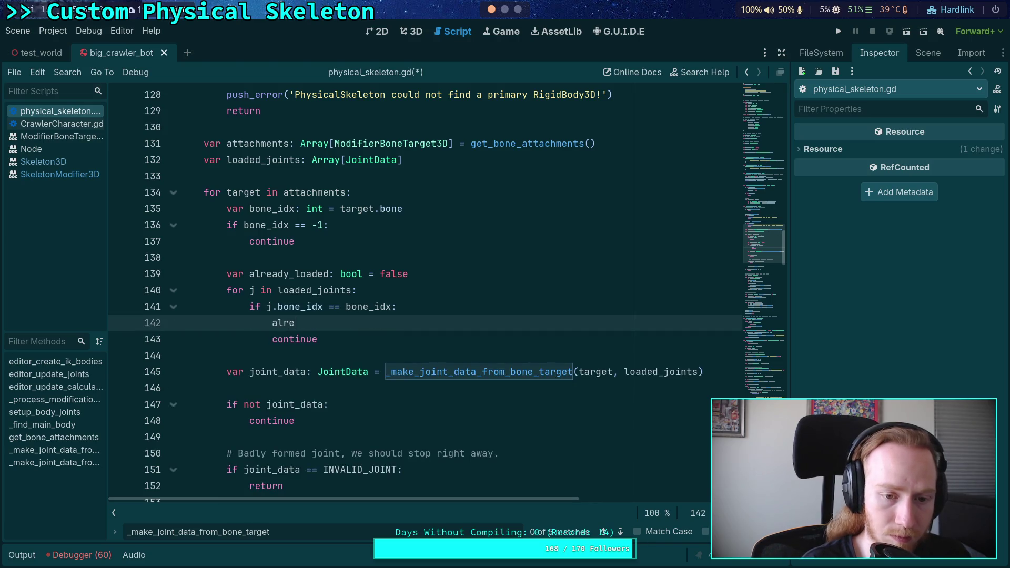
{"action": "key", "text": "Return"}
{"action": "type", "text": "= true"}
{"action": "key", "text": "Down"}
{"action": "key", "text": "shift+Left"}
{"action": "key", "text": "shift+Left"}
{"action": "key", "text": "shift+Left"}
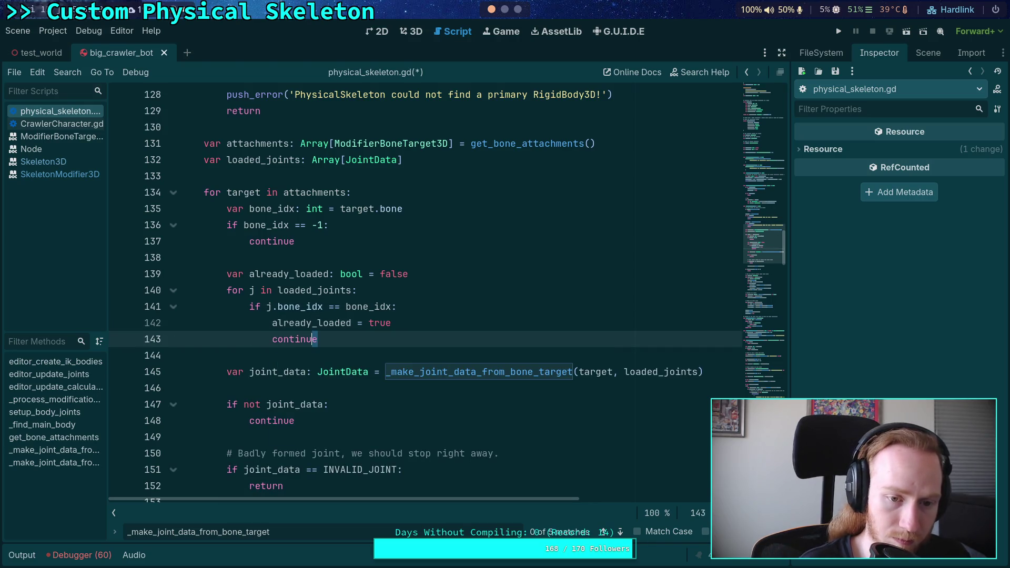
{"action": "type", "text": "break"}
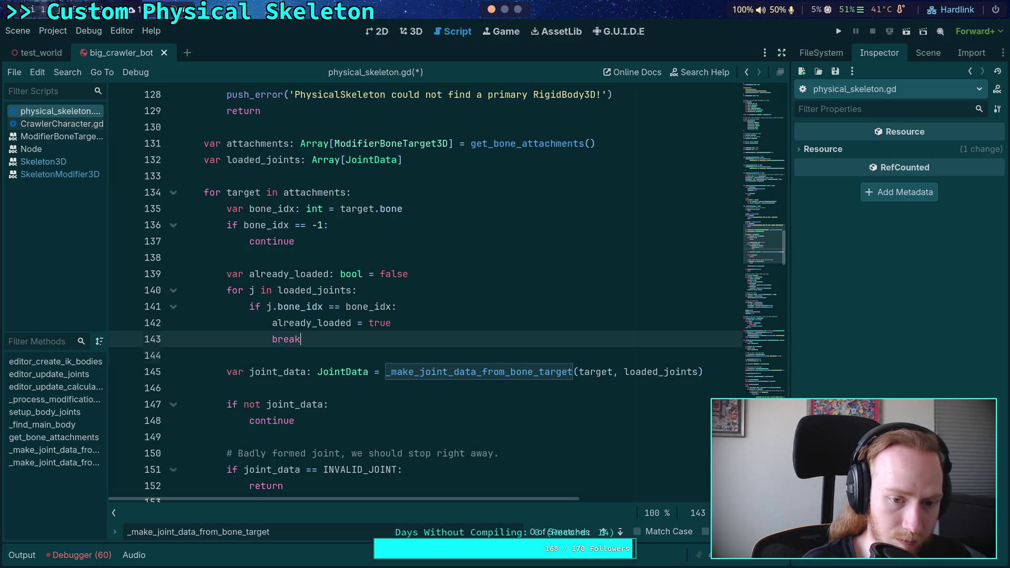
{"action": "key", "text": "Return"}
- After the inner loop, add 'if already_loaded: continue'
{"action": "key", "text": "BackSpace"}
{"action": "type", "text": "if alr"}
{"action": "key", "text": "Return"}
{"action": "type", "text": ":"}
{"action": "key", "text": "Return"}
{"action": "type", "text": "continue"}
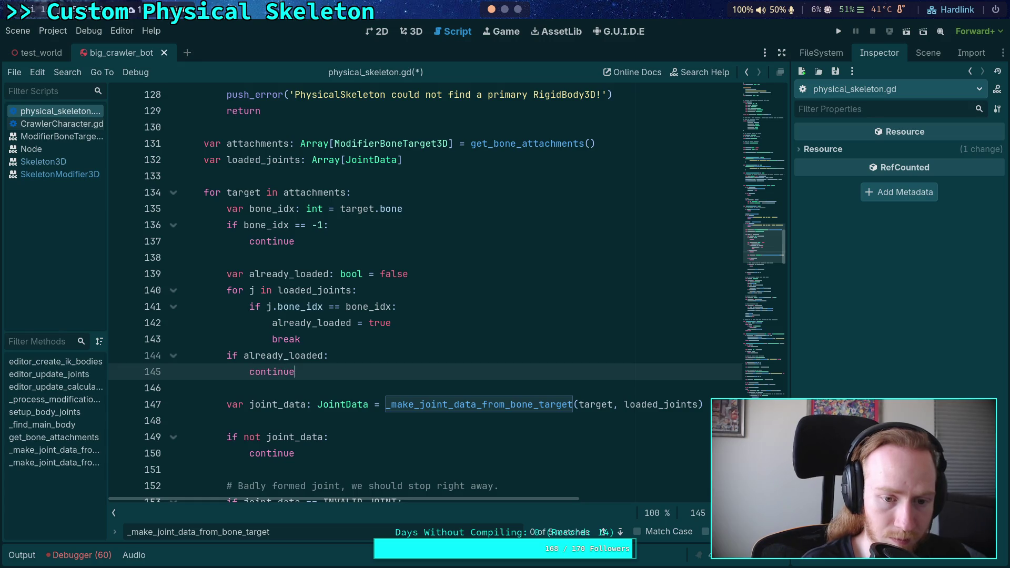
{"action": "left_click", "coordinate": [294, 339]}
{"action": "key", "text": "Return"}
- Save physical_skeleton.gd and run the game
{"action": "key", "text": "ctrl+s"}
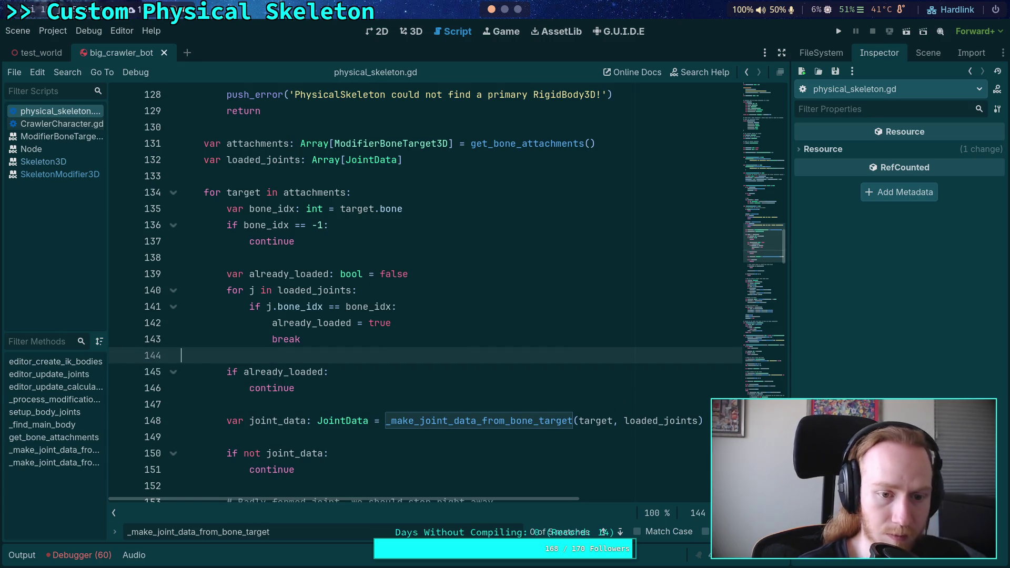
{"action": "scroll", "coordinate": [416, 221], "scroll_direction": "down", "scroll_amount": 2}
{"action": "left_click", "coordinate": [839, 31]}
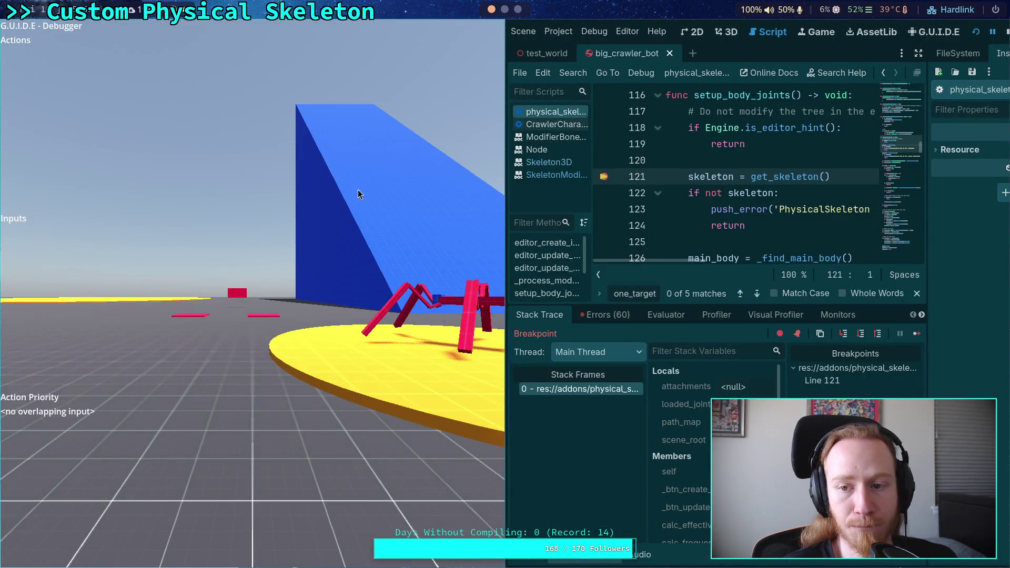
- Add a breakpoint on the body_rt line 114 and resume execution to it
{"action": "scroll", "coordinate": [668, 184], "scroll_direction": "up", "scroll_amount": 6}
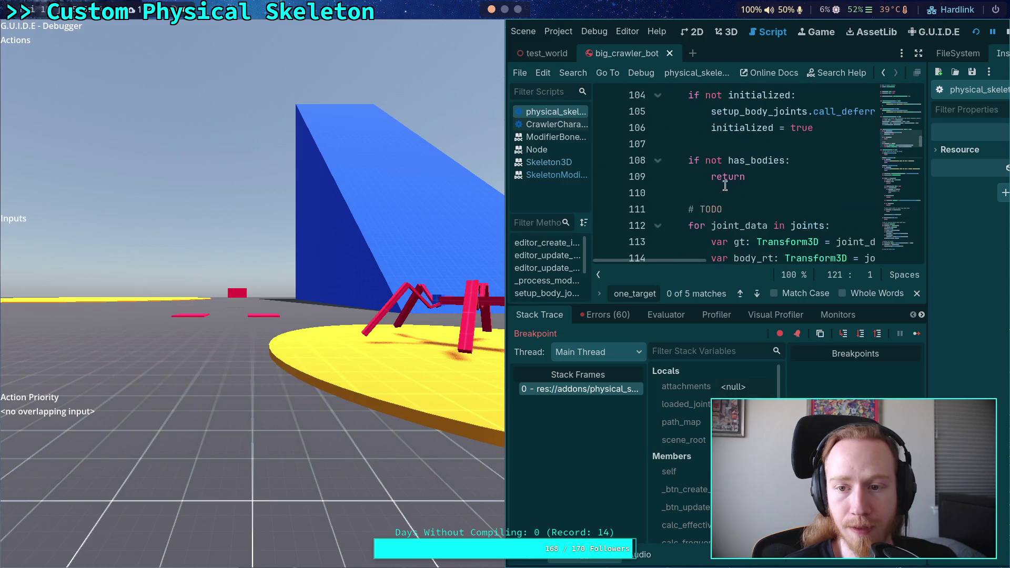
{"action": "scroll", "coordinate": [672, 184], "scroll_direction": "down", "scroll_amount": 4}
{"action": "left_click", "coordinate": [604, 161]}
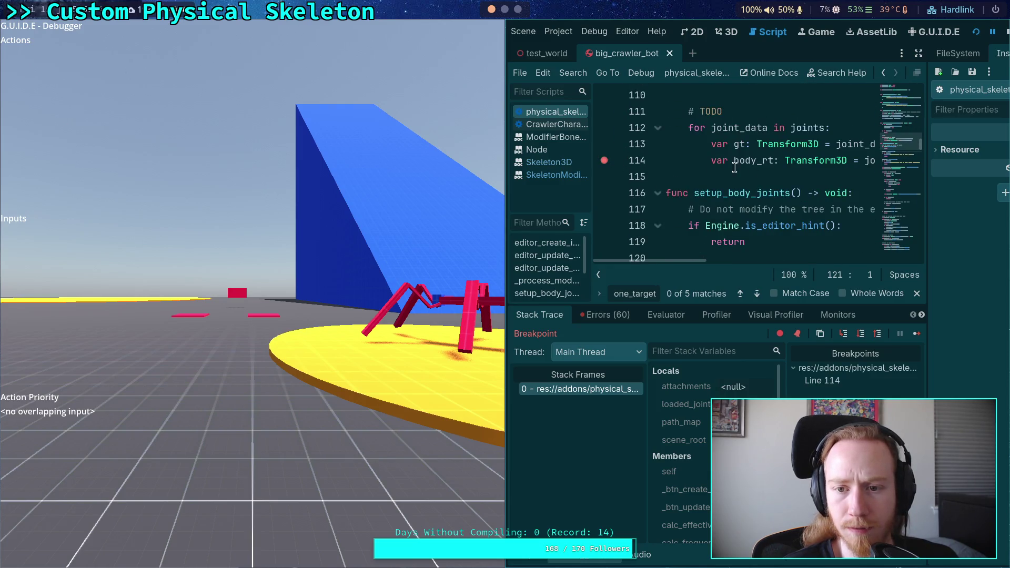
{"action": "left_click", "coordinate": [916, 335]}
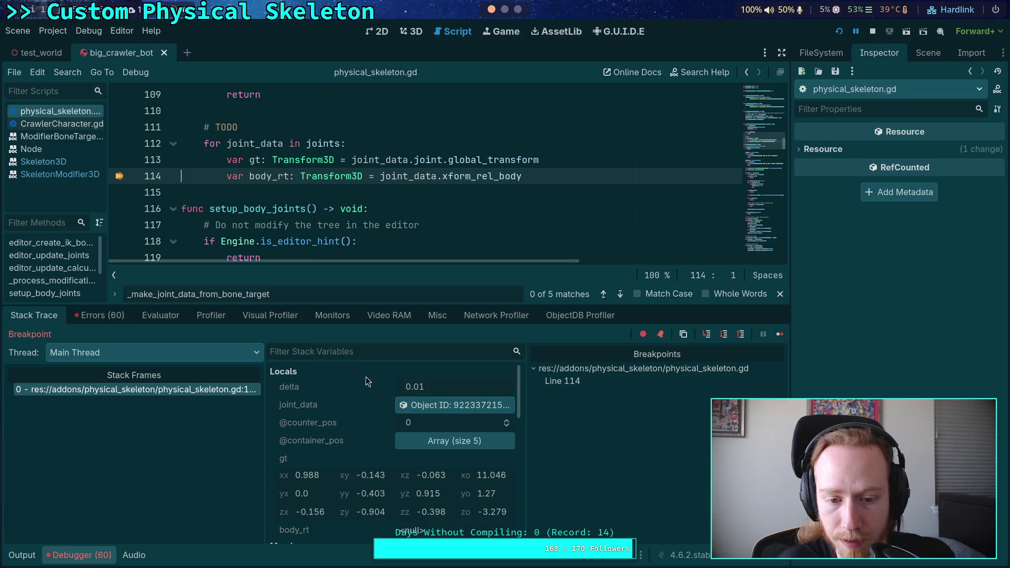
- Inspect the first, second and third joints' data in Stack Variables
{"action": "scroll", "coordinate": [407, 439], "scroll_direction": "down", "scroll_amount": 3}
{"action": "scroll", "coordinate": [407, 439], "scroll_direction": "down", "scroll_amount": 5}
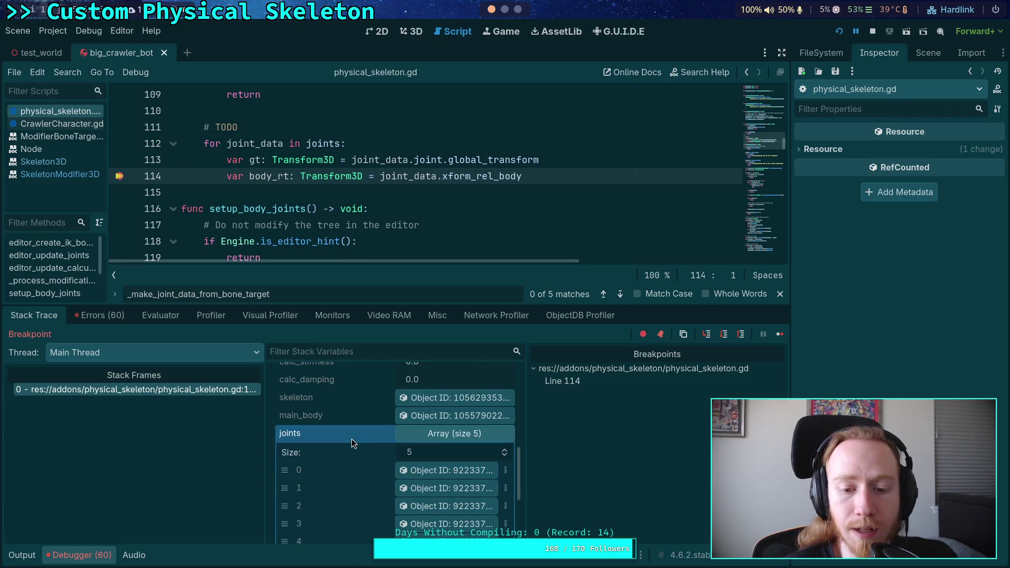
{"action": "left_click", "coordinate": [439, 408]}
{"action": "left_click", "coordinate": [446, 423]}
{"action": "left_click", "coordinate": [446, 440]}
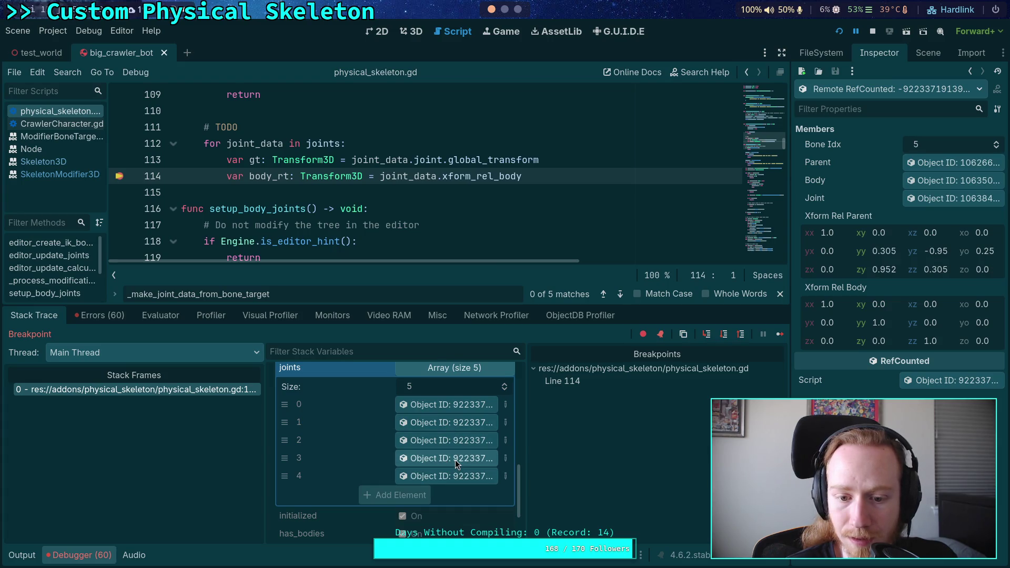
- Stop the running game and collapse the Debugger panel
{"action": "left_click", "coordinate": [873, 31]}
{"action": "left_click", "coordinate": [83, 556]}
{"action": "scroll", "coordinate": [361, 325], "scroll_direction": "down", "scroll_amount": 10}
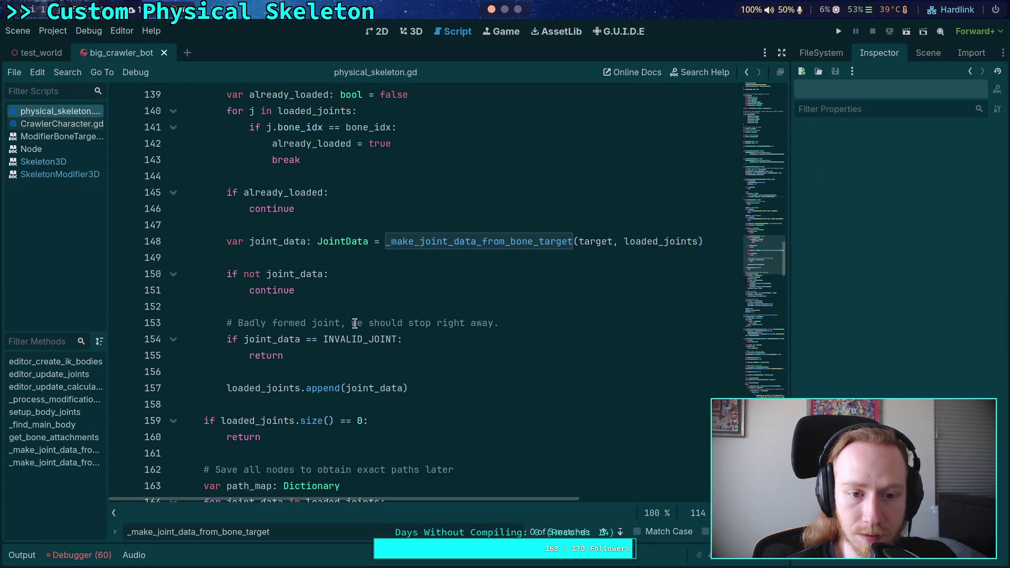
{"action": "scroll", "coordinate": [296, 319], "scroll_direction": "up", "scroll_amount": 2}
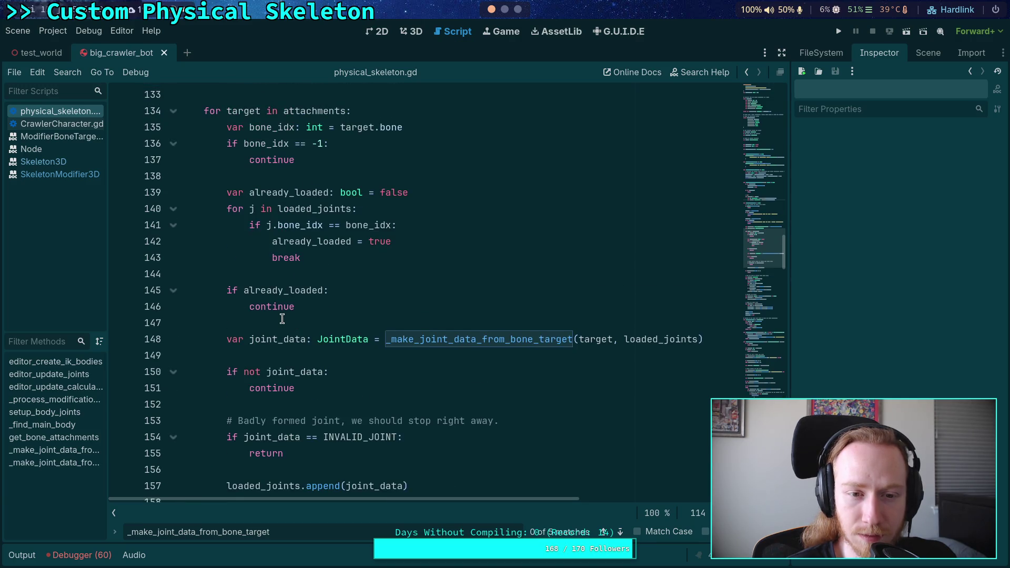
{"action": "double_click", "coordinate": [305, 211]}
{"action": "scroll", "coordinate": [315, 237], "scroll_direction": "up", "scroll_amount": 3}
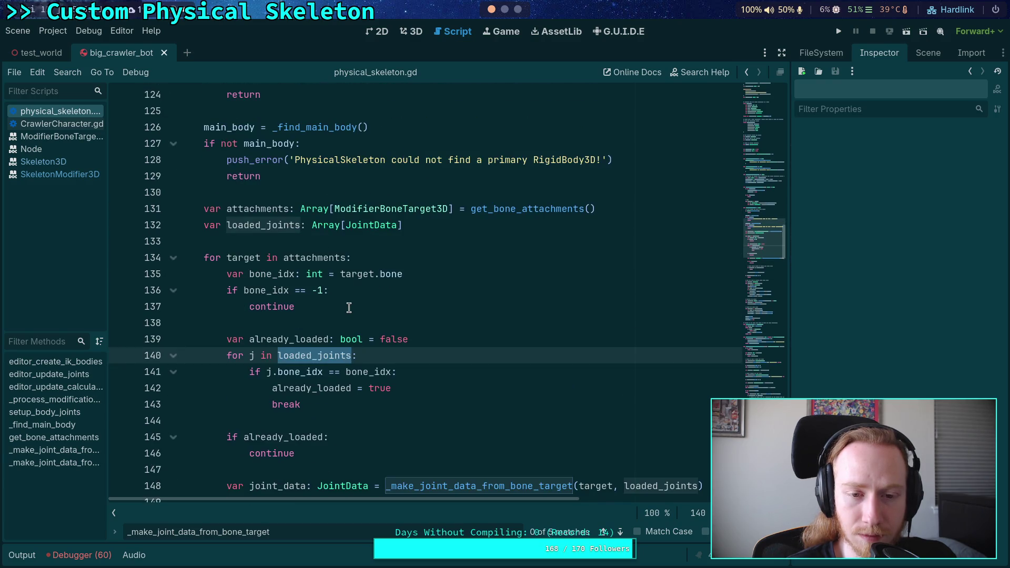
{"action": "scroll", "coordinate": [349, 308], "scroll_direction": "down", "scroll_amount": 3}
{"action": "scroll", "coordinate": [349, 308], "scroll_direction": "down", "scroll_amount": 2}
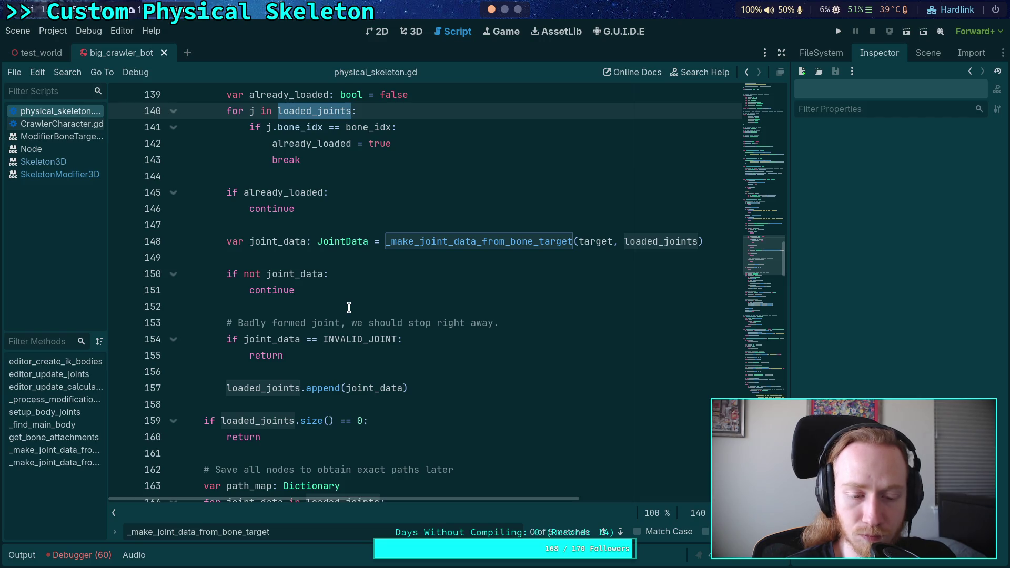
{"action": "key", "text": "ctrl+f"}
{"action": "type", "text": "append"}
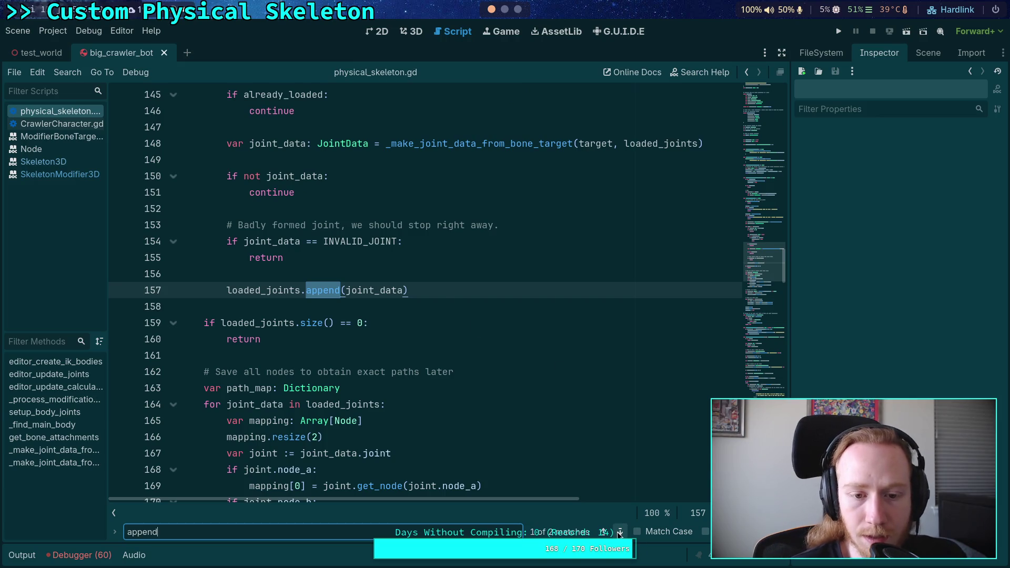
{"action": "key", "text": "Return"}
{"action": "scroll", "coordinate": [399, 350], "scroll_direction": "up", "scroll_amount": 2}
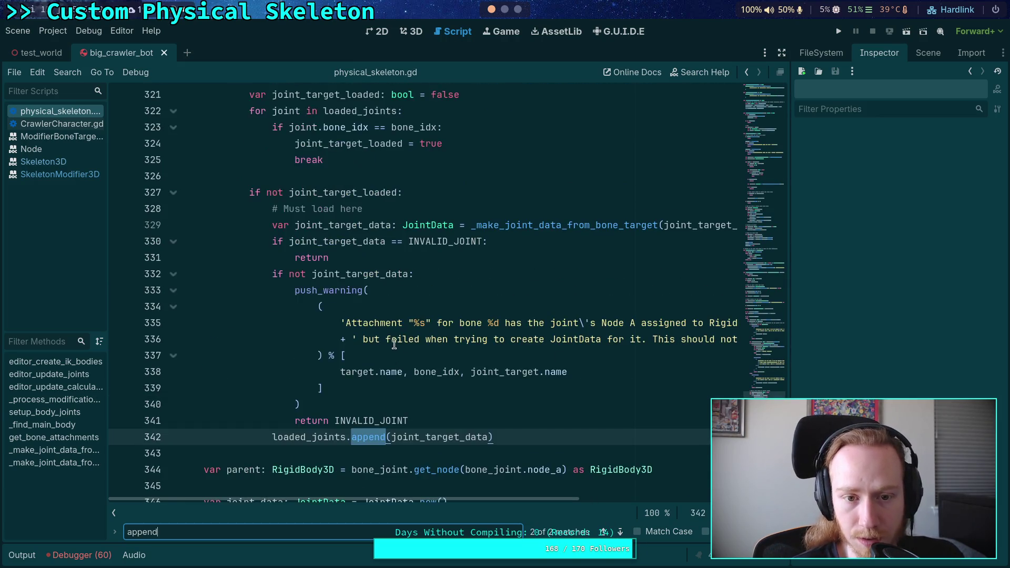
{"action": "left_click", "coordinate": [338, 243]}
{"action": "double_click", "coordinate": [339, 243]}
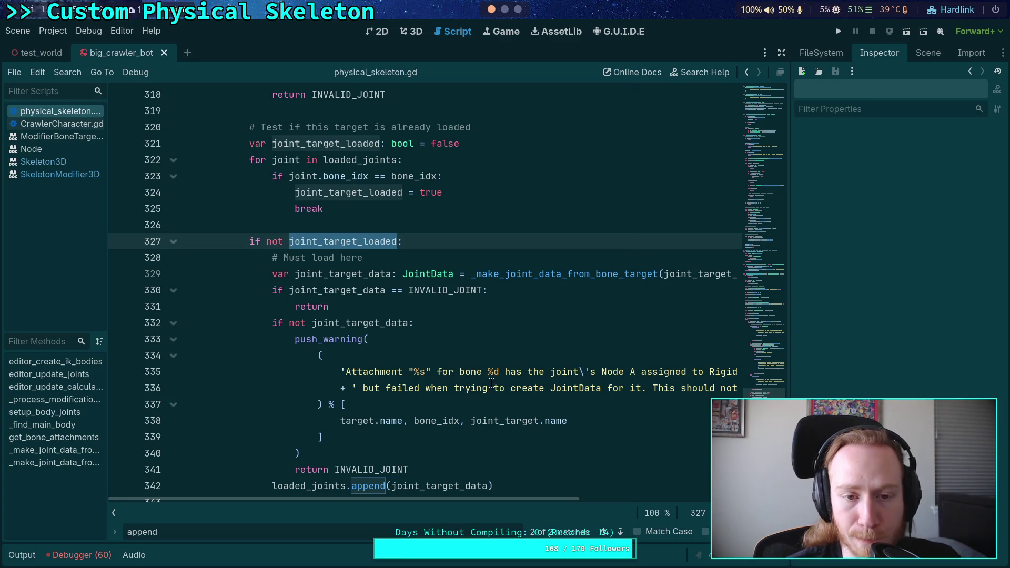
{"action": "scroll", "coordinate": [532, 421], "scroll_direction": "down", "scroll_amount": 1}
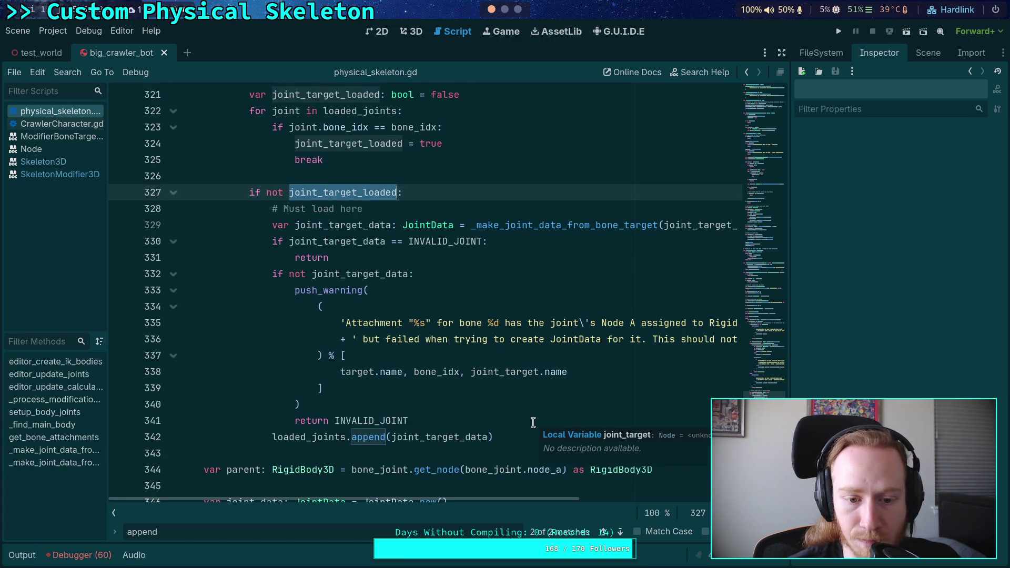
{"action": "left_click", "coordinate": [623, 532]}
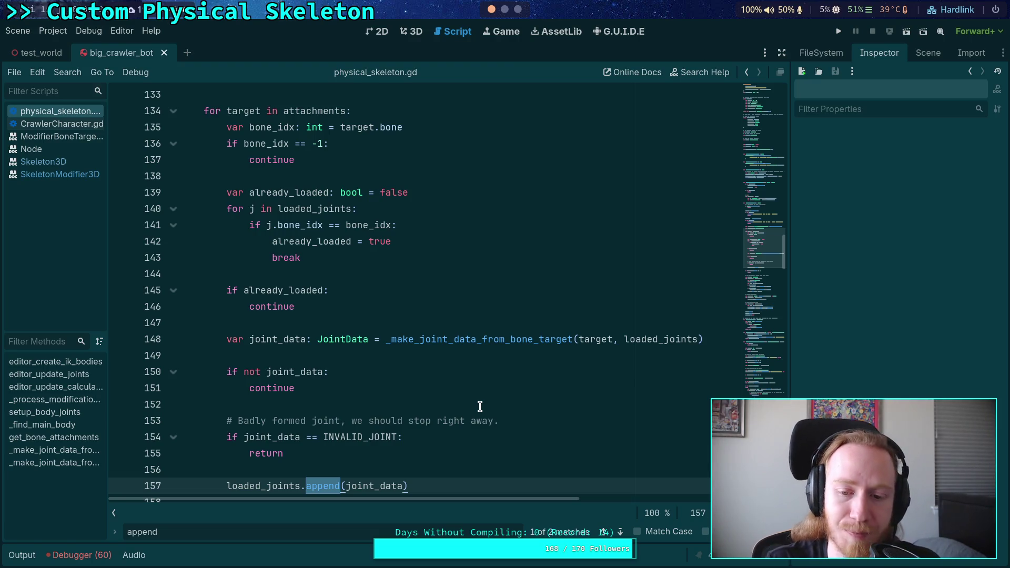
{"action": "double_click", "coordinate": [433, 336]}
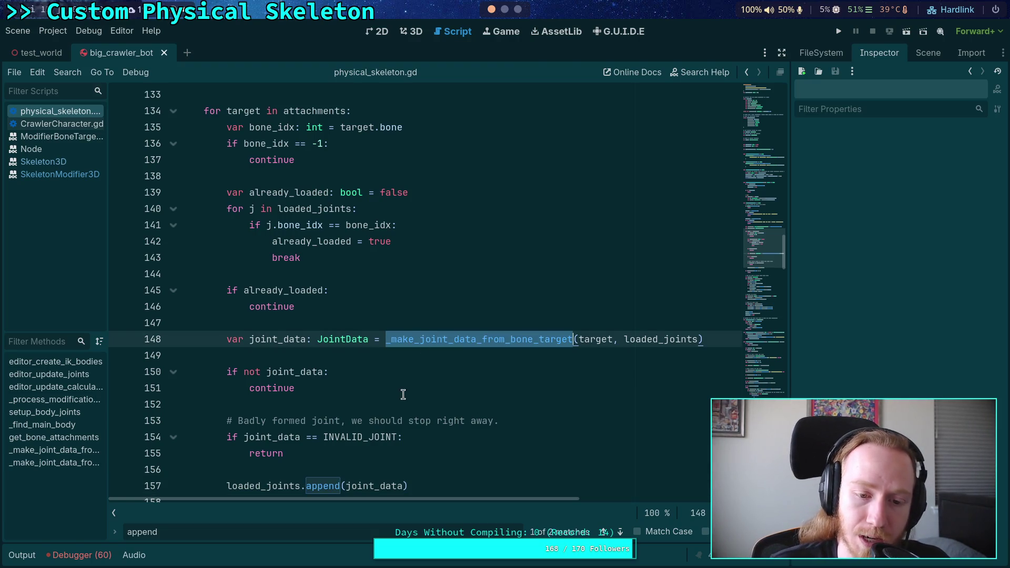
{"action": "scroll", "coordinate": [353, 403], "scroll_direction": "down", "scroll_amount": 20}
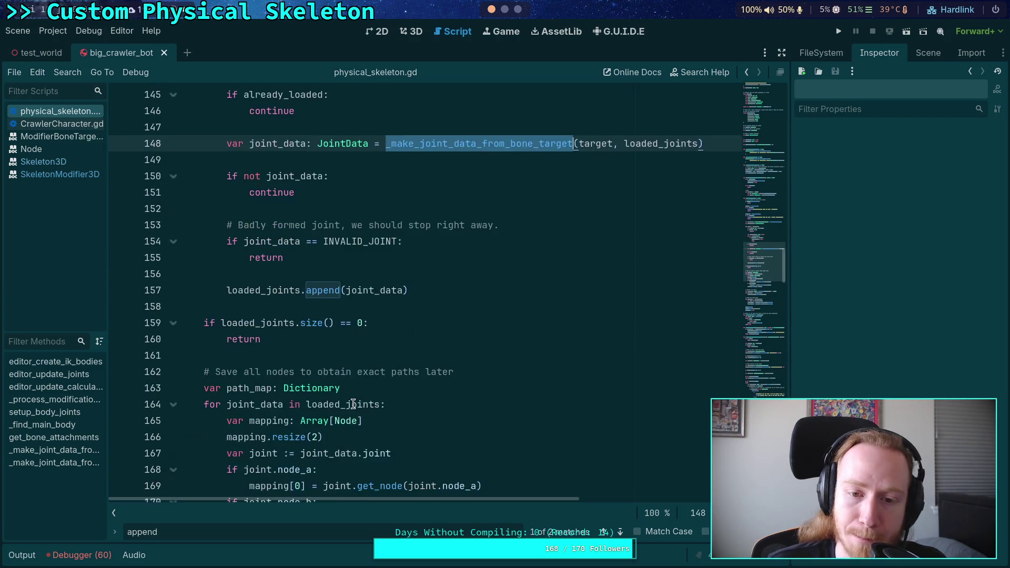
{"action": "scroll", "coordinate": [353, 403], "scroll_direction": "down", "scroll_amount": 3}
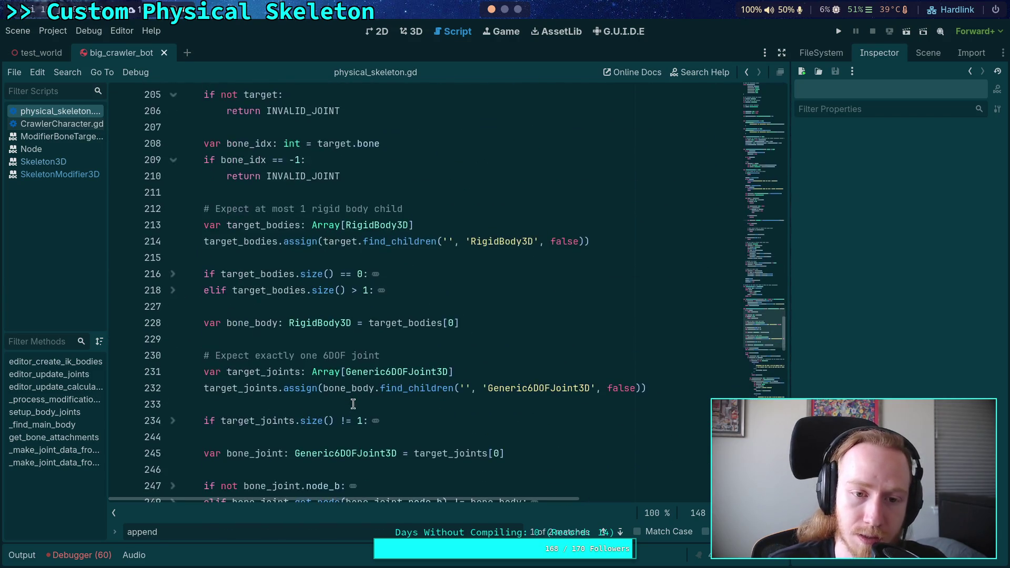
{"action": "scroll", "coordinate": [353, 404], "scroll_direction": "down", "scroll_amount": 4}
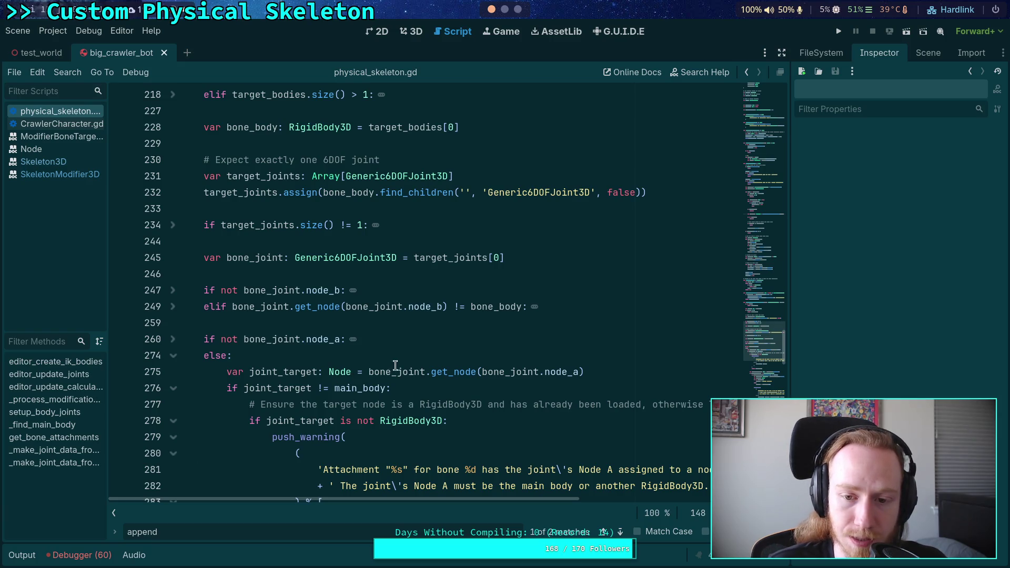
{"action": "scroll", "coordinate": [395, 365], "scroll_direction": "up", "scroll_amount": 10}
{"action": "scroll", "coordinate": [396, 365], "scroll_direction": "up", "scroll_amount": 15}
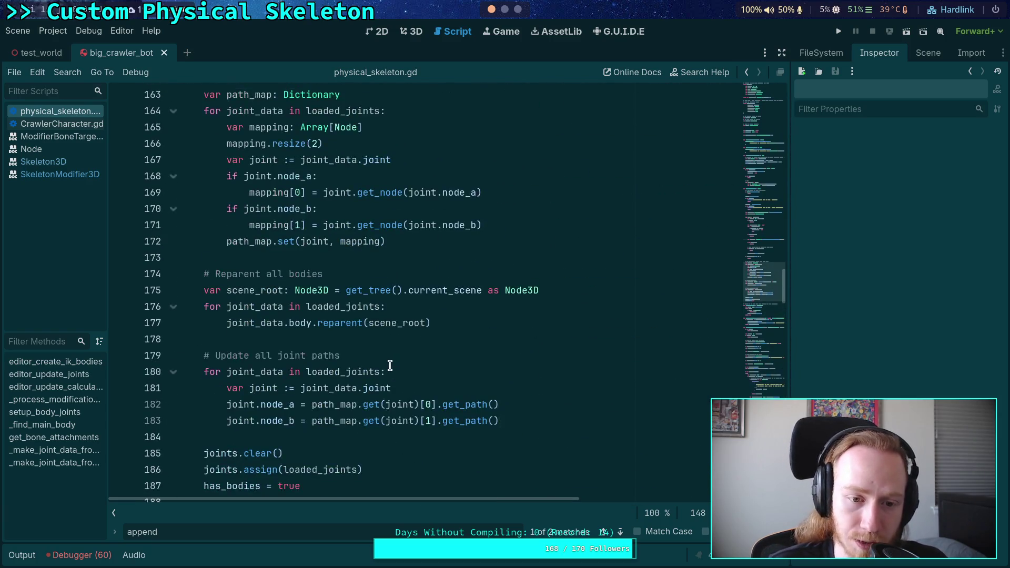
{"action": "scroll", "coordinate": [385, 365], "scroll_direction": "up", "scroll_amount": 2}
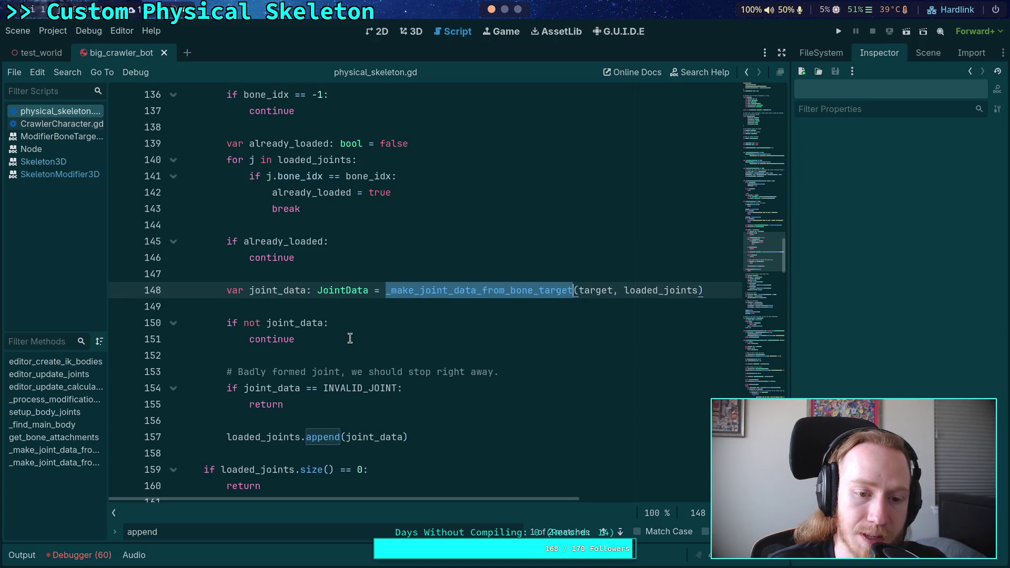
{"action": "scroll", "coordinate": [323, 284], "scroll_direction": "up", "scroll_amount": 2}
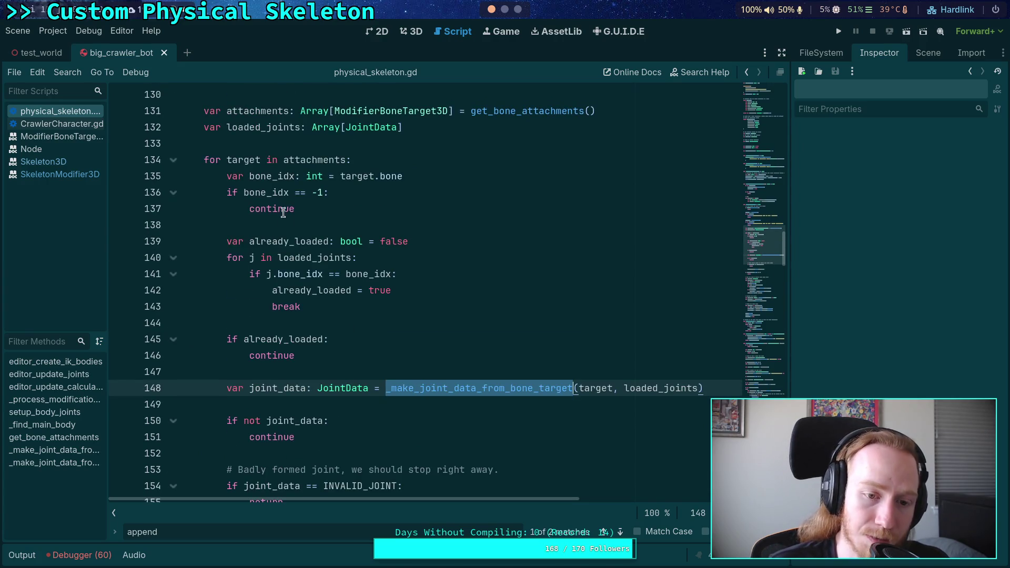
{"action": "scroll", "coordinate": [418, 393], "scroll_direction": "down", "scroll_amount": 12}
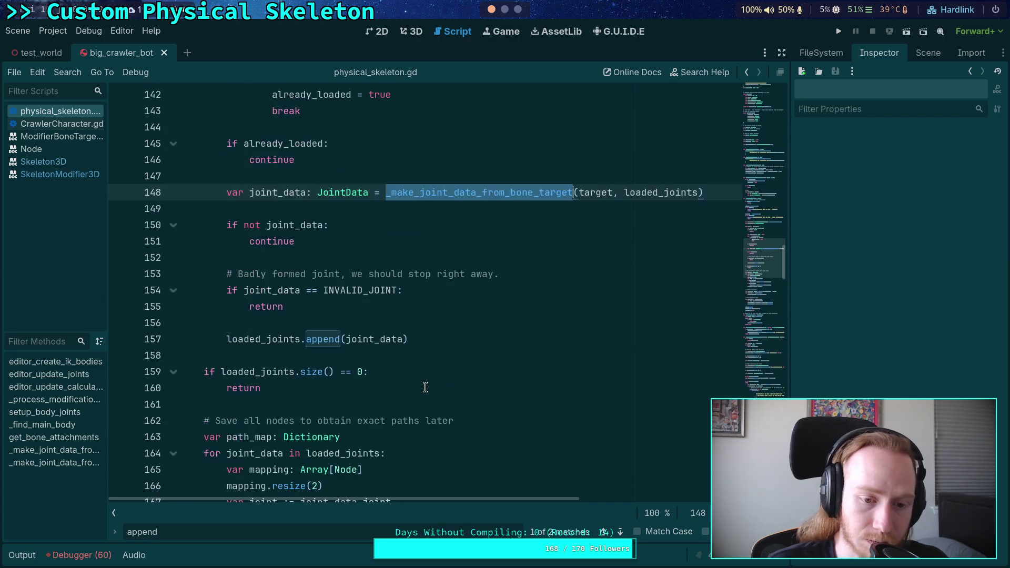
{"action": "scroll", "coordinate": [418, 393], "scroll_direction": "down", "scroll_amount": 10}
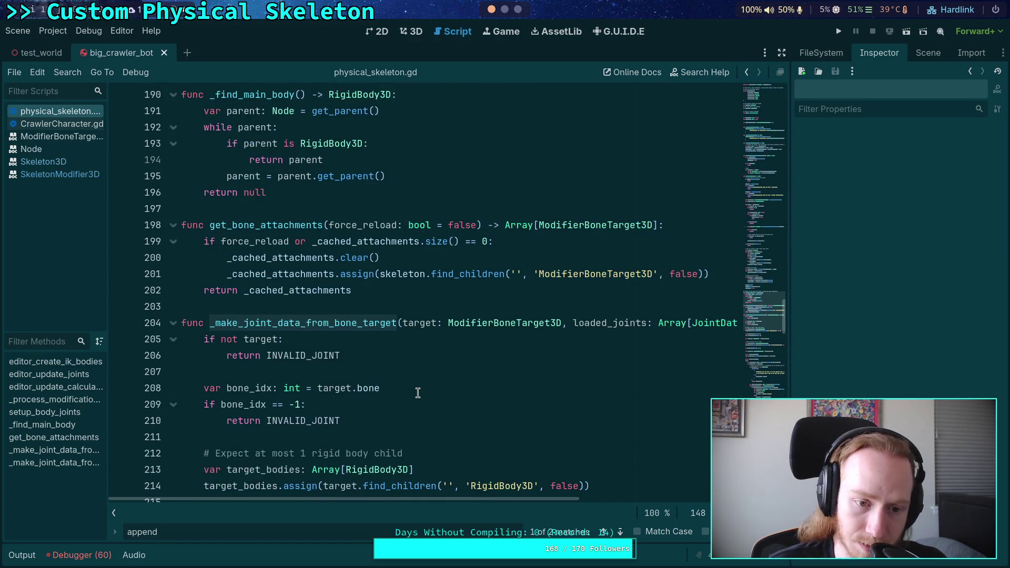
{"action": "scroll", "coordinate": [416, 394], "scroll_direction": "down", "scroll_amount": 2}
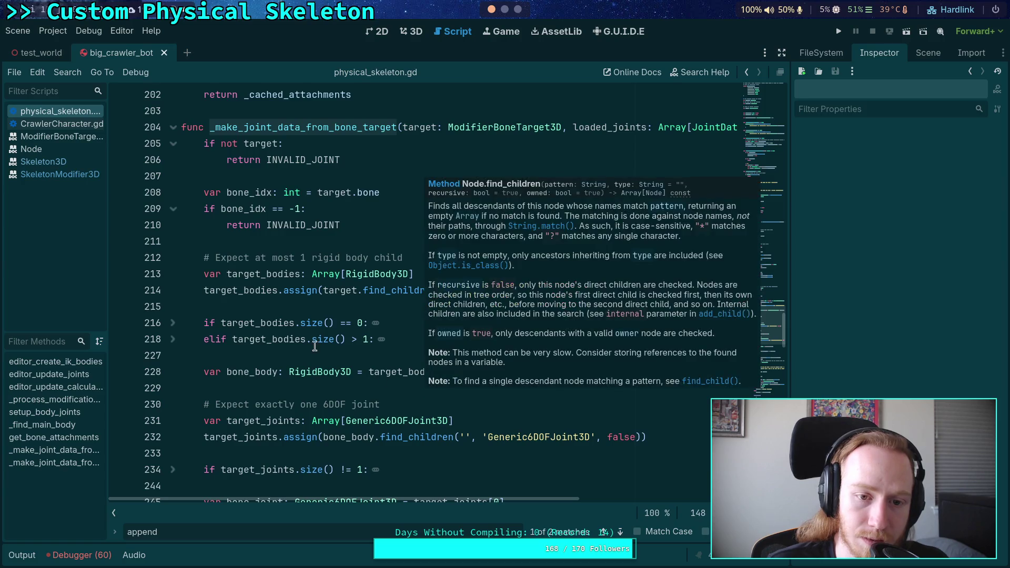
{"action": "scroll", "coordinate": [273, 336], "scroll_direction": "down", "scroll_amount": 3}
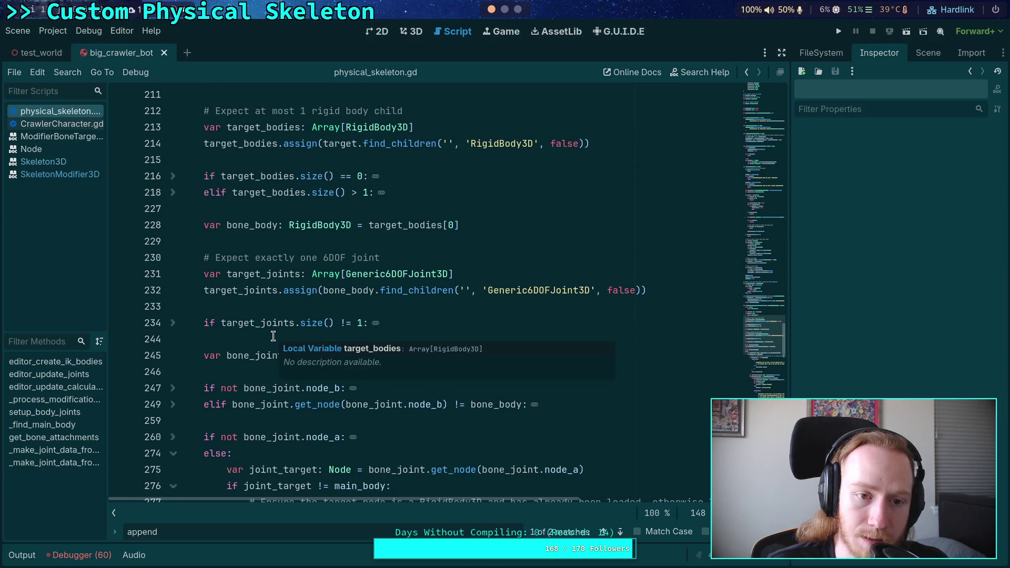
{"action": "scroll", "coordinate": [275, 335], "scroll_direction": "down", "scroll_amount": 6}
{"action": "scroll", "coordinate": [277, 332], "scroll_direction": "down", "scroll_amount": 6}
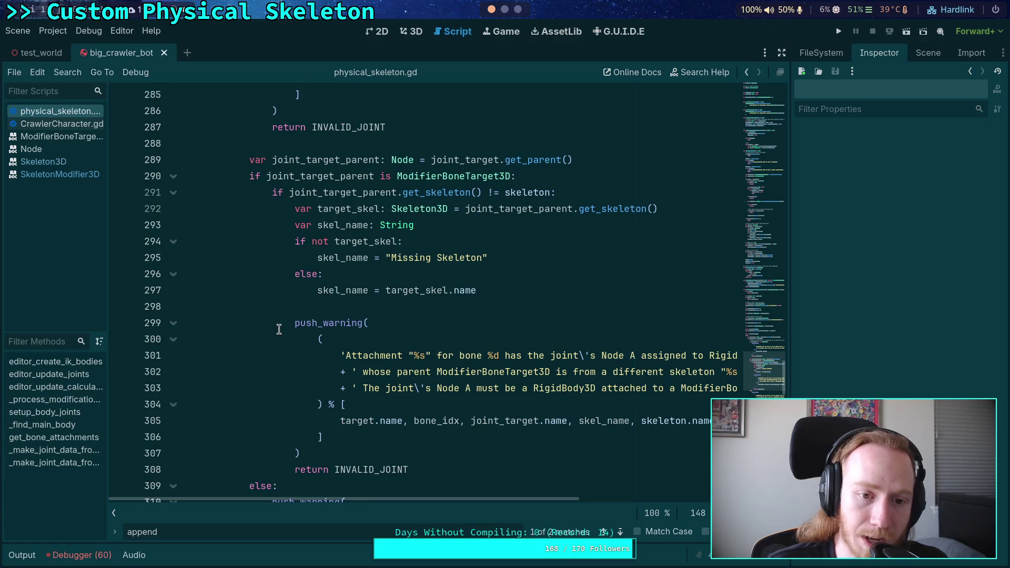
{"action": "scroll", "coordinate": [279, 330], "scroll_direction": "up", "scroll_amount": 3}
{"action": "scroll", "coordinate": [279, 329], "scroll_direction": "down", "scroll_amount": 14}
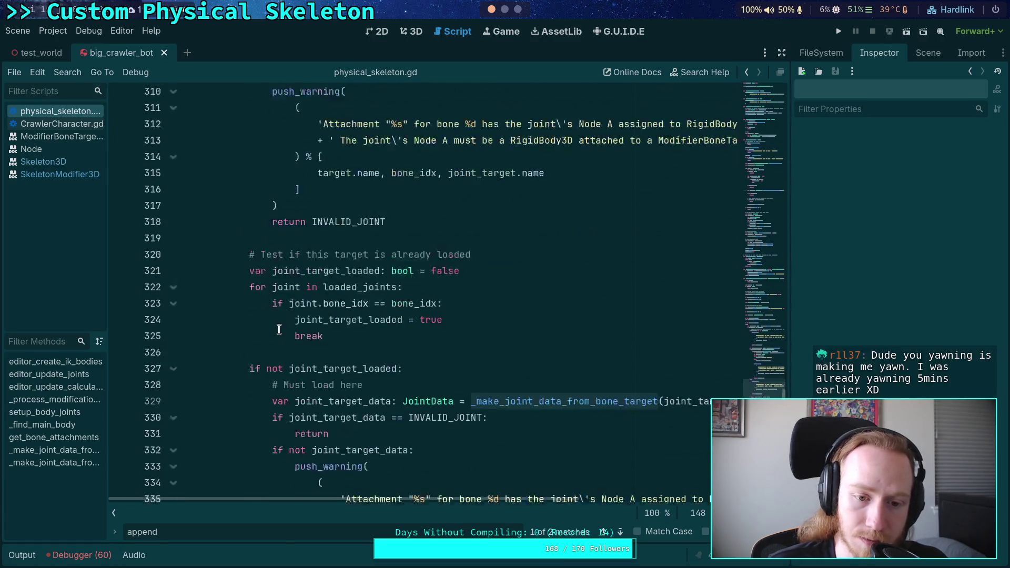
{"action": "scroll", "coordinate": [279, 330], "scroll_direction": "up", "scroll_amount": 1}
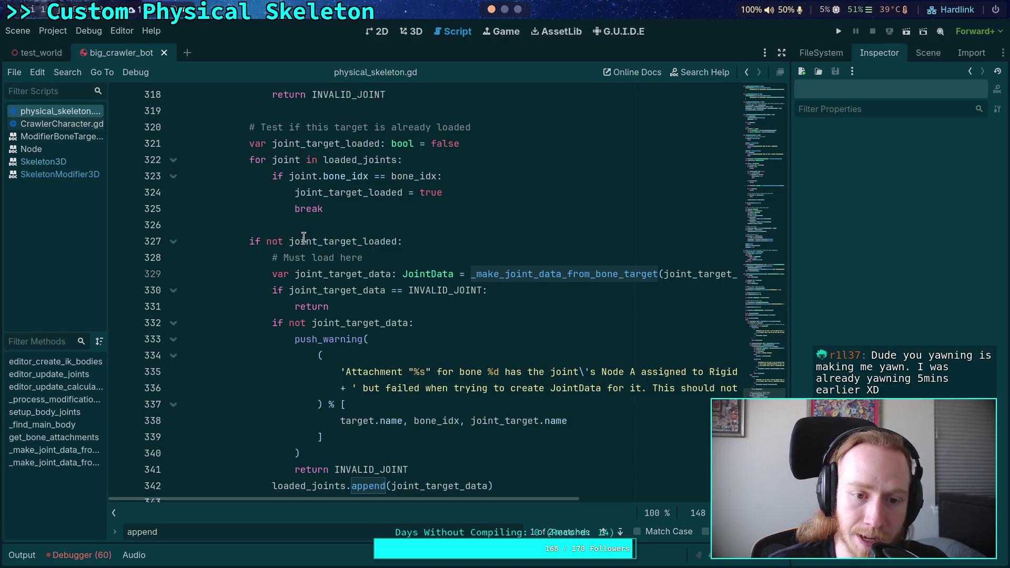
{"action": "double_click", "coordinate": [304, 241]}
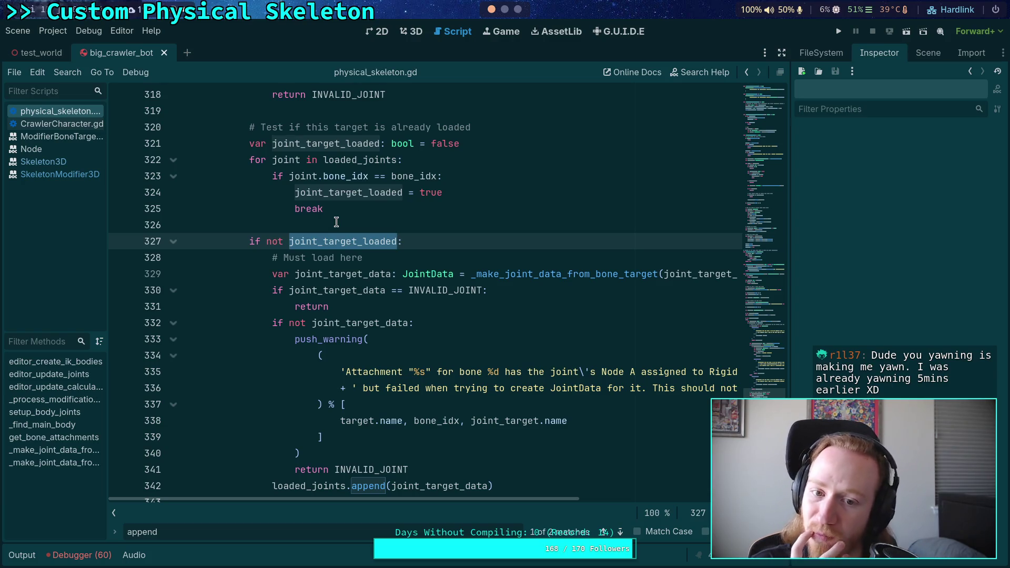
{"action": "double_click", "coordinate": [409, 177]}
{"action": "scroll", "coordinate": [413, 263], "scroll_direction": "up", "scroll_amount": 20}
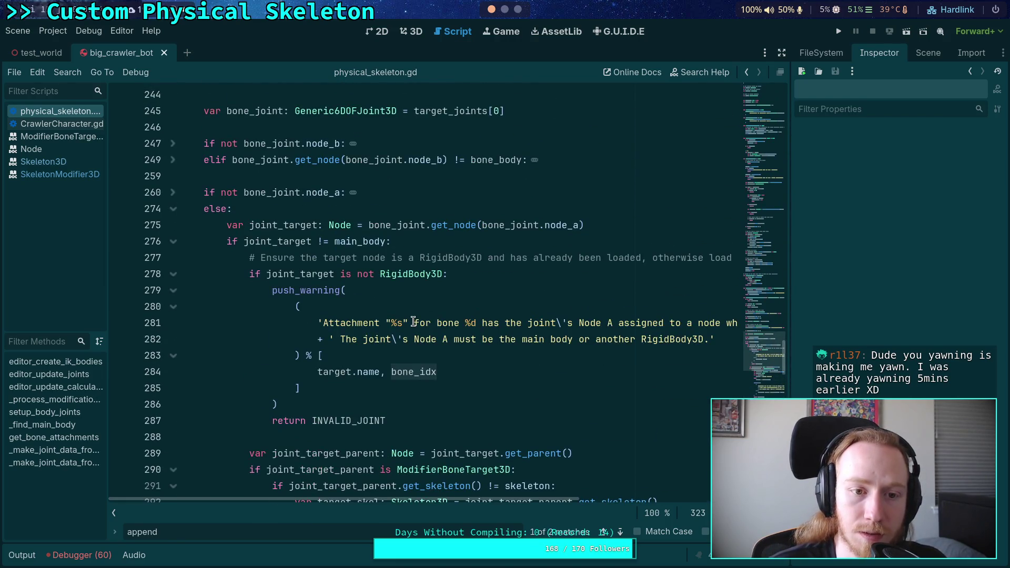
{"action": "scroll", "coordinate": [414, 322], "scroll_direction": "down", "scroll_amount": 20}
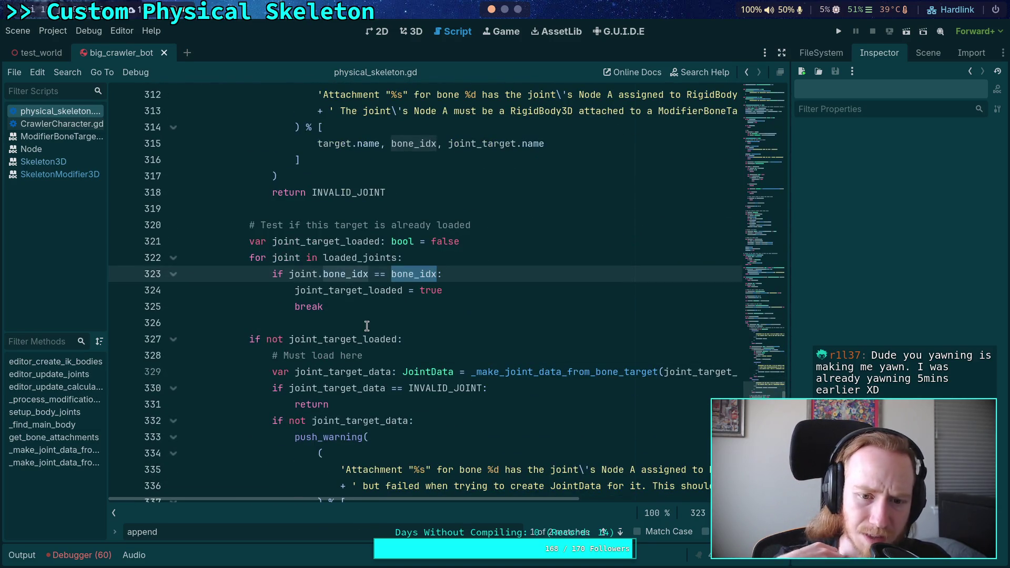
{"action": "double_click", "coordinate": [327, 241]}
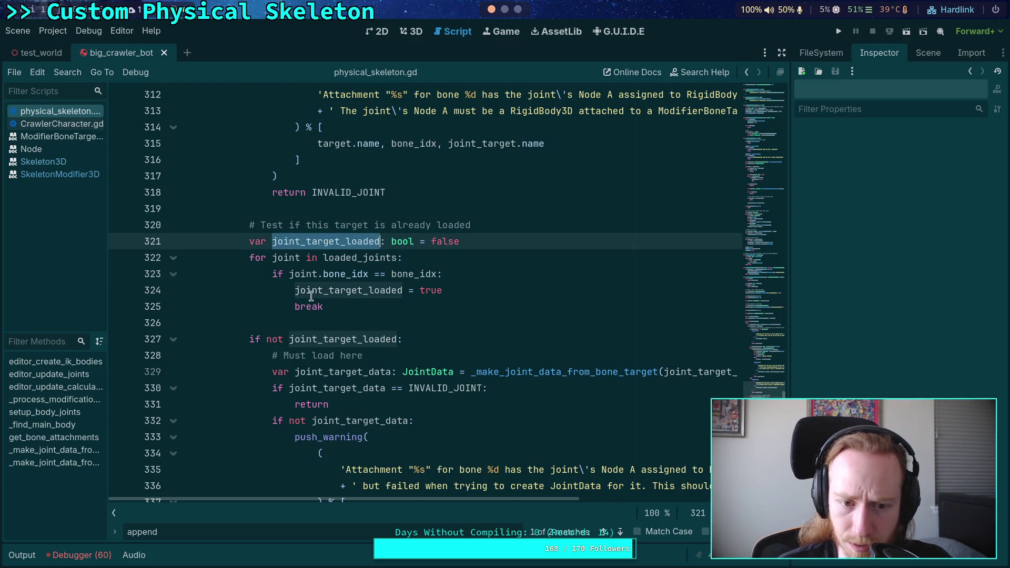
{"action": "scroll", "coordinate": [314, 321], "scroll_direction": "up", "scroll_amount": 2}
{"action": "double_click", "coordinate": [417, 371]}
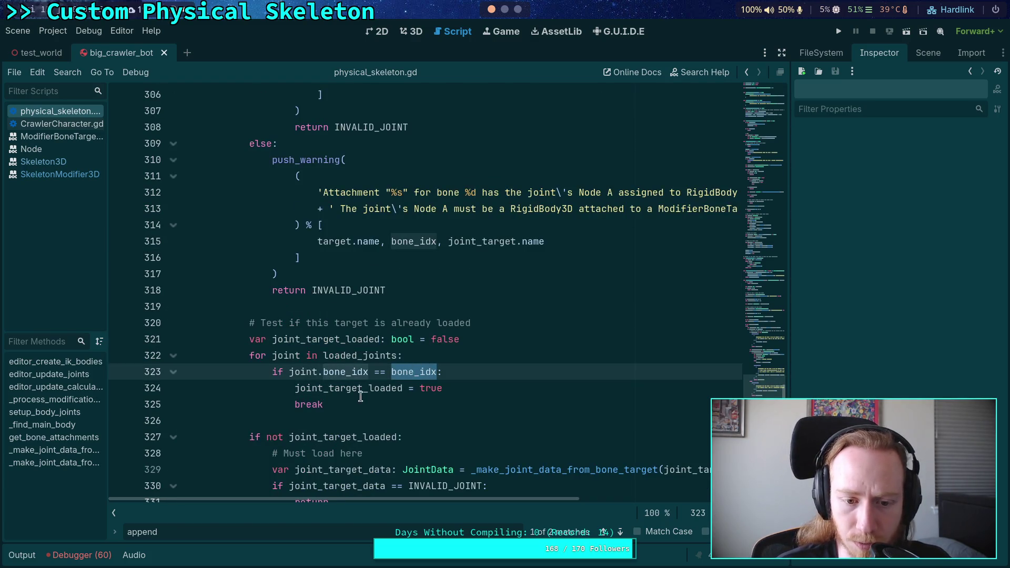
{"action": "scroll", "coordinate": [302, 384], "scroll_direction": "up", "scroll_amount": 10}
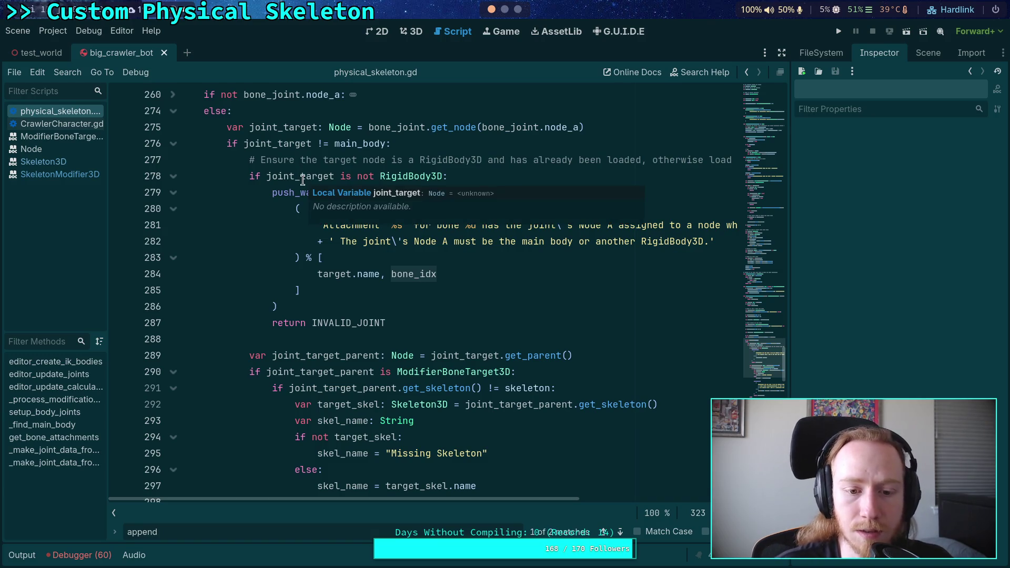
{"action": "scroll", "coordinate": [369, 357], "scroll_direction": "down", "scroll_amount": 10}
{"action": "scroll", "coordinate": [378, 337], "scroll_direction": "down", "scroll_amount": 2}
{"action": "double_click", "coordinate": [409, 274]}
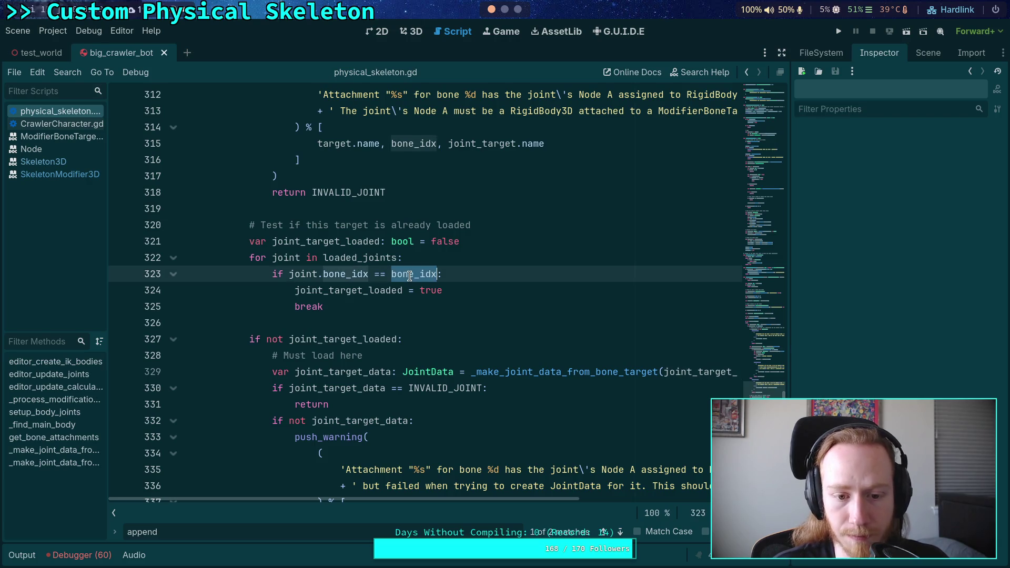
- Change line 323 to compare joint.bone_idx with joint_target_parent.bone, then rerun the project
{"action": "type", "text": "joint_ta"}
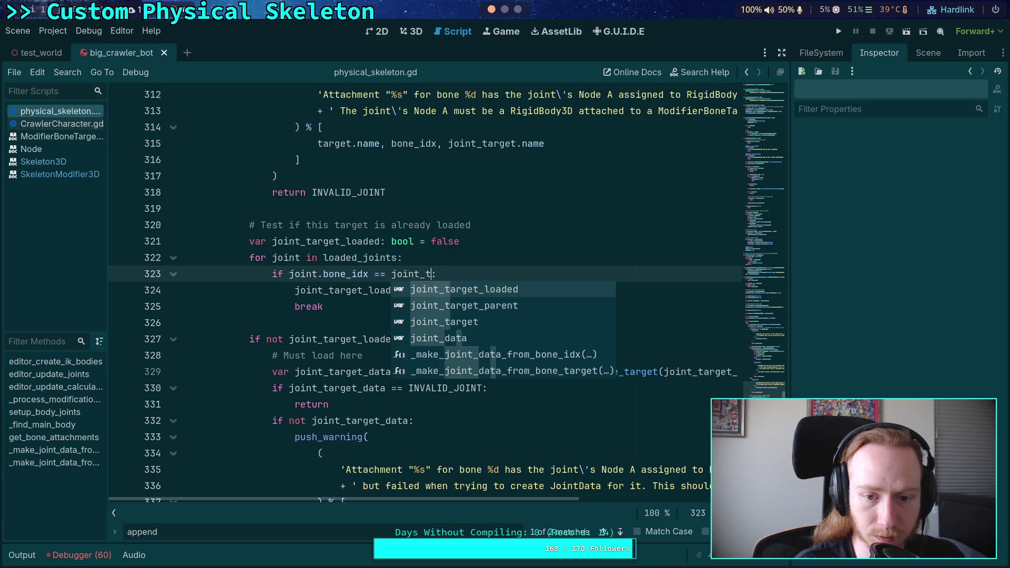
{"action": "key", "text": "Down"}
{"action": "key", "text": "Return"}
{"action": "type", "text": ".bo"}
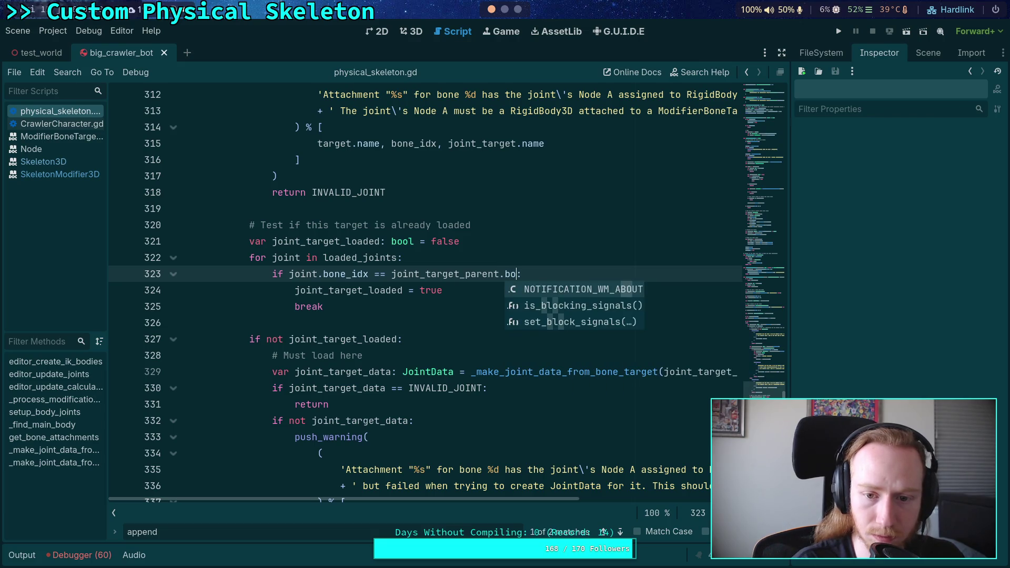
{"action": "type", "text": "ne"}
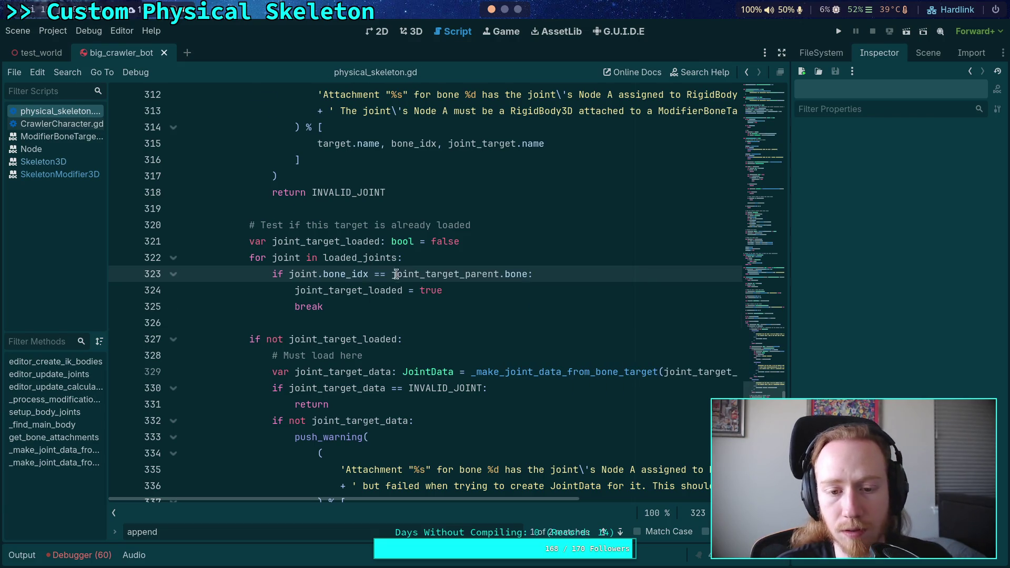
{"action": "scroll", "coordinate": [395, 270], "scroll_direction": "up", "scroll_amount": 1}
{"action": "left_click", "coordinate": [448, 322]}
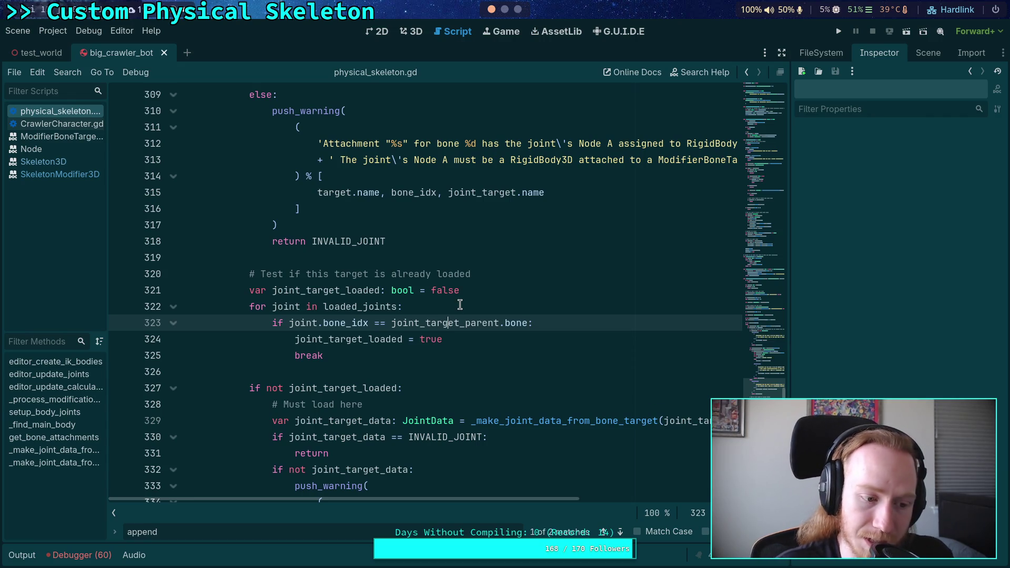
{"action": "left_click", "coordinate": [839, 32]}
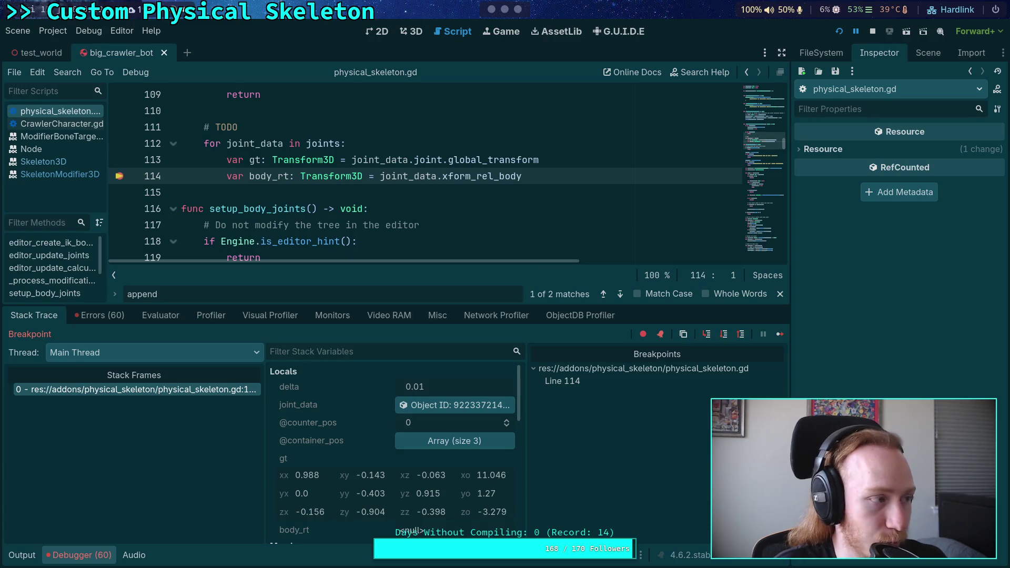
{"action": "scroll", "coordinate": [403, 453], "scroll_direction": "down", "scroll_amount": 5}
{"action": "left_click", "coordinate": [430, 495]}
{"action": "scroll", "coordinate": [429, 495], "scroll_direction": "down", "scroll_amount": 3}
{"action": "left_click", "coordinate": [443, 449]}
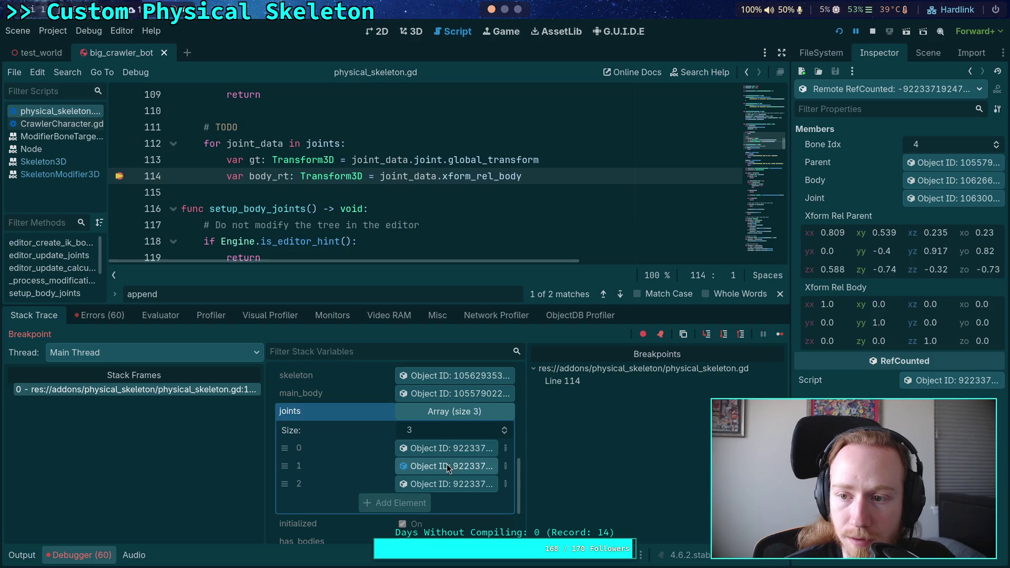
{"action": "left_click", "coordinate": [445, 485]}
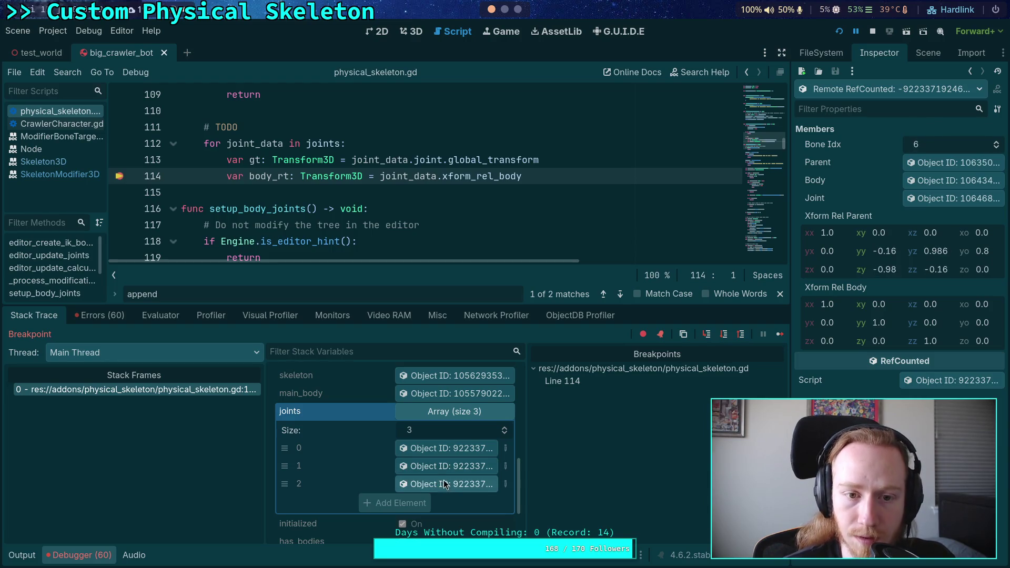
{"action": "left_click", "coordinate": [872, 34]}
{"action": "left_click", "coordinate": [82, 556]}
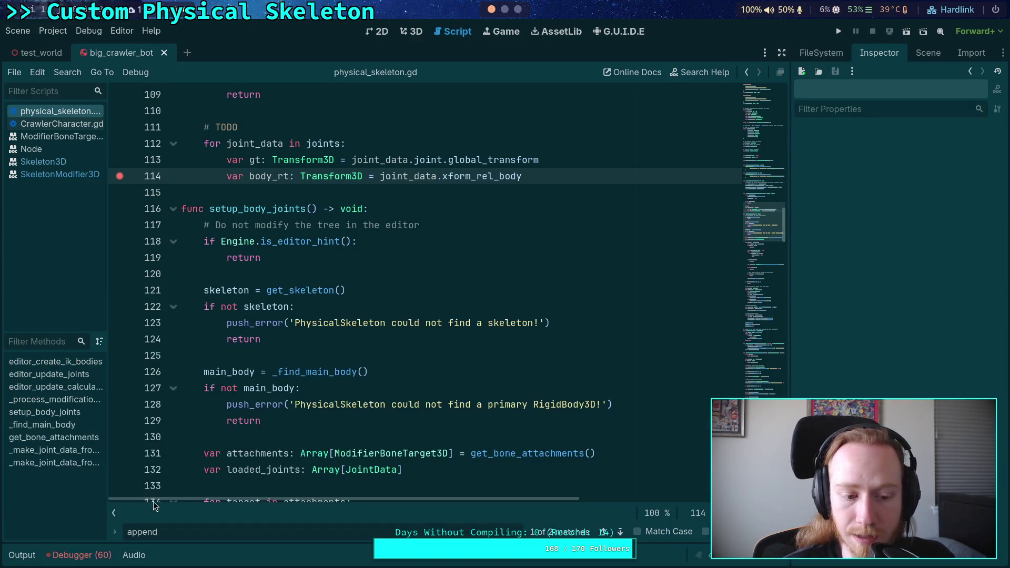
{"action": "scroll", "coordinate": [354, 381], "scroll_direction": "up", "scroll_amount": 4}
{"action": "scroll", "coordinate": [356, 385], "scroll_direction": "down", "scroll_amount": 7}
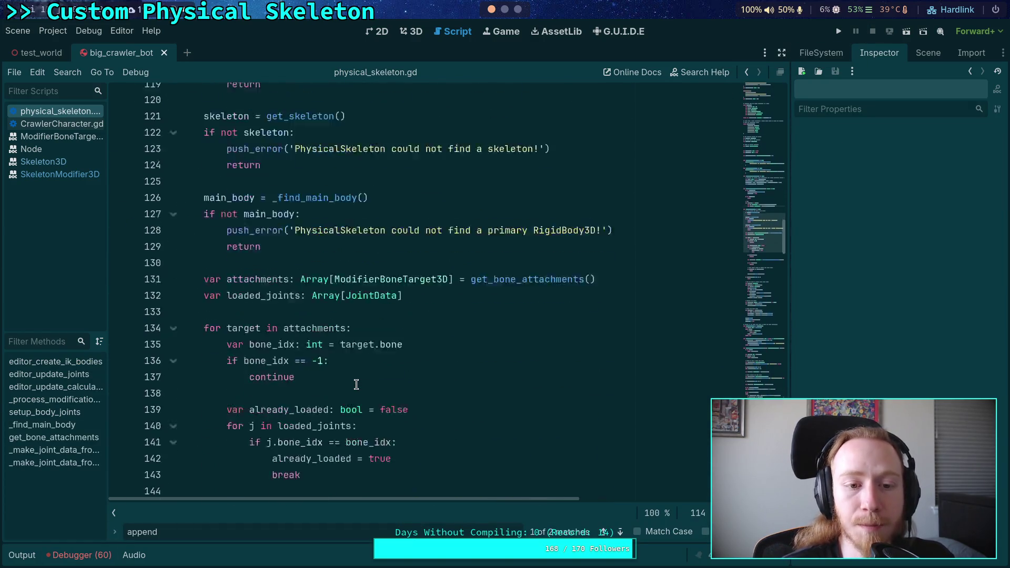
{"action": "scroll", "coordinate": [356, 385], "scroll_direction": "down", "scroll_amount": 5}
{"action": "left_click_drag", "start_coordinate": [387, 341], "coordinate": [573, 340]}
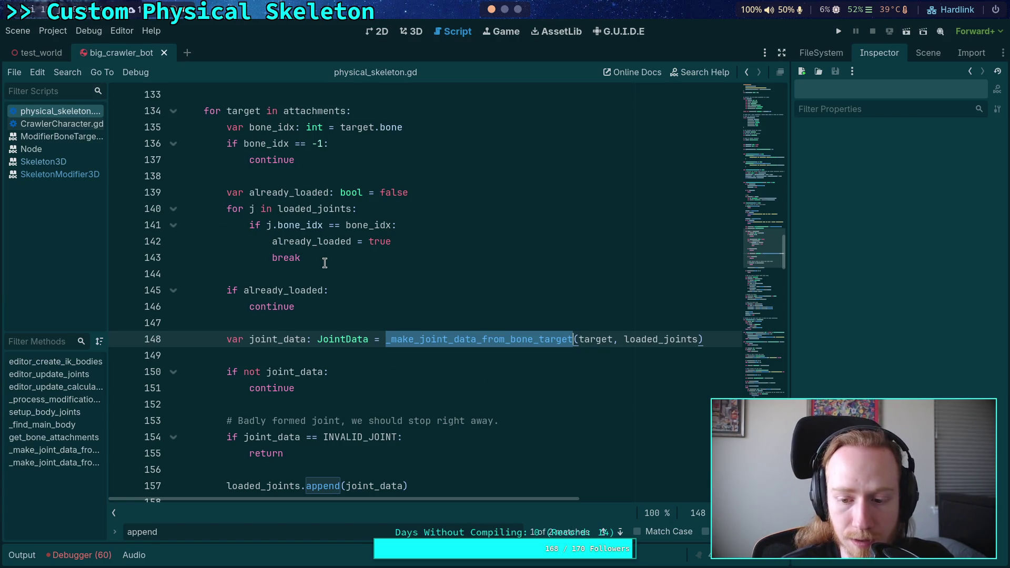
{"action": "left_click", "coordinate": [417, 339]}
{"action": "double_click", "coordinate": [417, 340]}
{"action": "scroll", "coordinate": [375, 341], "scroll_direction": "down", "scroll_amount": 3}
{"action": "left_click", "coordinate": [460, 256]}
{"action": "scroll", "coordinate": [500, 253], "scroll_direction": "up", "scroll_amount": 2}
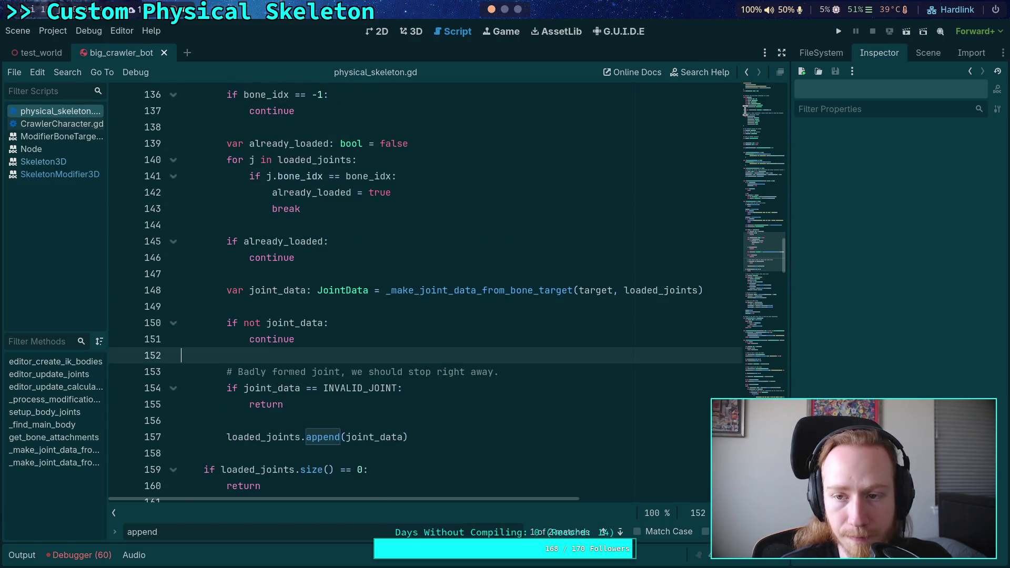
{"action": "left_click", "coordinate": [839, 31]}
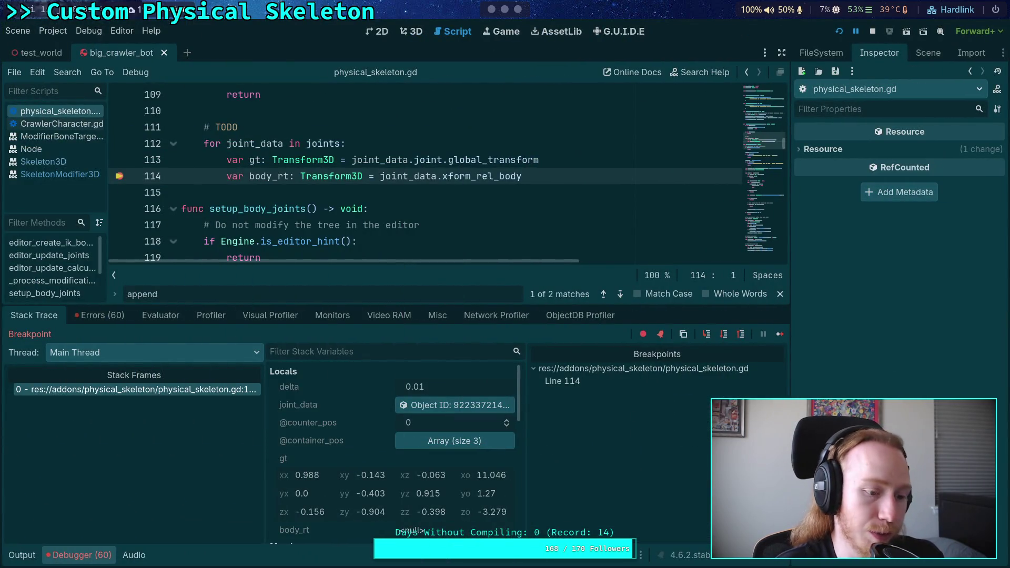
- Show joint_data's members in the Inspector and widen the dock slightly to read its transforms
{"action": "left_click", "coordinate": [429, 406]}
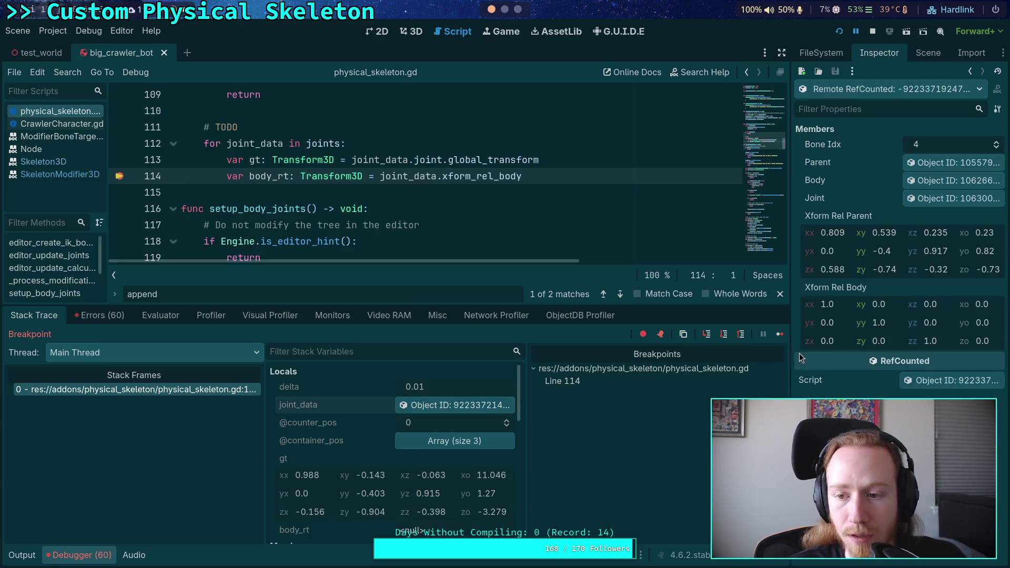
{"action": "left_click_drag", "start_coordinate": [791, 301], "coordinate": [780, 301]}
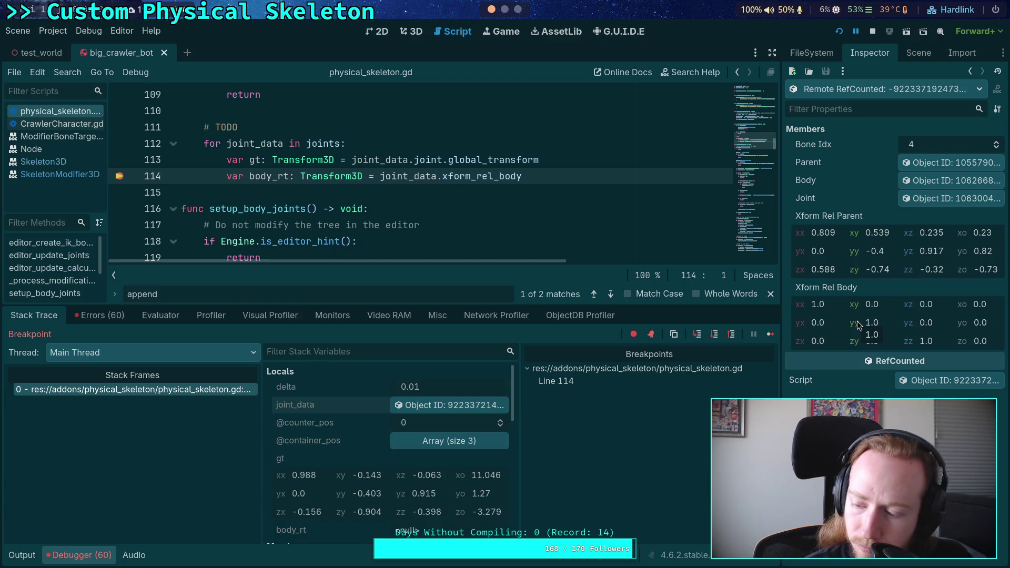
- Show FR_Tarsus_Joint's properties and collapse its Linear Limit, Linear Motor and Linear Spring groups
{"action": "left_click", "coordinate": [913, 51]}
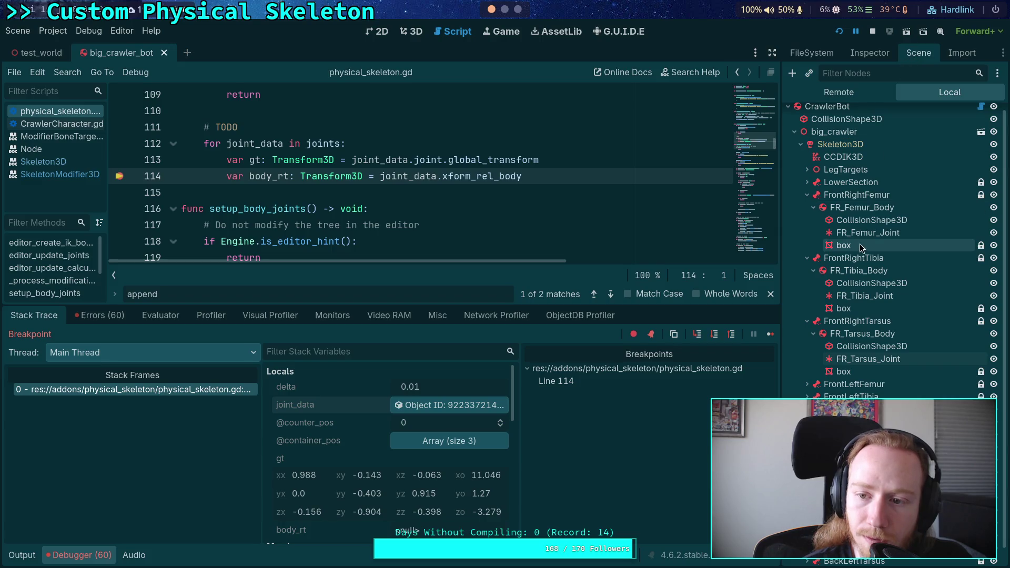
{"action": "left_click", "coordinate": [866, 359]}
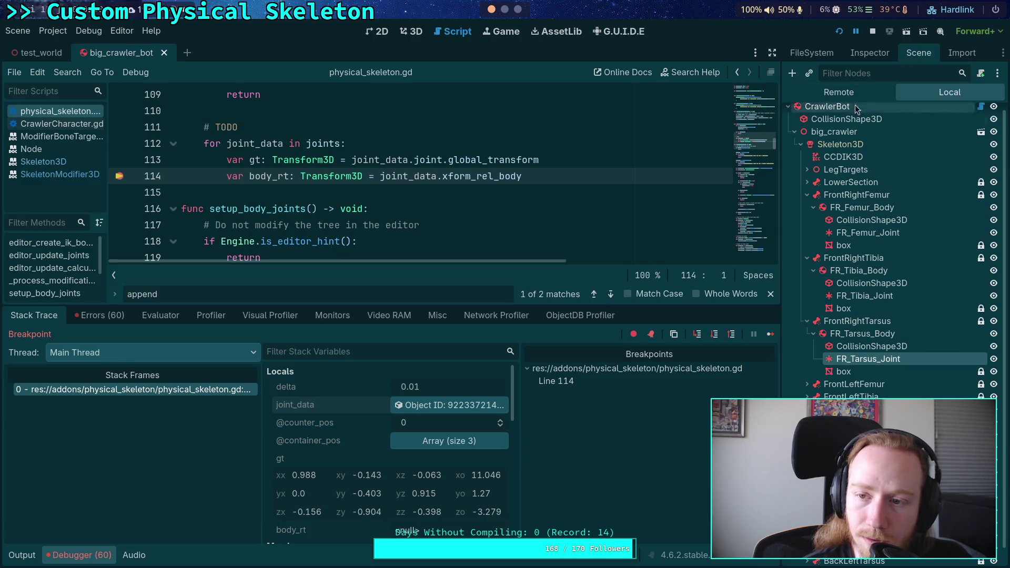
{"action": "left_click", "coordinate": [869, 53]}
{"action": "scroll", "coordinate": [866, 215], "scroll_direction": "up", "scroll_amount": 2}
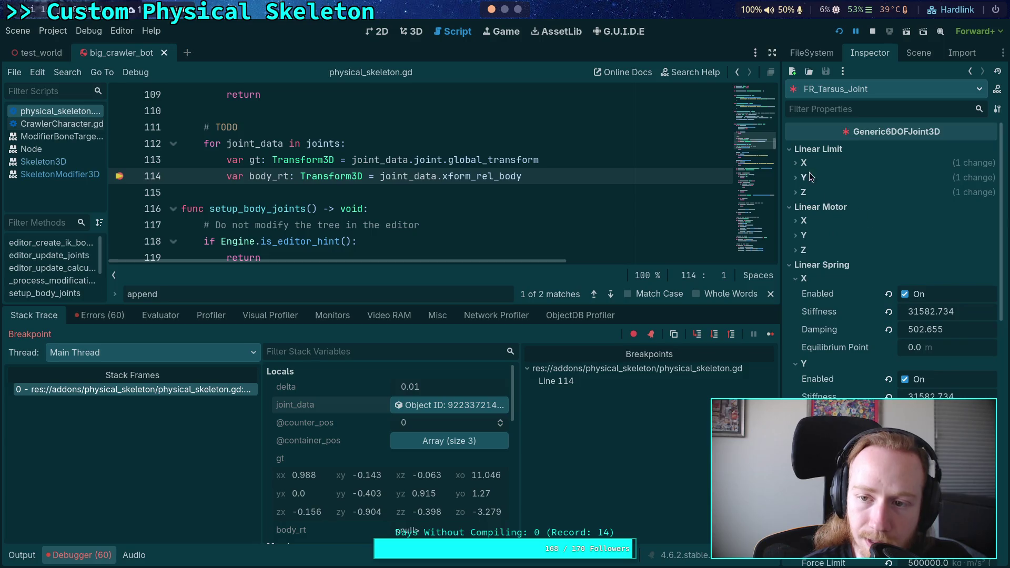
{"action": "left_click", "coordinate": [815, 149]}
{"action": "left_click", "coordinate": [816, 163]}
{"action": "left_click", "coordinate": [803, 180]}
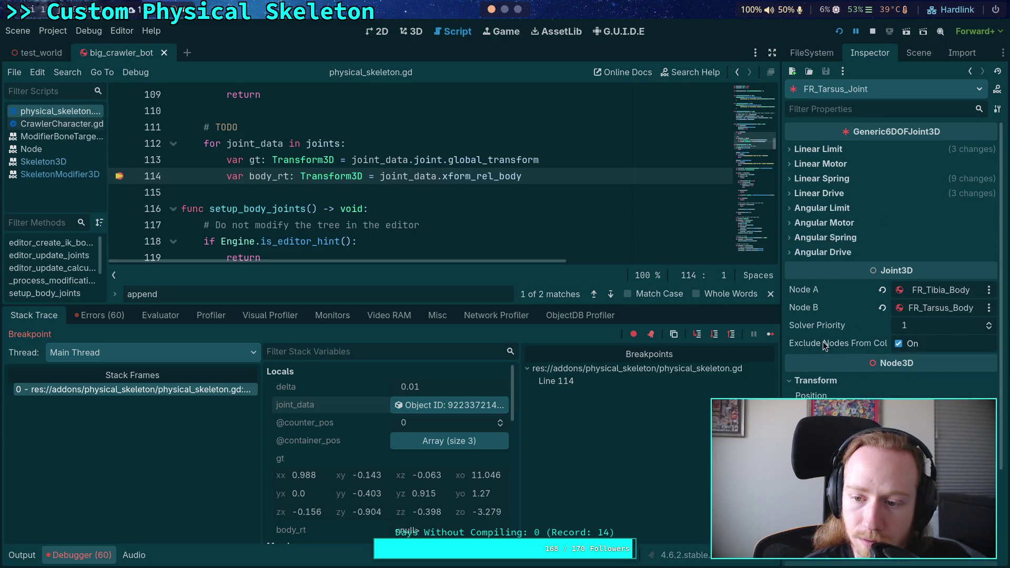
{"action": "scroll", "coordinate": [823, 341], "scroll_direction": "down", "scroll_amount": 3}
{"action": "mouse_move", "coordinate": [821, 399]}
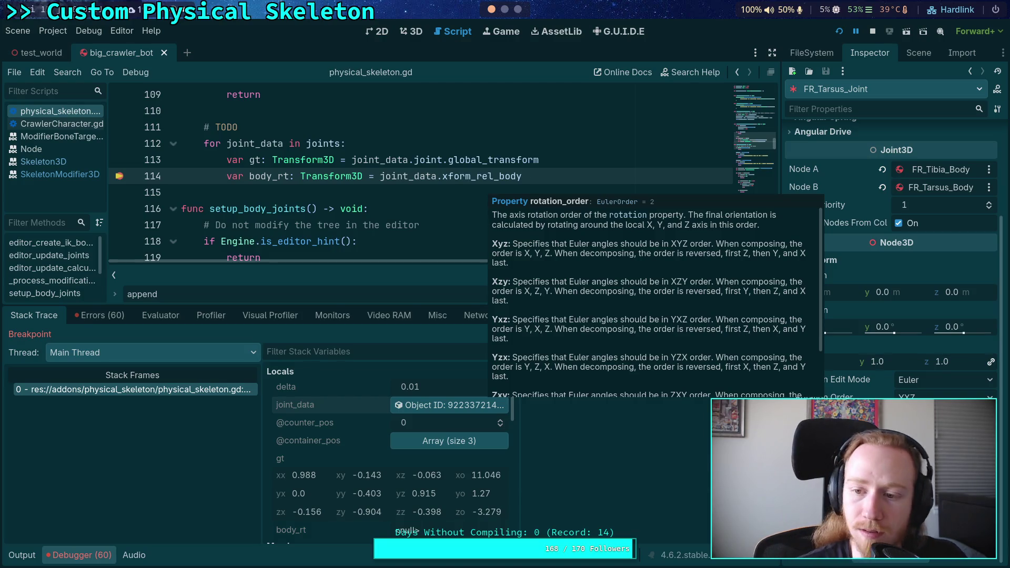
- Check FR_Tarsus_Body's CollisionShape3D properties, then reopen joint_data's members from the debugger Locals
{"action": "left_click", "coordinate": [919, 53]}
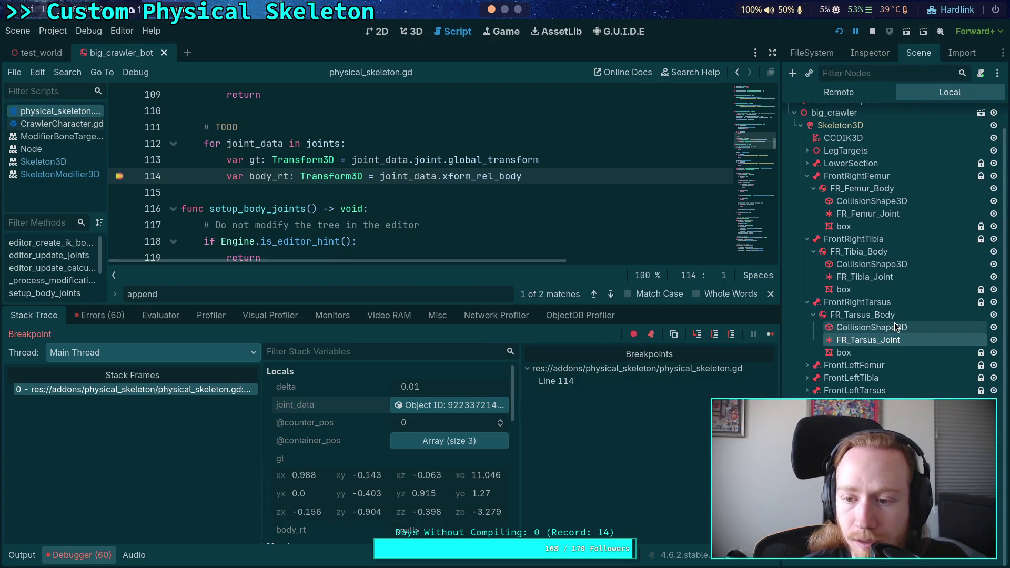
{"action": "left_click", "coordinate": [883, 316]}
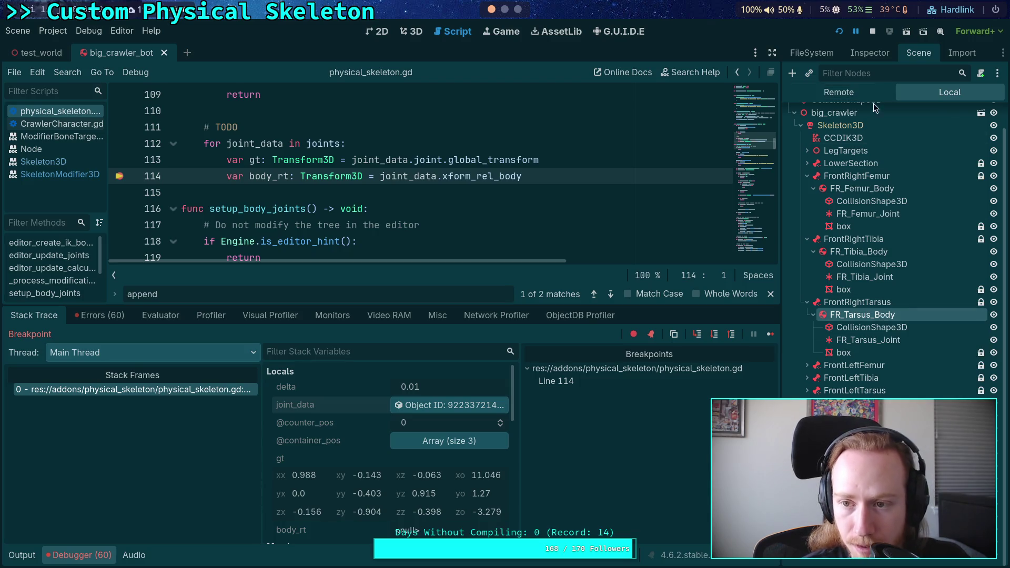
{"action": "left_click", "coordinate": [863, 327]}
{"action": "left_click", "coordinate": [870, 53]}
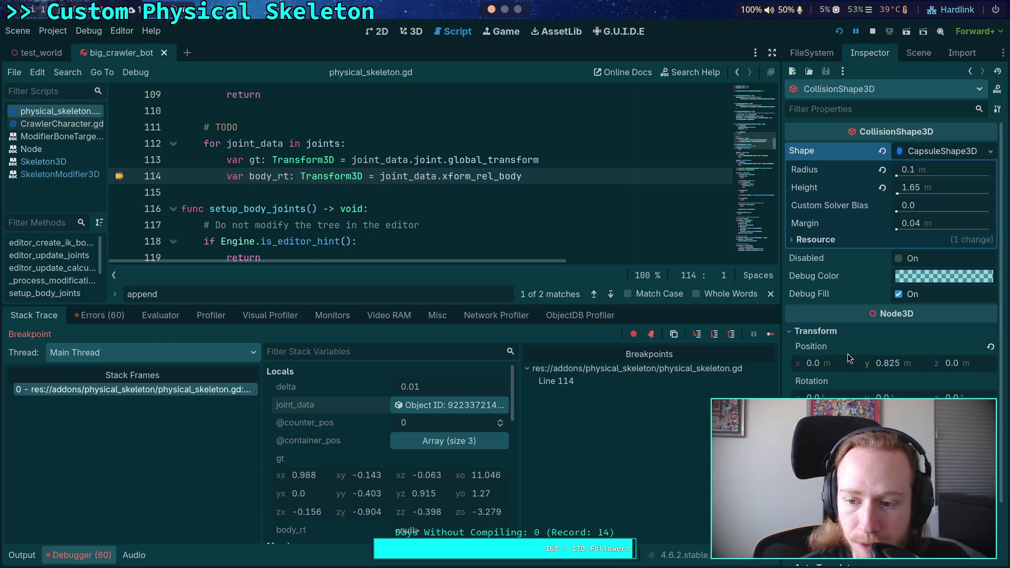
{"action": "left_click", "coordinate": [919, 53]}
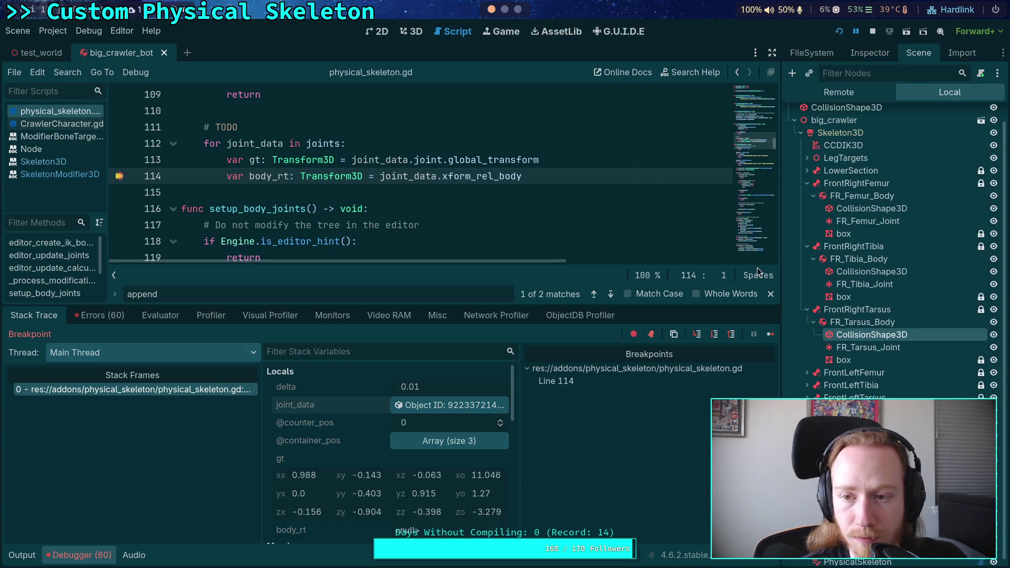
{"action": "left_click", "coordinate": [458, 410]}
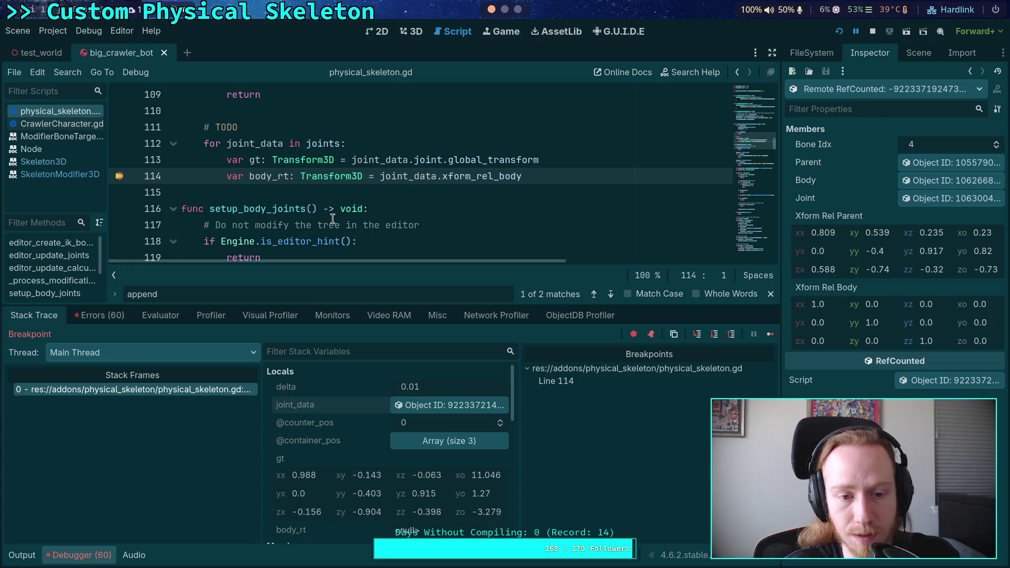
- Hide the debugger, fold the line-274 else block, and highlight line 352's bone_body inverse transform expression
{"action": "scroll", "coordinate": [333, 219], "scroll_direction": "down", "scroll_amount": 1}
{"action": "left_click", "coordinate": [102, 557]}
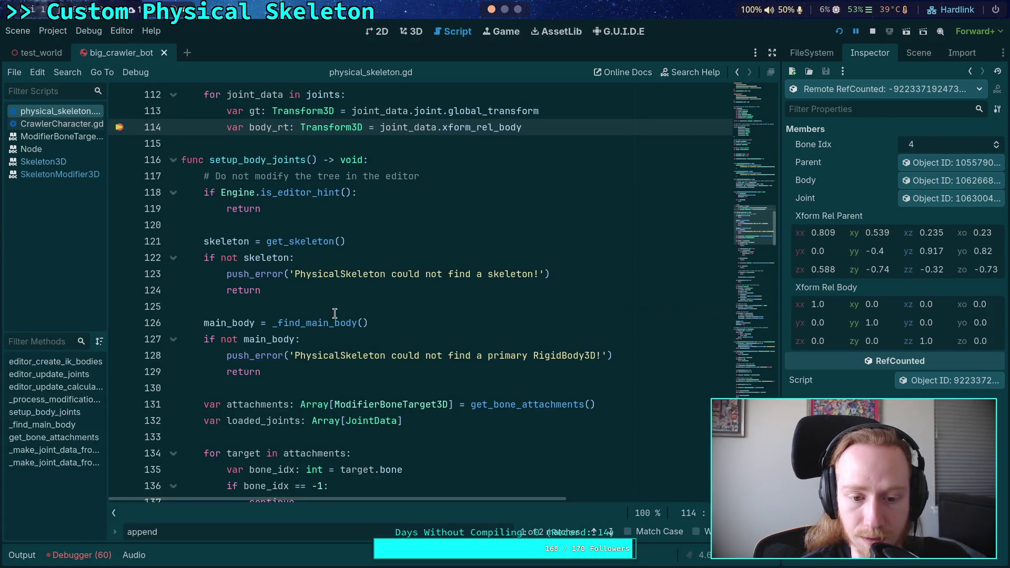
{"action": "scroll", "coordinate": [334, 314], "scroll_direction": "up", "scroll_amount": 9}
{"action": "scroll", "coordinate": [334, 314], "scroll_direction": "up", "scroll_amount": 12}
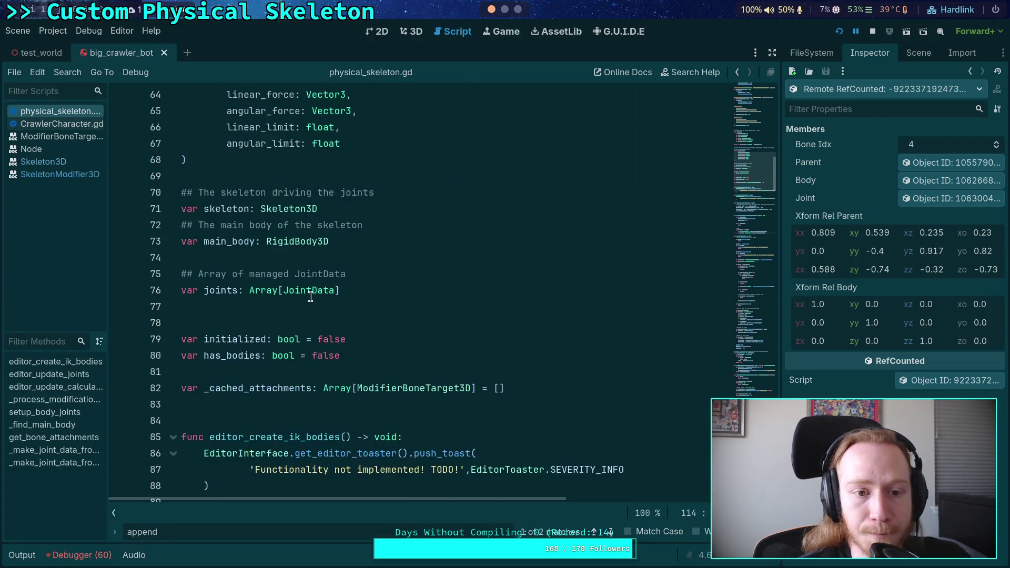
{"action": "left_click_drag", "start_coordinate": [756, 248], "coordinate": [759, 365]}
{"action": "left_click", "coordinate": [172, 162]}
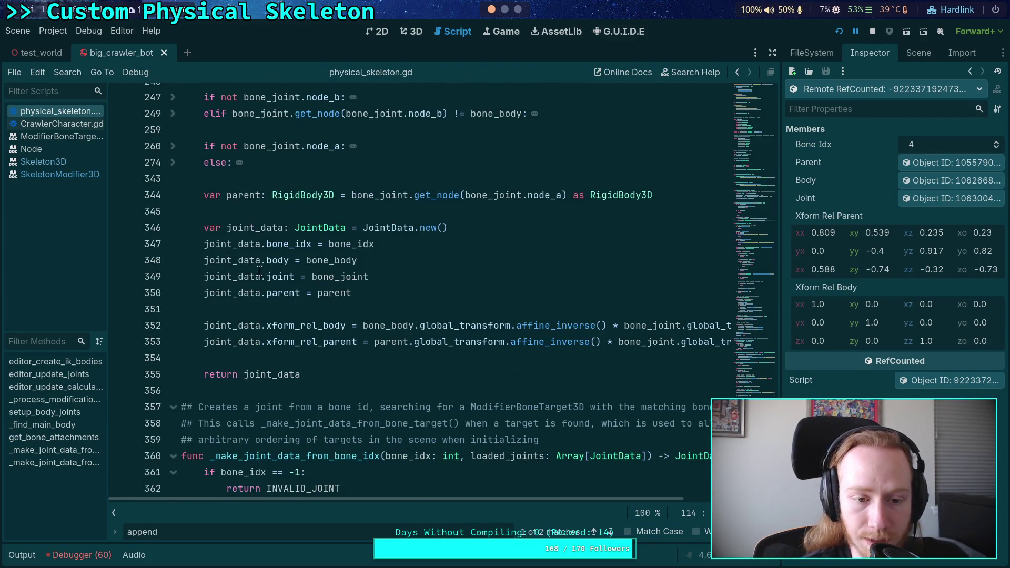
{"action": "scroll", "coordinate": [466, 489], "scroll_direction": "up", "scroll_amount": 1}
{"action": "left_click_drag", "start_coordinate": [475, 501], "coordinate": [543, 500]}
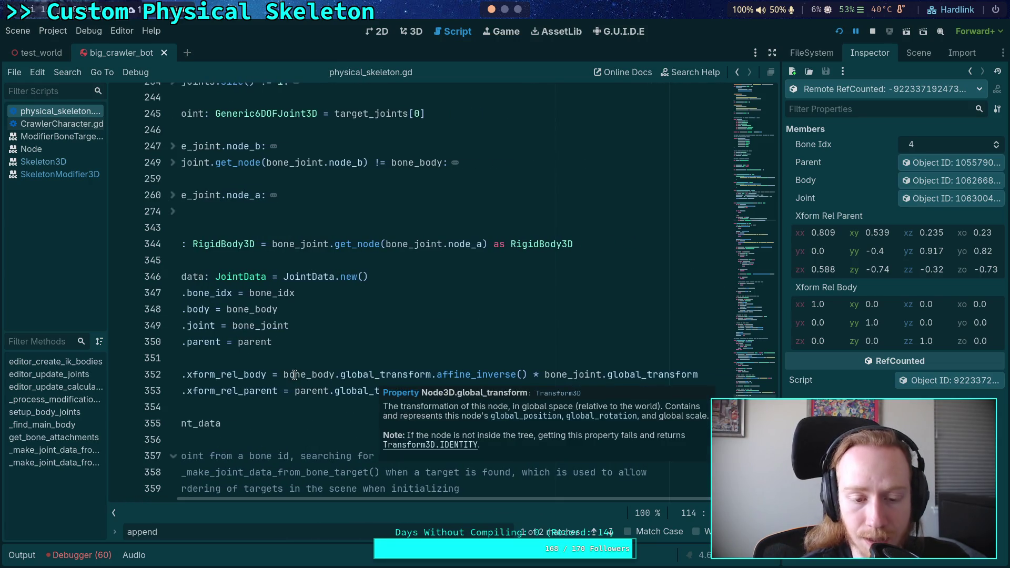
{"action": "left_click_drag", "start_coordinate": [283, 374], "coordinate": [528, 374]}
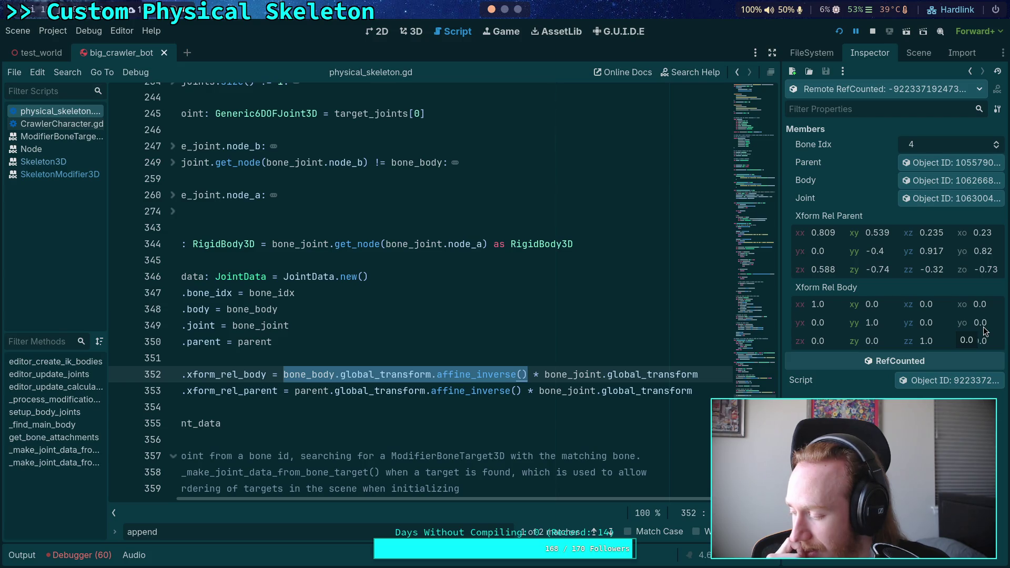
{"action": "left_click", "coordinate": [920, 53]}
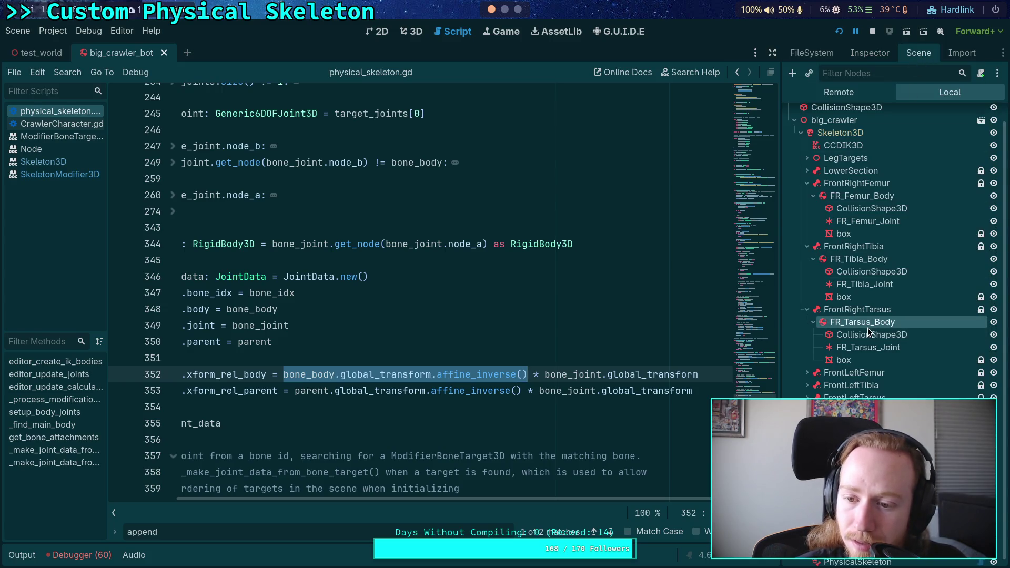
- Review the transform properties of FR_Tarsus_Body and FrontRightTarsus in the Inspector
{"action": "left_click", "coordinate": [868, 61]}
{"action": "scroll", "coordinate": [883, 298], "scroll_direction": "down", "scroll_amount": 10}
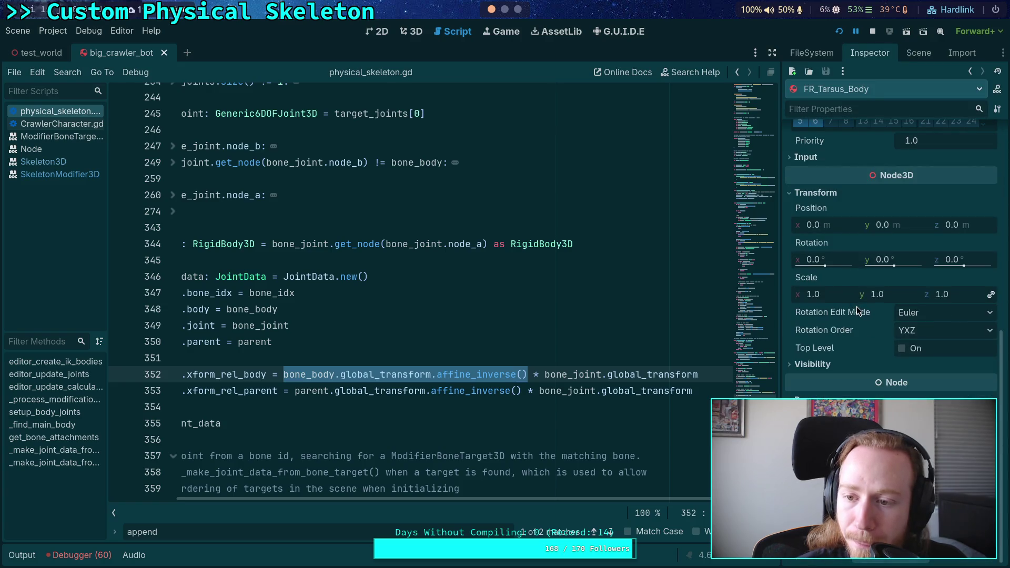
{"action": "scroll", "coordinate": [863, 274], "scroll_direction": "up", "scroll_amount": 5}
{"action": "left_click", "coordinate": [909, 55]}
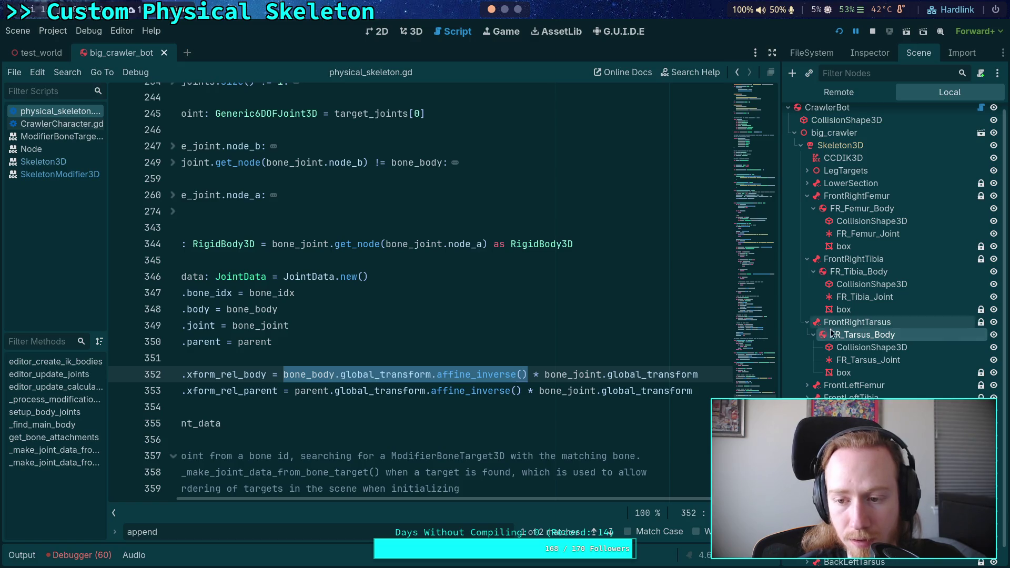
{"action": "left_click", "coordinate": [851, 323]}
{"action": "left_click", "coordinate": [870, 52]}
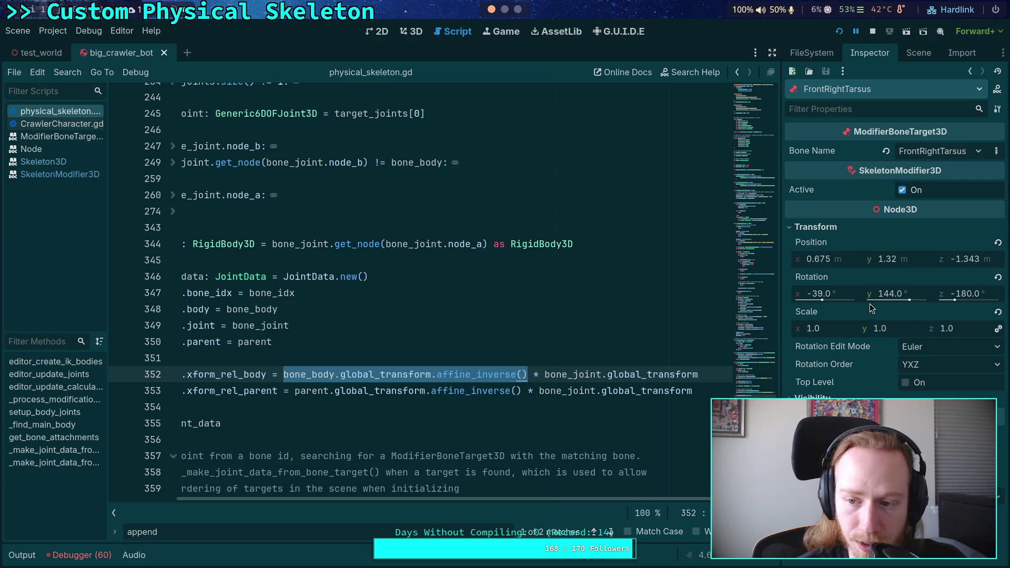
{"action": "left_click", "coordinate": [919, 52]}
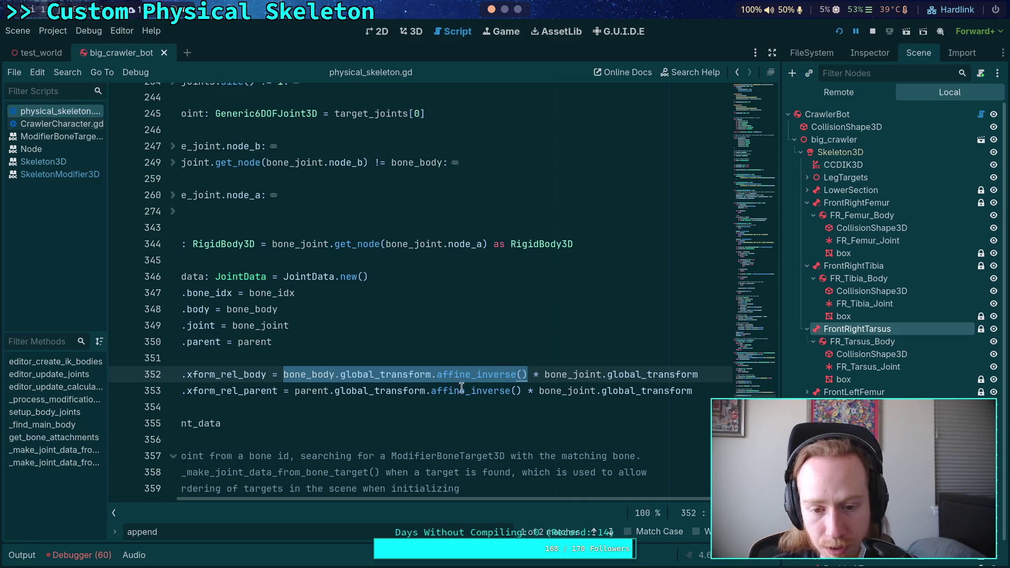
- Read the affine_inverse and global_transform documentation, then select the FR_Tarsus_Body node
{"action": "mouse_move", "coordinate": [456, 376]}
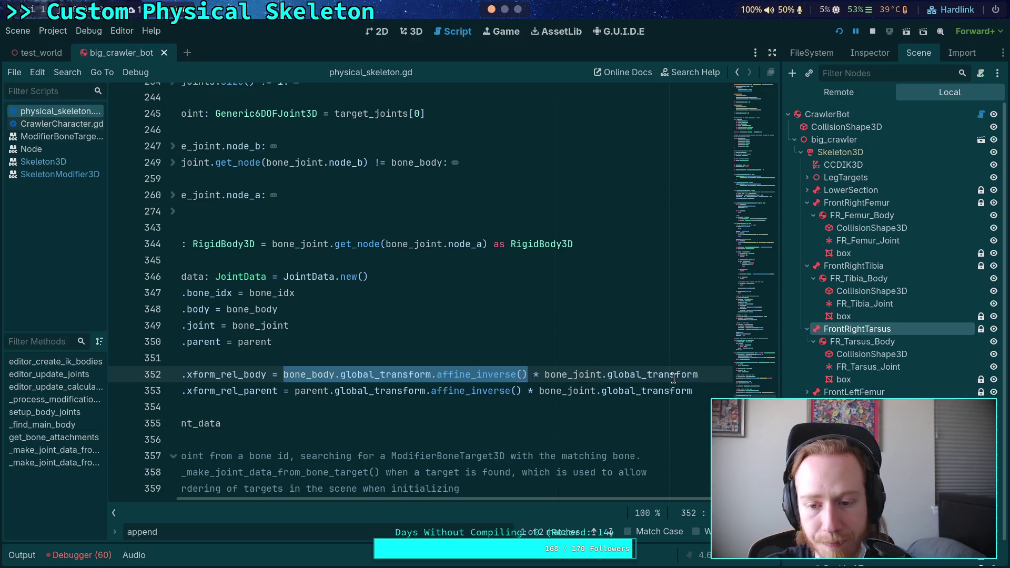
{"action": "mouse_move", "coordinate": [674, 379]}
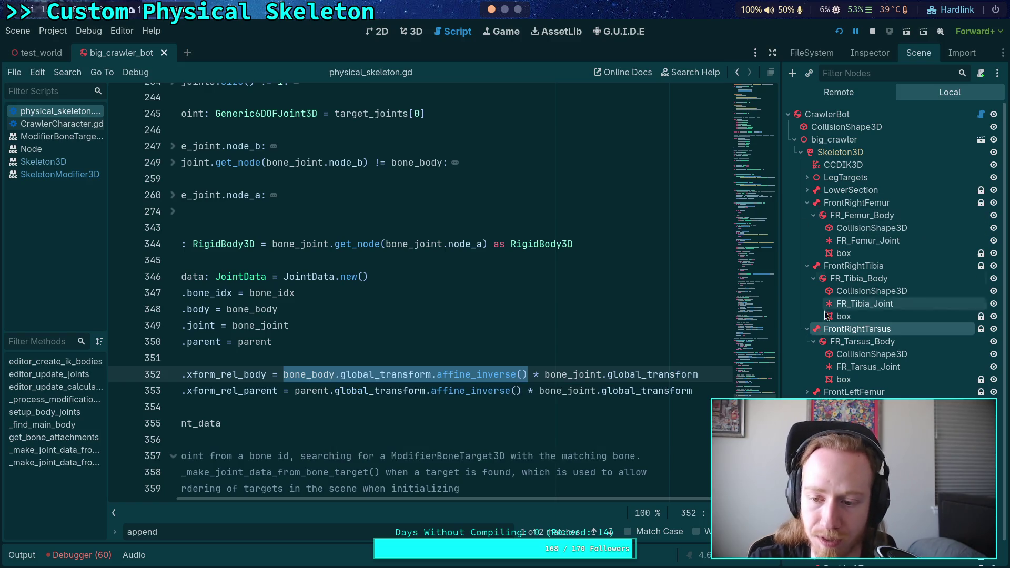
{"action": "left_click", "coordinate": [867, 341]}
- Show FR_Tarsus_Body's rigid-body properties in the Inspector and clear the code selection
{"action": "left_click", "coordinate": [870, 52]}
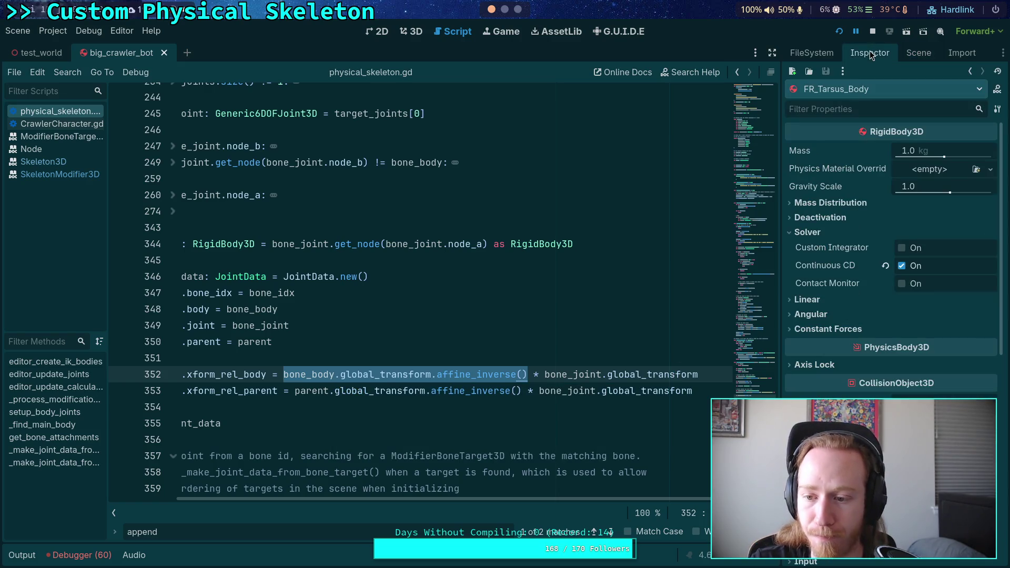
{"action": "scroll", "coordinate": [842, 229], "scroll_direction": "down", "scroll_amount": 8}
{"action": "scroll", "coordinate": [842, 229], "scroll_direction": "up", "scroll_amount": 8}
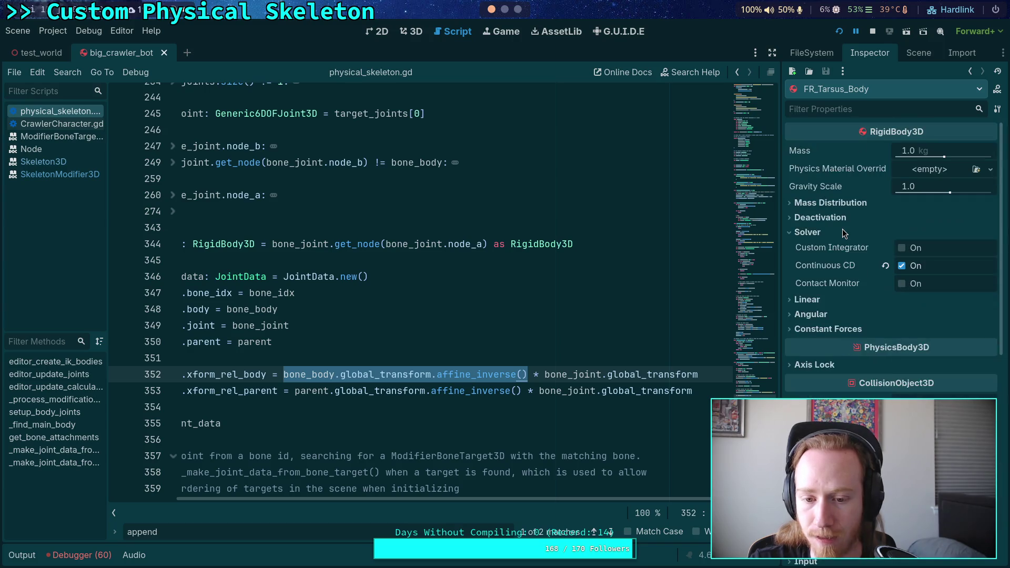
{"action": "mouse_move", "coordinate": [495, 500]}
{"action": "left_mouse_down"}
{"action": "mouse_move", "coordinate": [416, 492]}
{"action": "mouse_move", "coordinate": [466, 491]}
{"action": "left_mouse_up"}
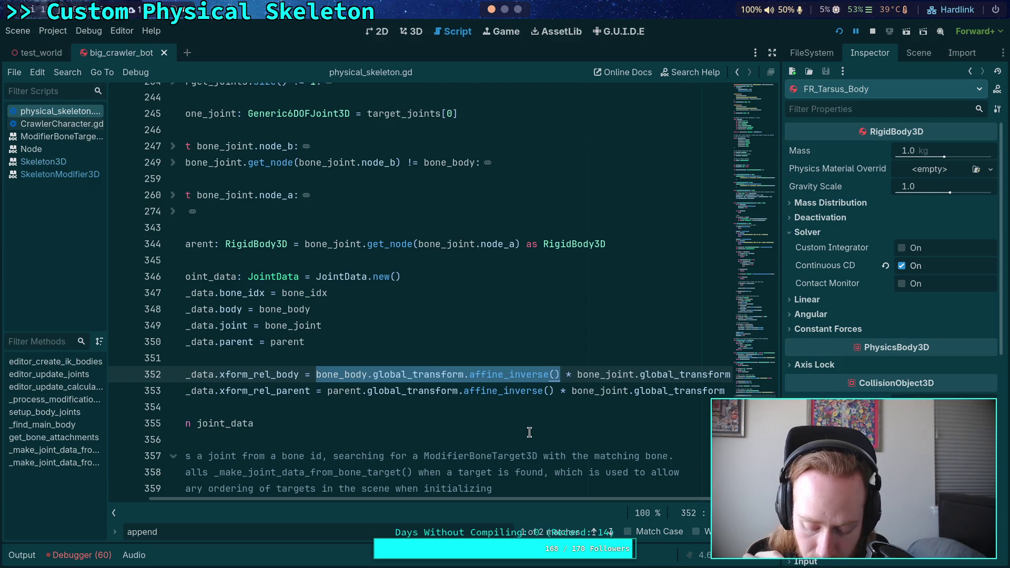
{"action": "left_click", "coordinate": [515, 347]}
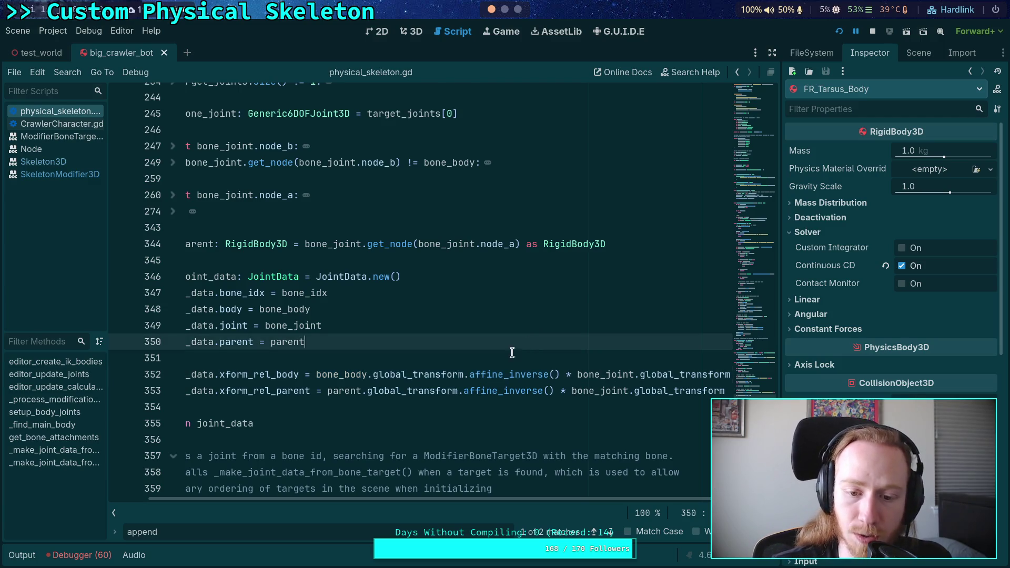
- Remove .affine_inverse() from lines 352 and 353, then restart the game
{"action": "left_click_drag", "start_coordinate": [464, 374], "coordinate": [559, 374]}
{"action": "key", "text": "BackSpace"}
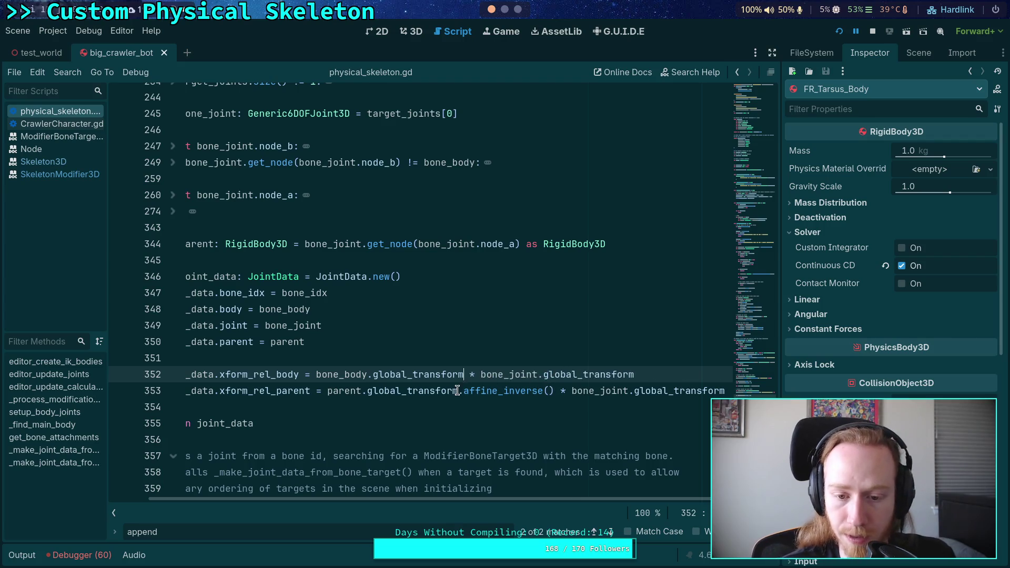
{"action": "left_click_drag", "start_coordinate": [458, 391], "coordinate": [554, 391]}
{"action": "key", "text": "BackSpace"}
{"action": "left_click", "coordinate": [590, 374]}
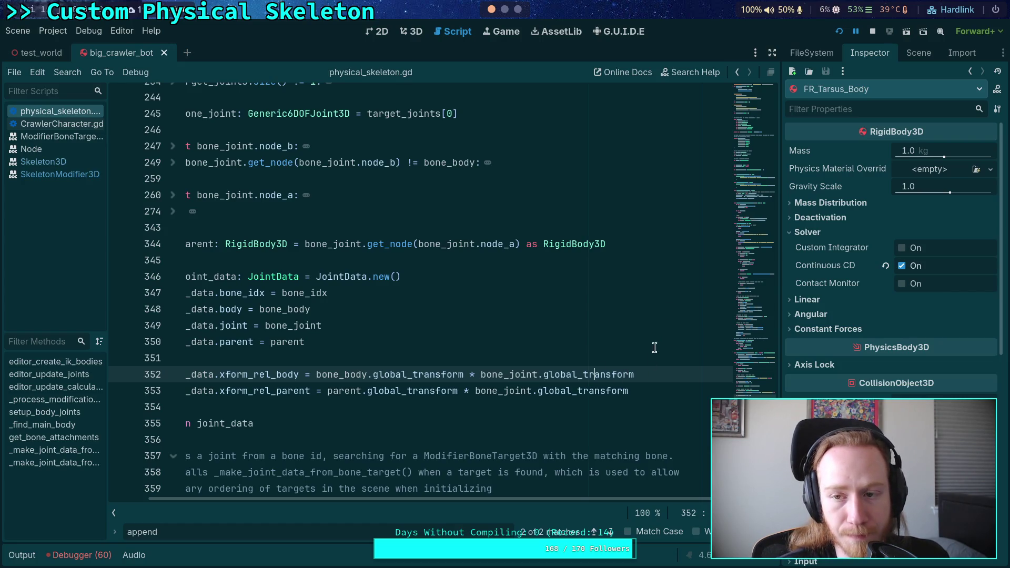
{"action": "left_click", "coordinate": [840, 30]}
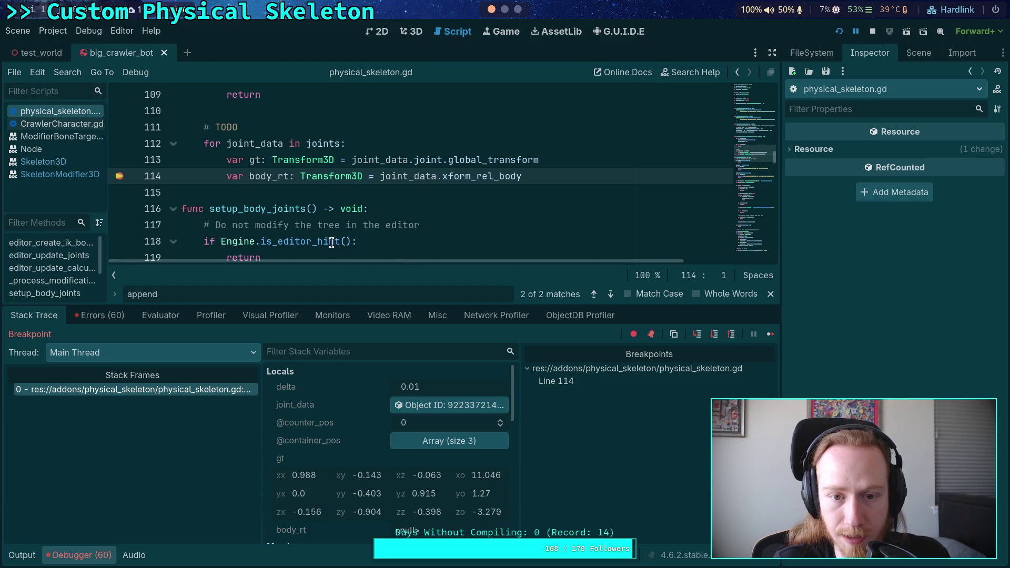
- View bone 4's joint_data in the Inspector, now with a non-identity Xform Rel Body
{"action": "left_click", "coordinate": [450, 405]}
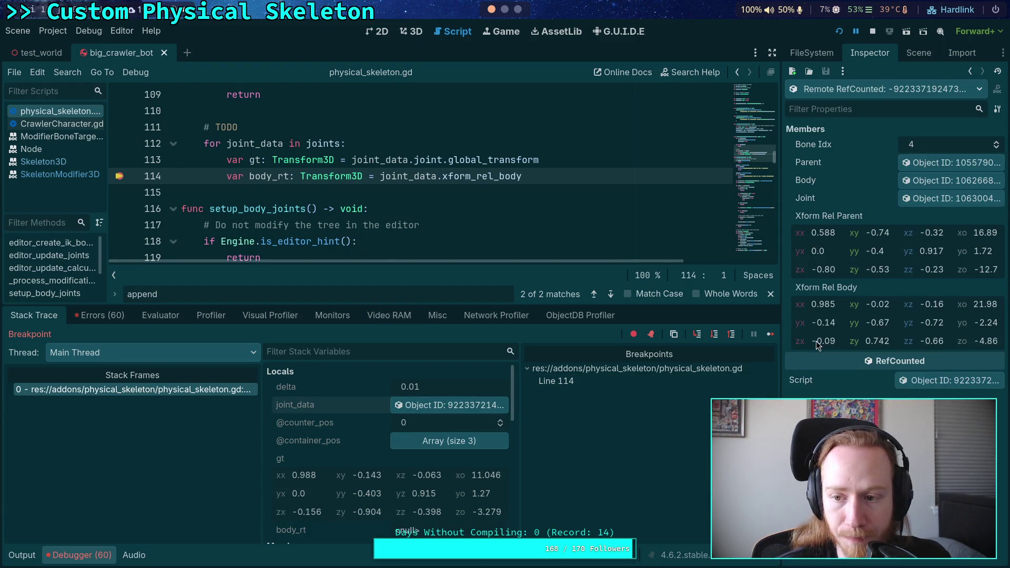
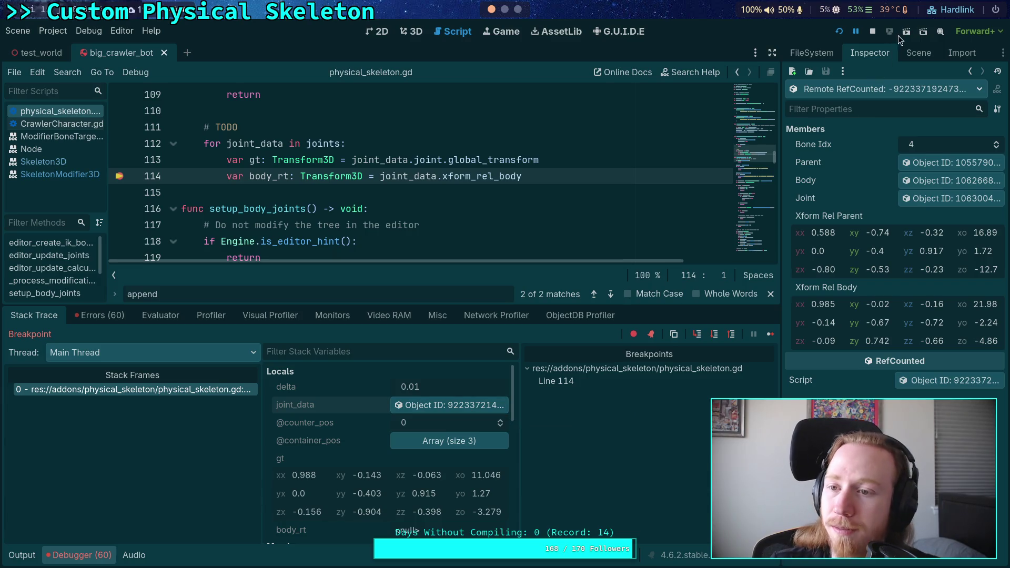
- Stop the paused debug session and copy .affine_inverse() from line 353
{"action": "left_click", "coordinate": [872, 31]}
{"action": "left_click", "coordinate": [449, 160]}
{"action": "left_click", "coordinate": [752, 232]}
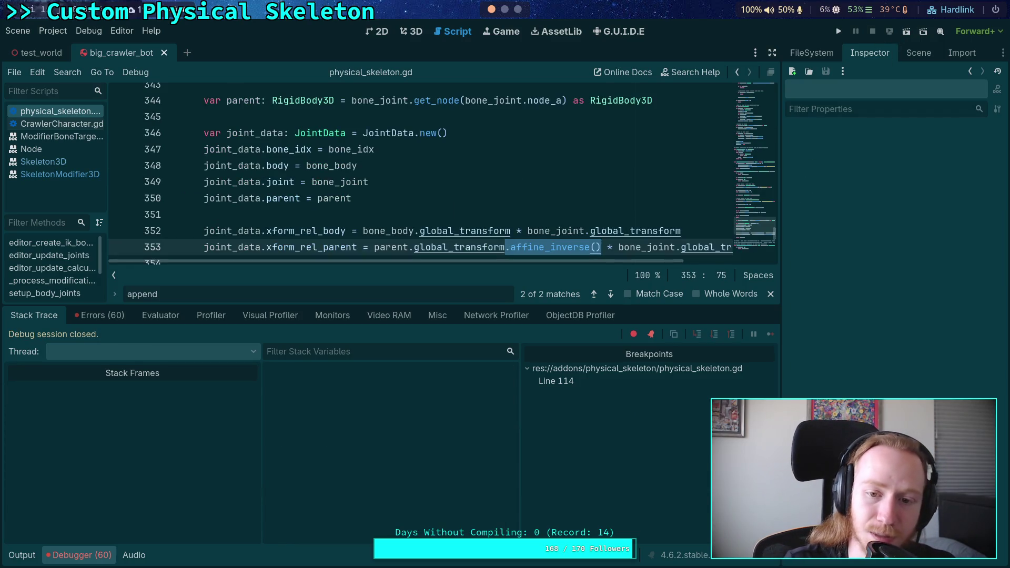
{"action": "left_click_drag", "start_coordinate": [516, 230], "coordinate": [607, 230]}
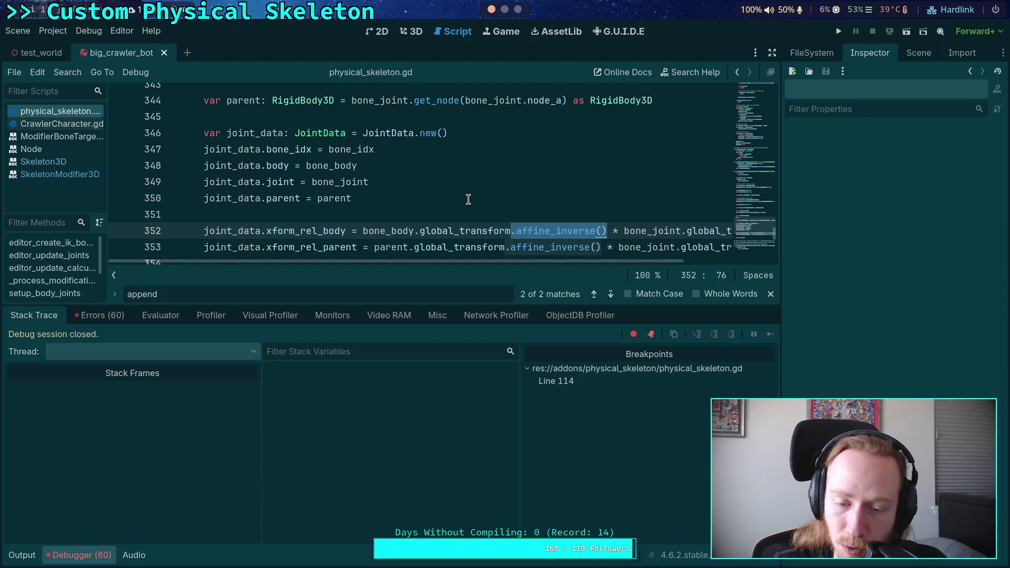
{"action": "left_click_drag", "start_coordinate": [492, 261], "coordinate": [638, 273]}
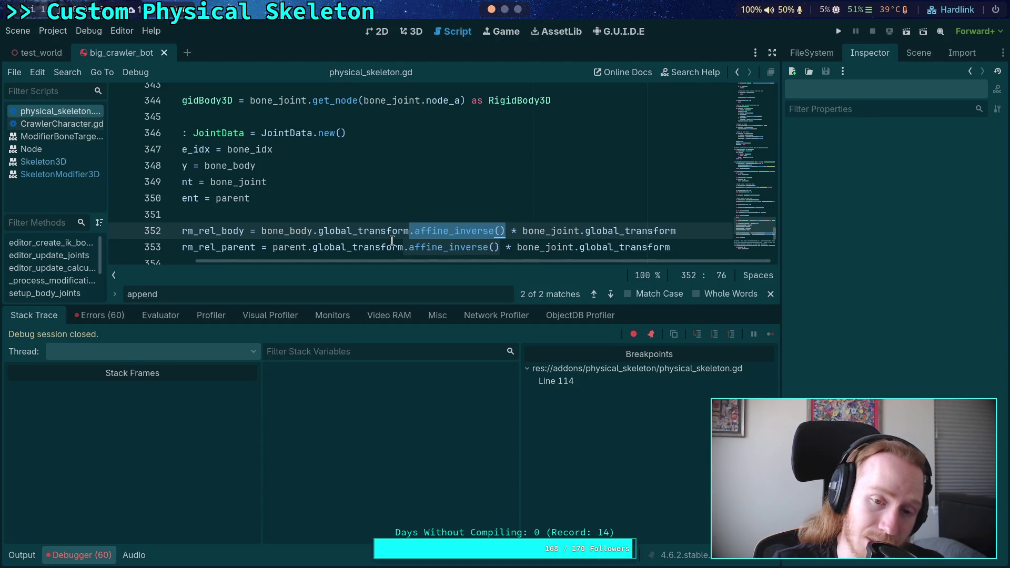
{"action": "left_click", "coordinate": [392, 244]}
- Append .affine_inverse() to bone_body.global_transform on line 352 and rerun to the line-114 breakpoint
{"action": "left_click_drag", "start_coordinate": [263, 231], "coordinate": [608, 231]}
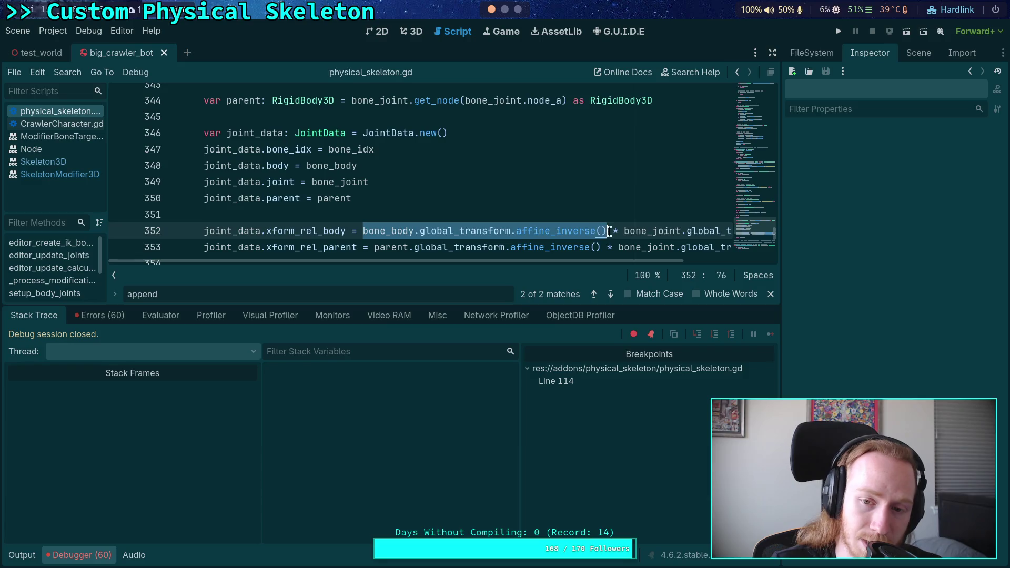
{"action": "scroll", "coordinate": [537, 266], "scroll_direction": "right", "scroll_amount": 3}
{"action": "left_click", "coordinate": [556, 231]}
{"action": "left_click", "coordinate": [838, 31]}
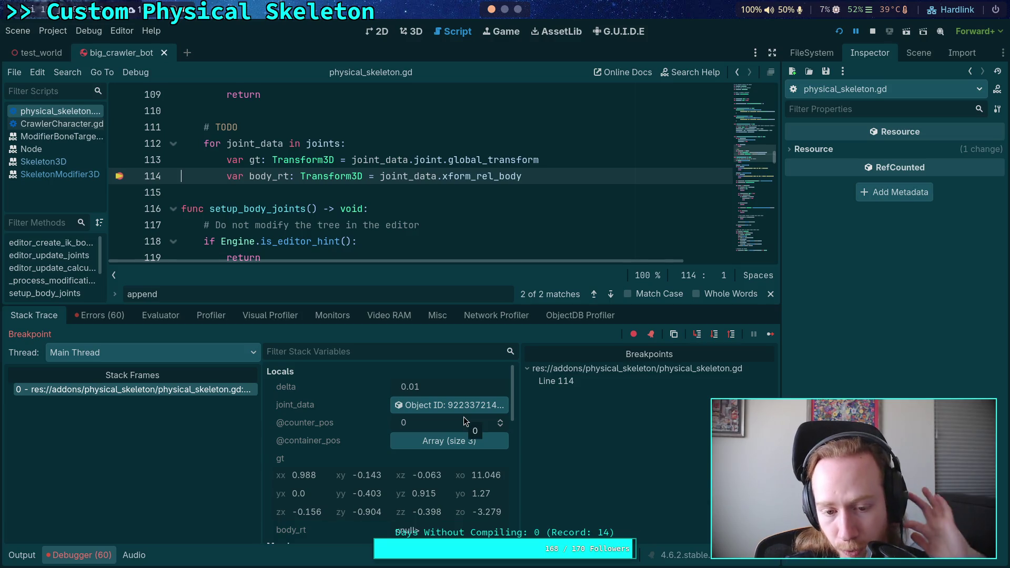
- Inspect joint_data's members and check the Xform Rel Parent value while viewing the crawler in 3D
{"action": "left_click", "coordinate": [451, 403]}
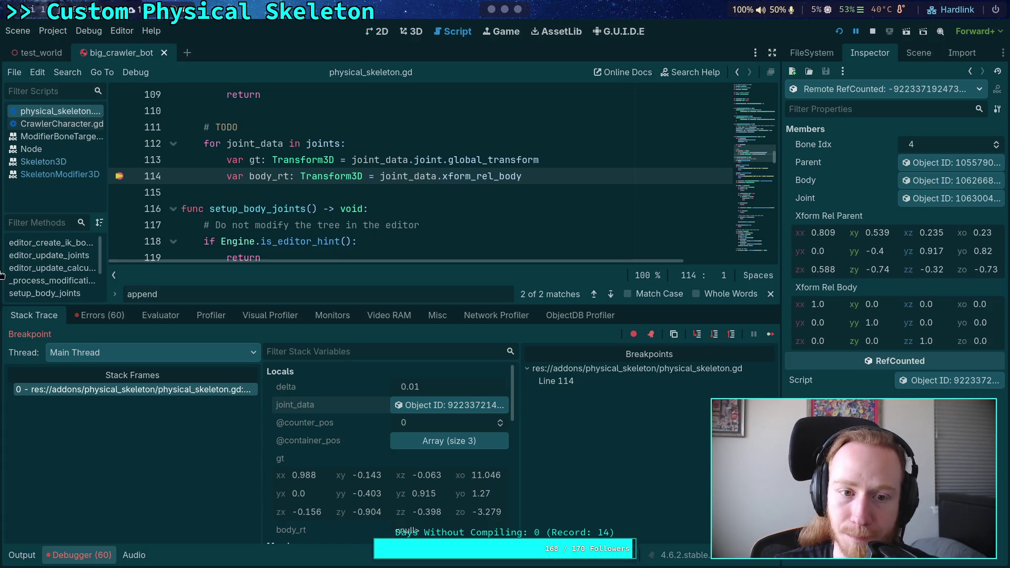
{"action": "left_click", "coordinate": [411, 32]}
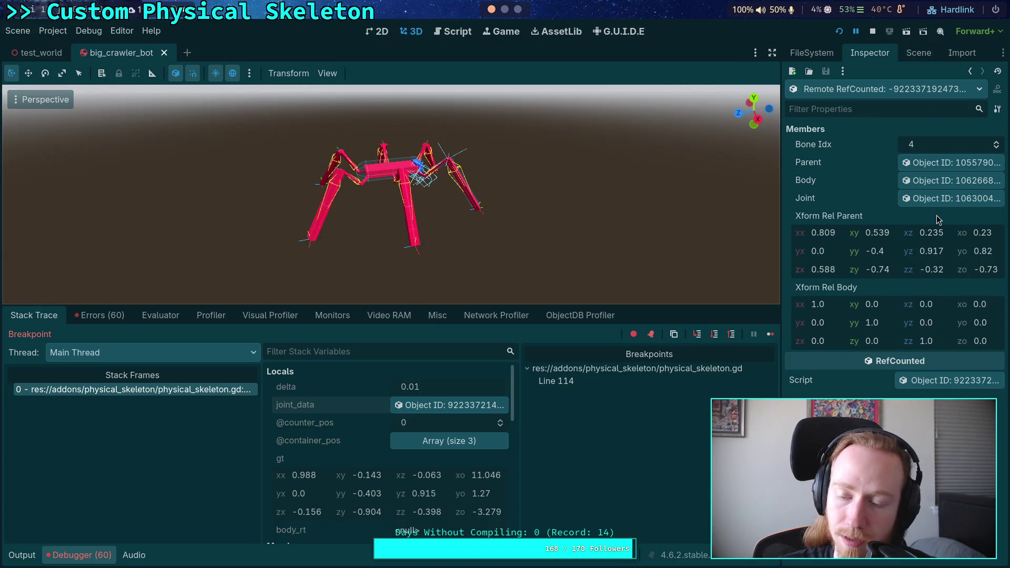
{"action": "right_click", "coordinate": [843, 220]}
{"action": "left_click", "coordinate": [829, 220]}
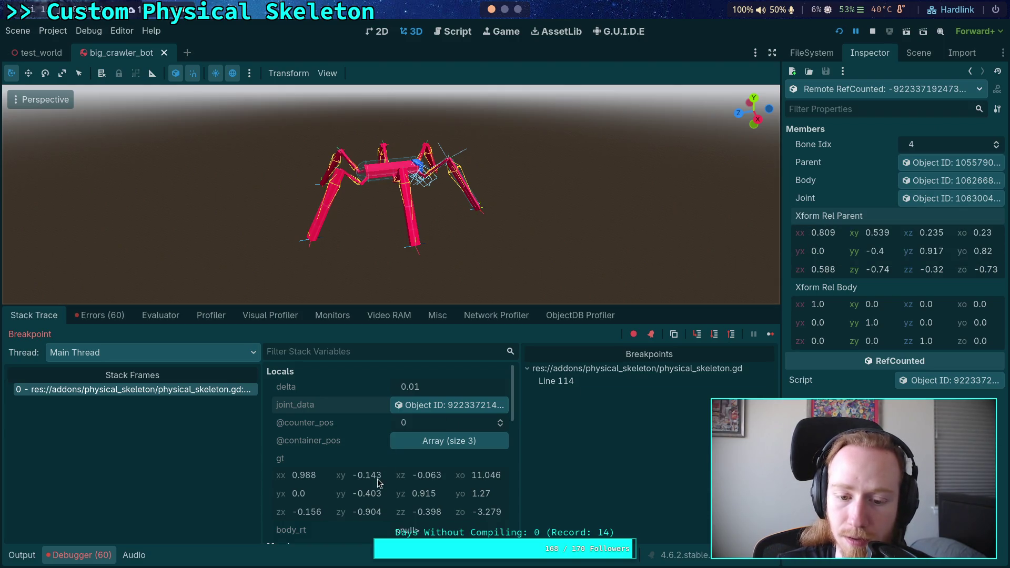
{"action": "scroll", "coordinate": [374, 481], "scroll_direction": "down", "scroll_amount": 3}
{"action": "scroll", "coordinate": [371, 469], "scroll_direction": "up", "scroll_amount": 2}
- Stop the debug session and return to physical_skeleton.gd after the body_rt line
{"action": "left_click", "coordinate": [873, 31]}
{"action": "left_click", "coordinate": [433, 32]}
{"action": "left_click", "coordinate": [604, 182]}
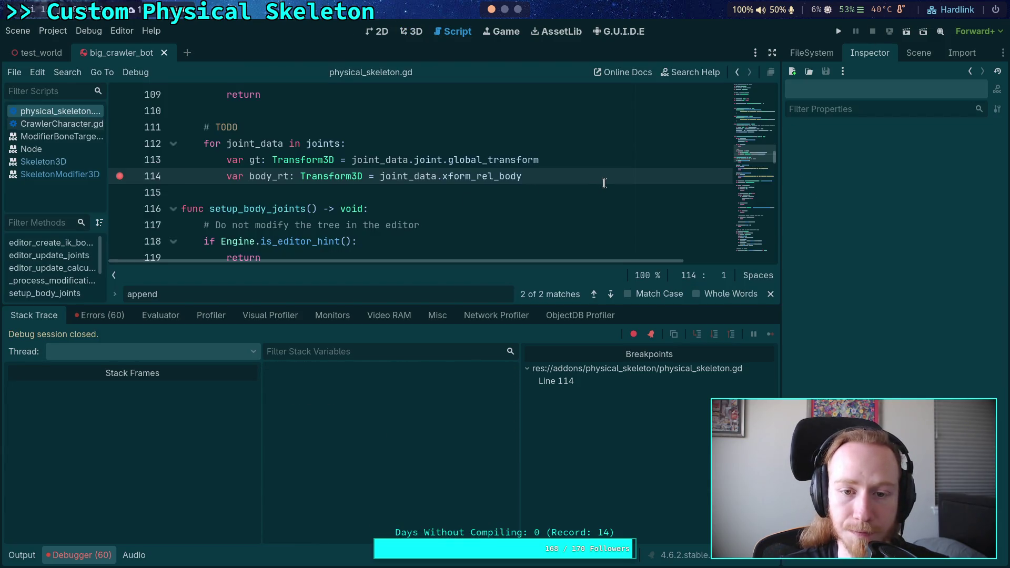
- Add 'var parent_rt: Transform3D = joint_data.xform_rel_parent' above body_rt and save
{"action": "key", "text": "Return"}
{"action": "type", "text": "v"}
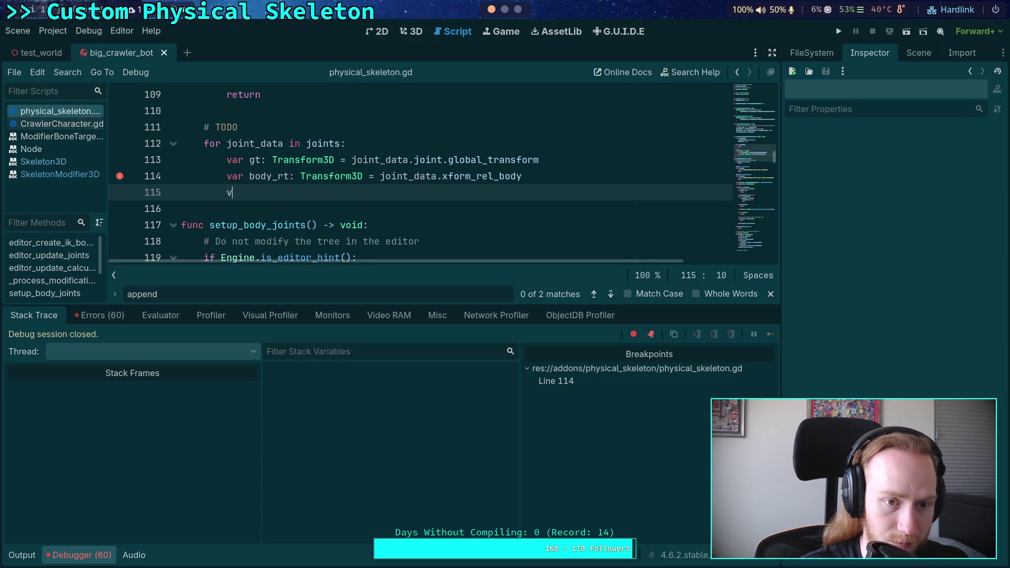
{"action": "type", "text": "ar parent_r"}
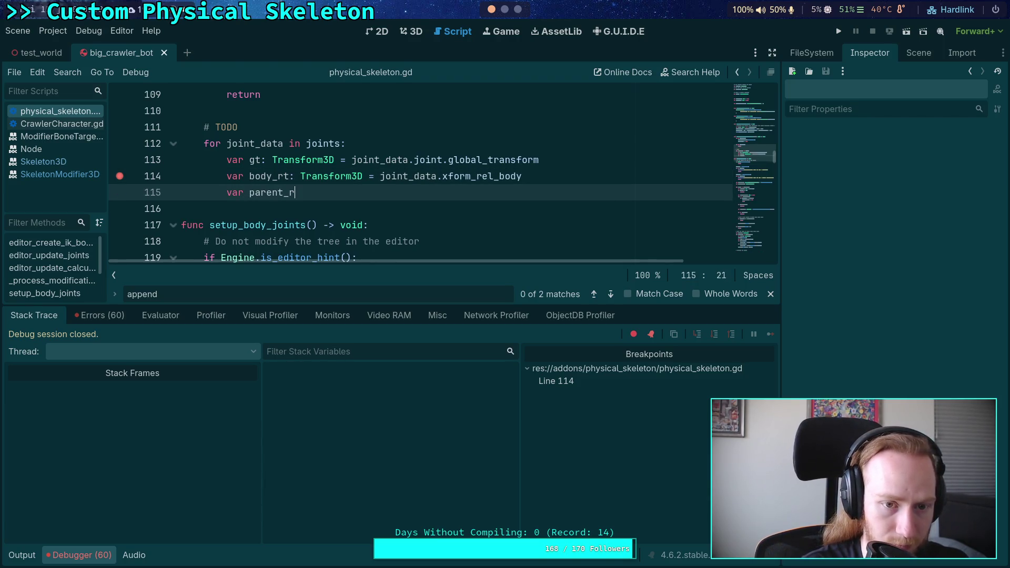
{"action": "type", "text": "t: Transfor"}
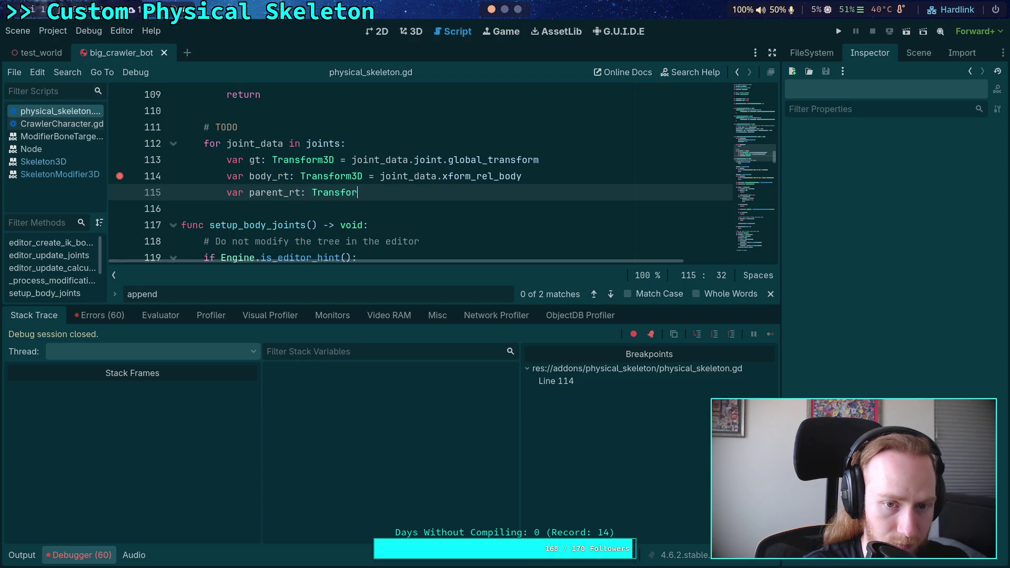
{"action": "type", "text": "m3D = joint"}
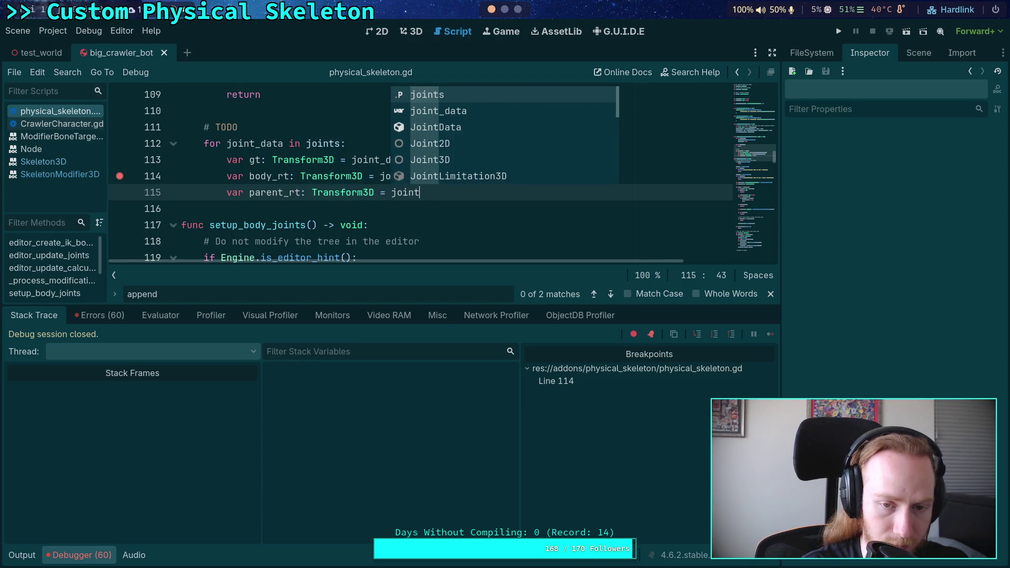
{"action": "type", "text": "_data"}
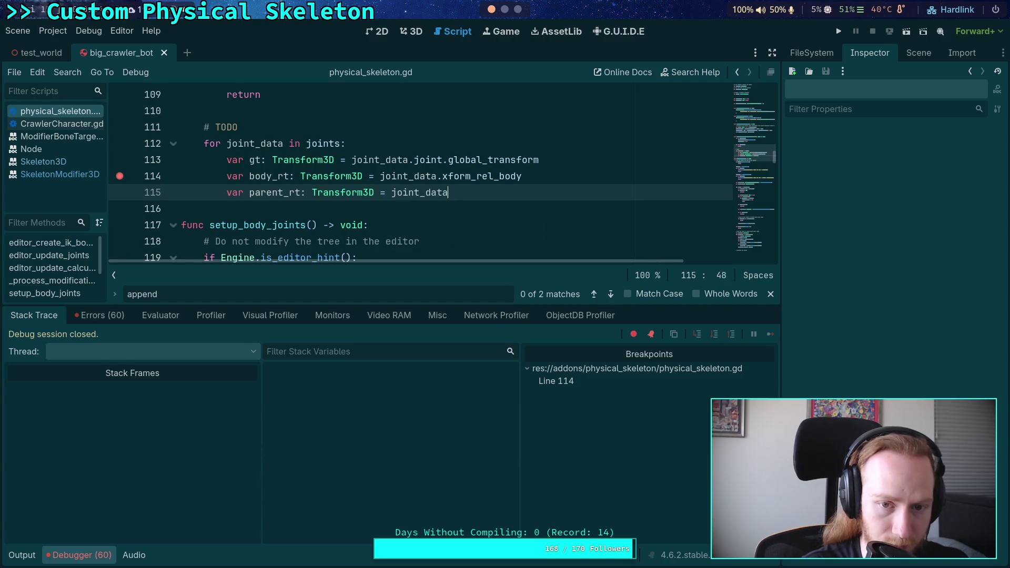
{"action": "type", "text": ".xfor"}
{"action": "key", "text": "Down"}
{"action": "key", "text": "Return"}
{"action": "key", "text": "alt+Up"}
{"action": "key", "text": "ctrl+s"}
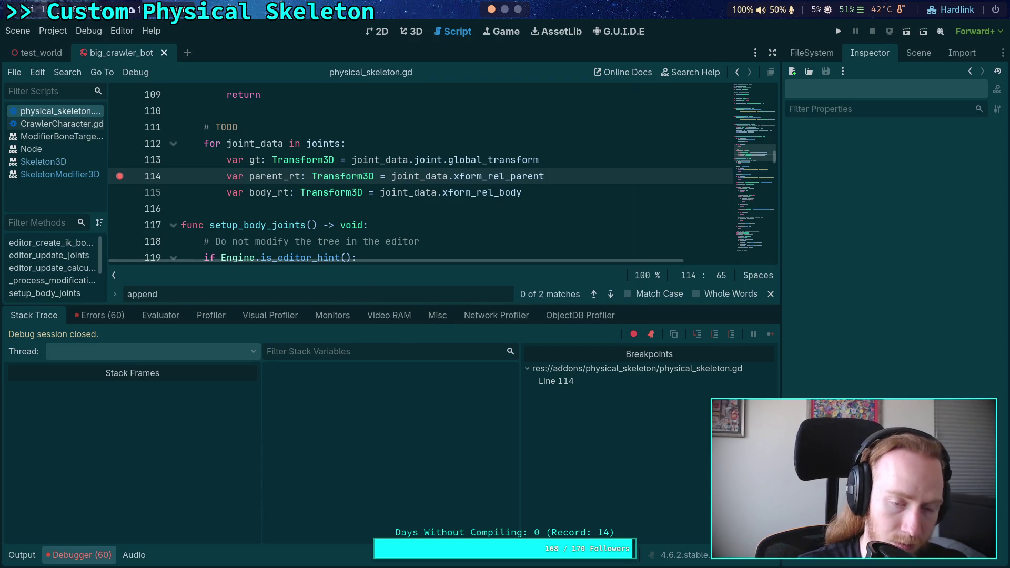
- Move the breakpoint from line 114 to line 115 and rerun the game with F5
{"action": "left_click", "coordinate": [119, 175]}
{"action": "left_click", "coordinate": [120, 192]}
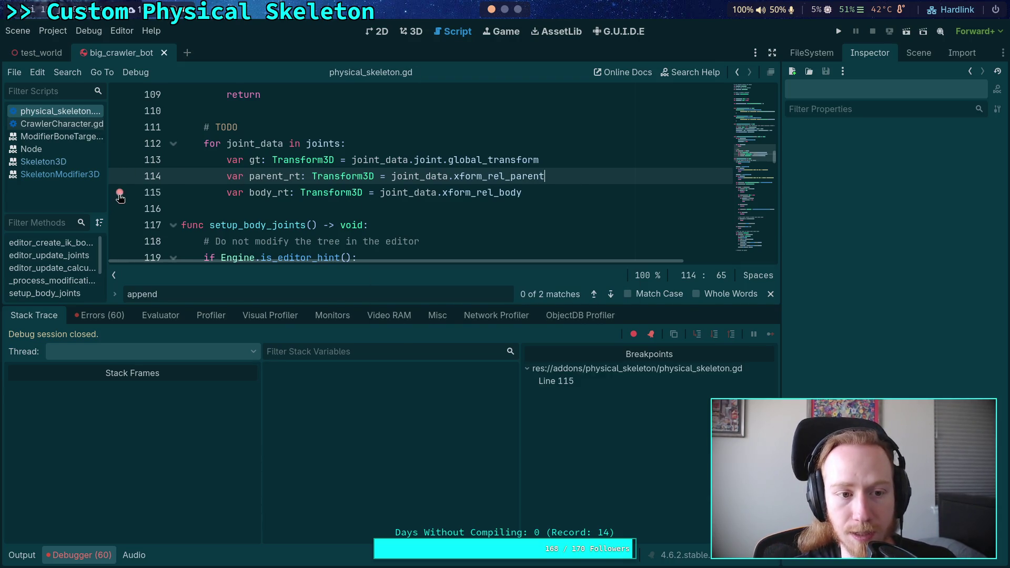
{"action": "key", "text": "F5"}
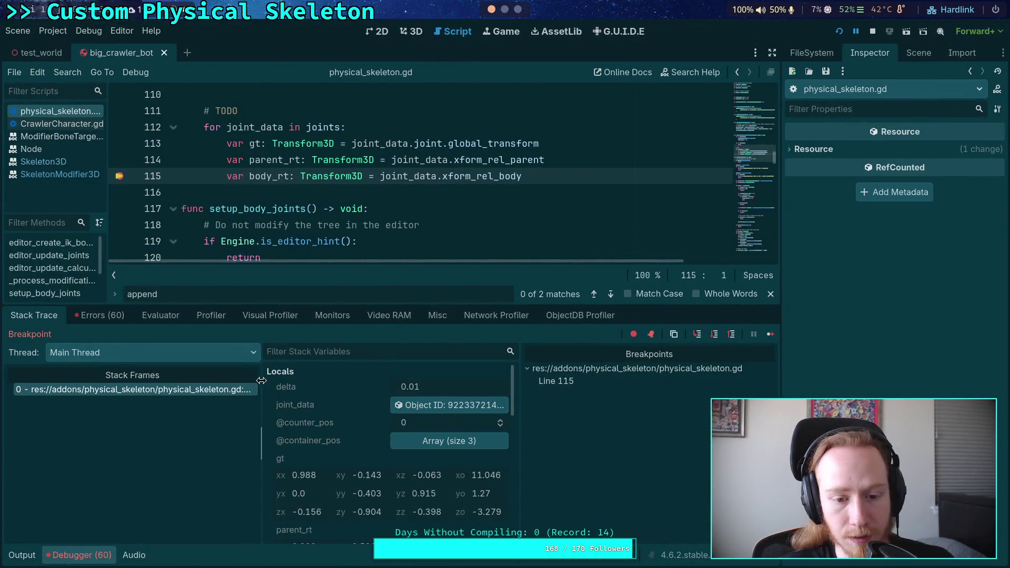
{"action": "scroll", "coordinate": [412, 479], "scroll_direction": "down", "scroll_amount": 1}
{"action": "scroll", "coordinate": [406, 468], "scroll_direction": "down", "scroll_amount": 2}
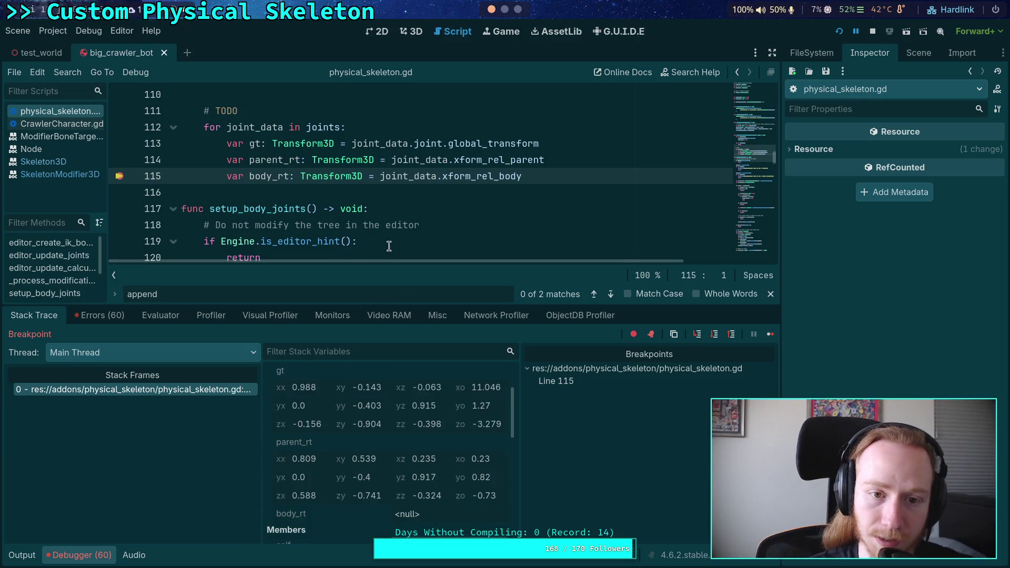
{"action": "left_click", "coordinate": [422, 30]}
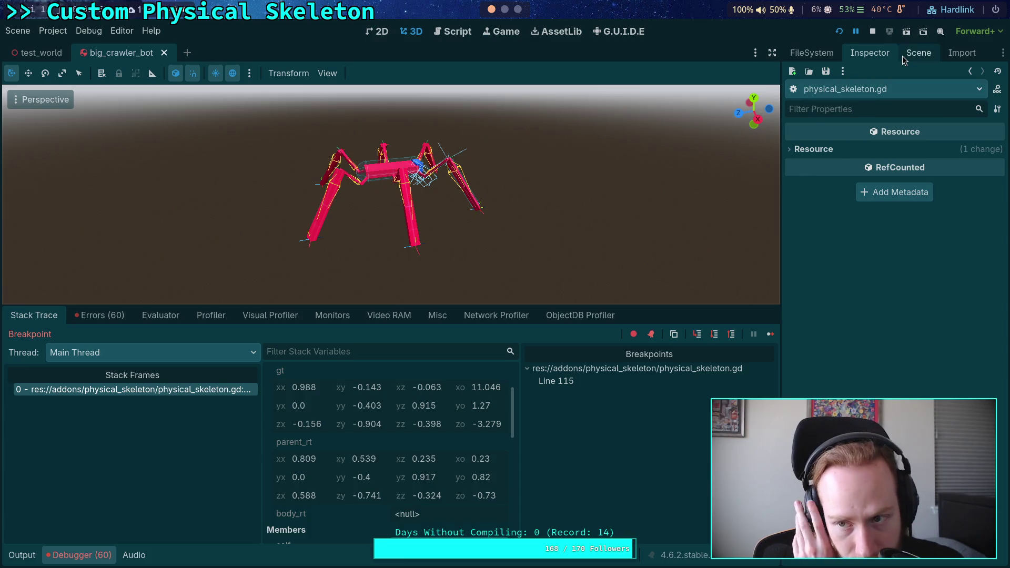
- Select FrontRightTibia under FR_Tibia_Body and review its position 0.365, 0.72, -0.915 and rotation -41.4, -36.0, 0
{"action": "left_click", "coordinate": [919, 53]}
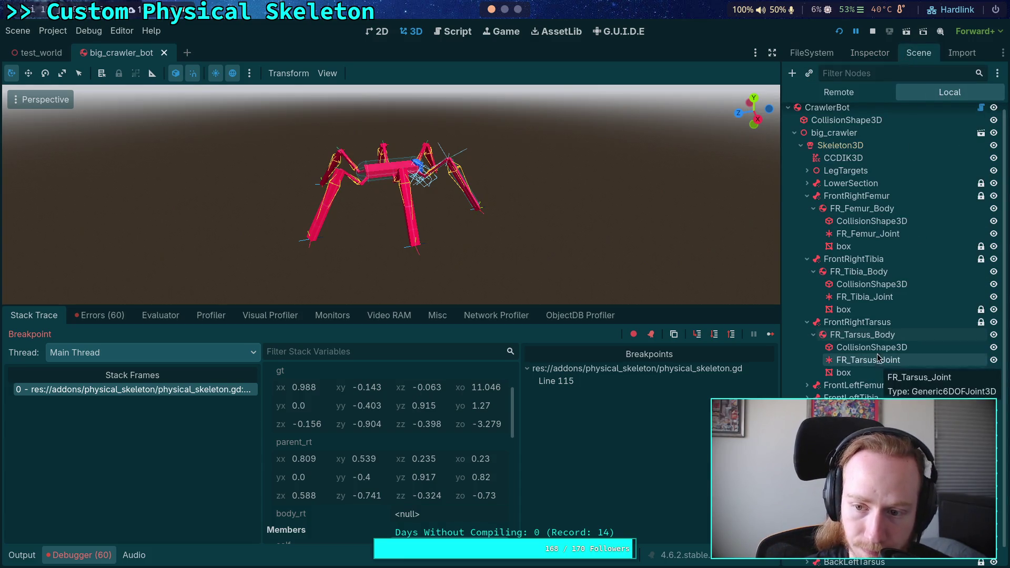
{"action": "left_click", "coordinate": [863, 272]}
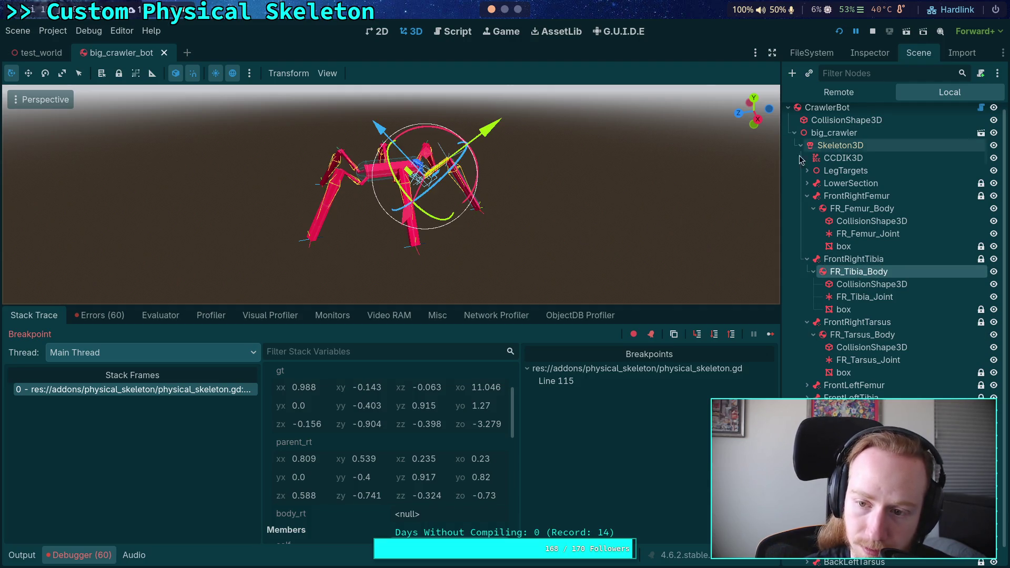
{"action": "left_click", "coordinate": [873, 260]}
{"action": "scroll", "coordinate": [576, 195], "scroll_direction": "up", "scroll_amount": 5}
{"action": "scroll", "coordinate": [576, 194], "scroll_direction": "down", "scroll_amount": 3}
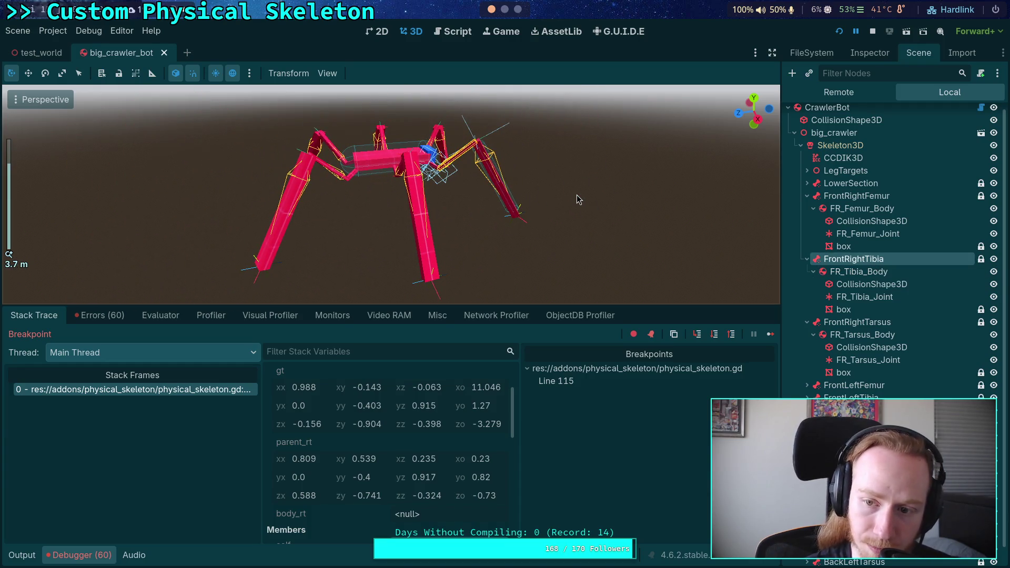
{"action": "scroll", "coordinate": [576, 195], "scroll_direction": "up", "scroll_amount": 6}
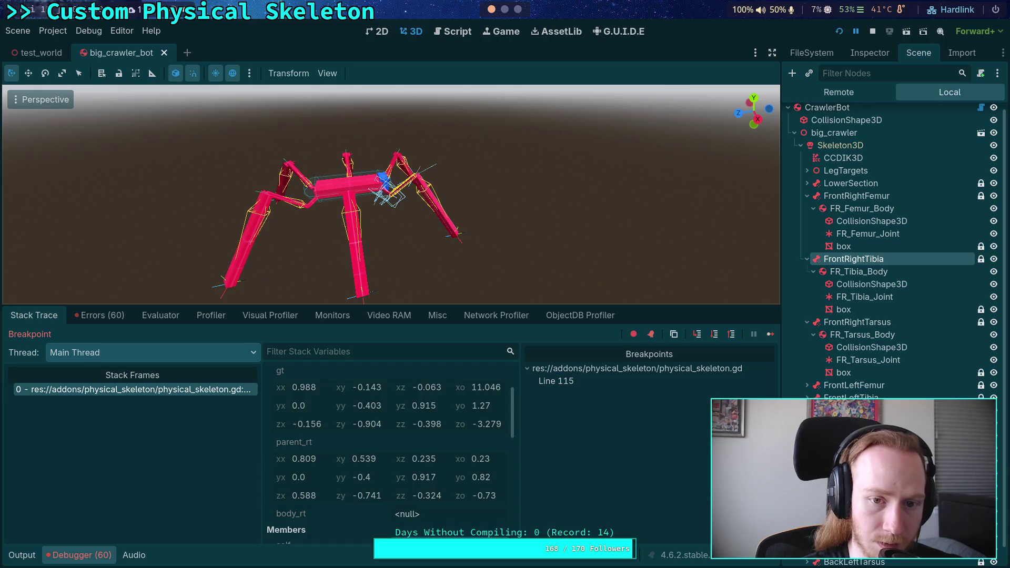
{"action": "scroll", "coordinate": [526, 188], "scroll_direction": "down", "scroll_amount": 2}
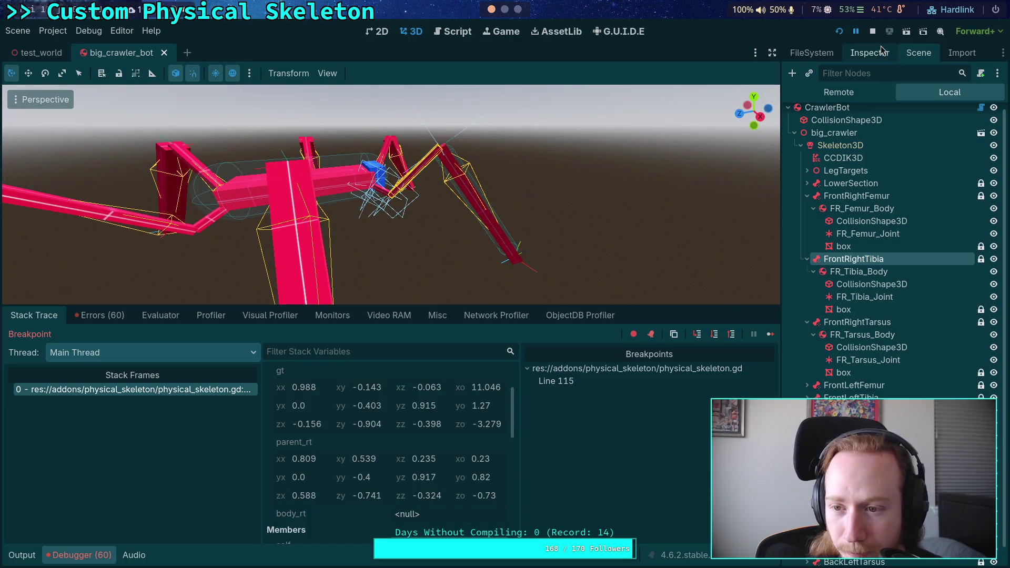
{"action": "left_click", "coordinate": [882, 52]}
{"action": "left_click", "coordinate": [865, 227]}
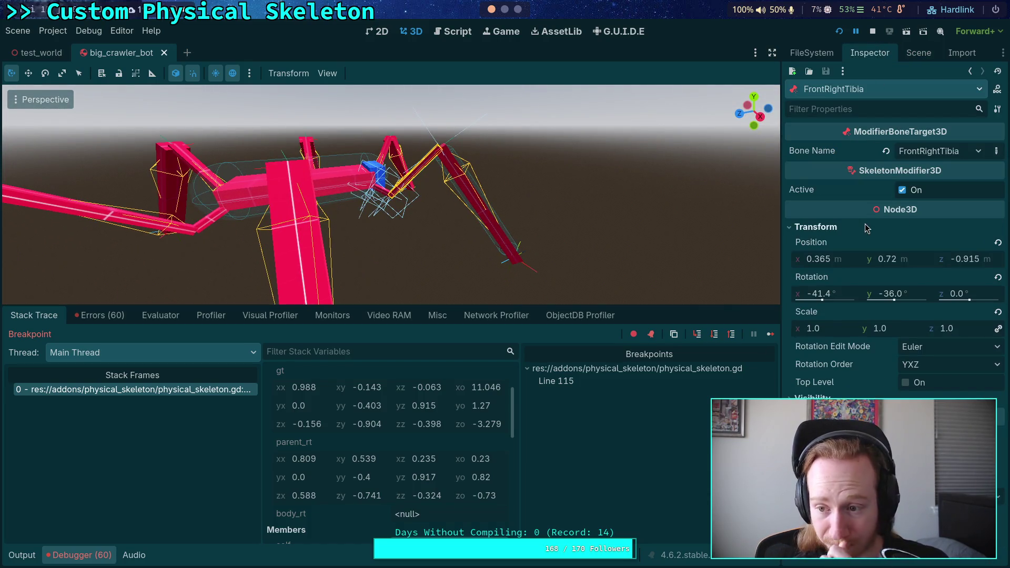
{"action": "left_click", "coordinate": [907, 57]}
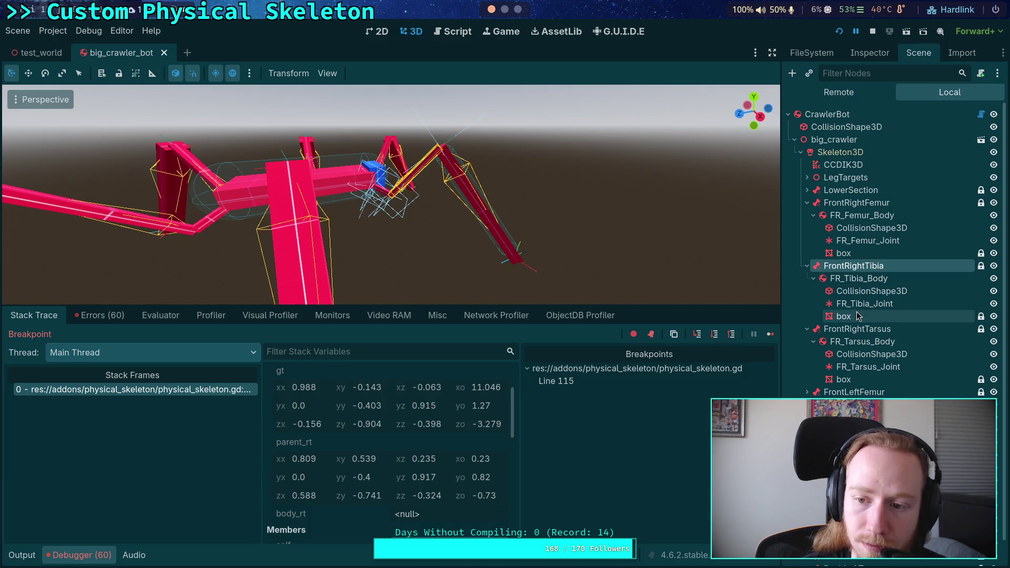
- Add a Marker3D child node under FrontRightTibia
{"action": "right_click", "coordinate": [859, 268]}
{"action": "left_click", "coordinate": [863, 276]}
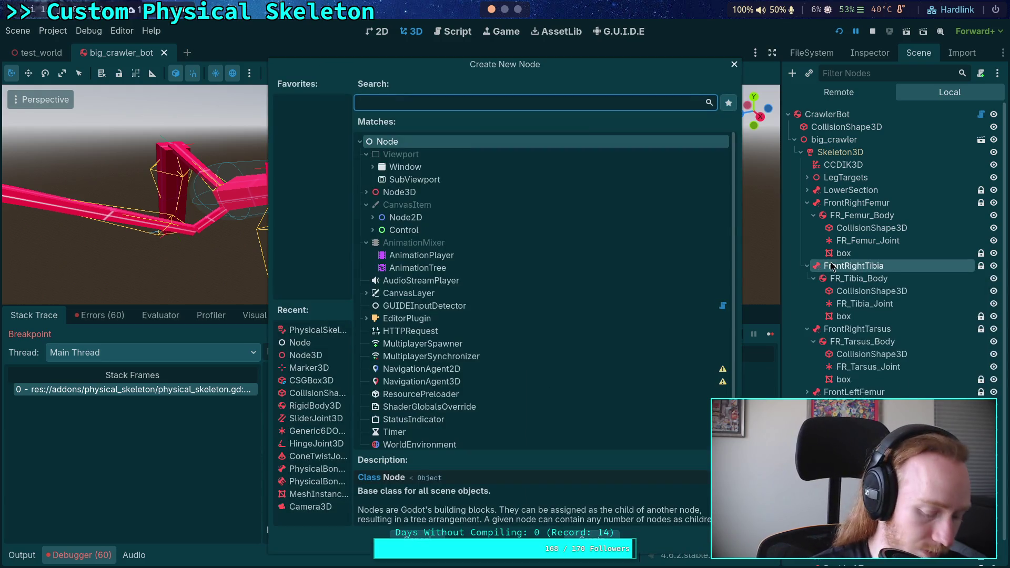
{"action": "type", "text": "mark"}
{"action": "key", "text": "Return"}
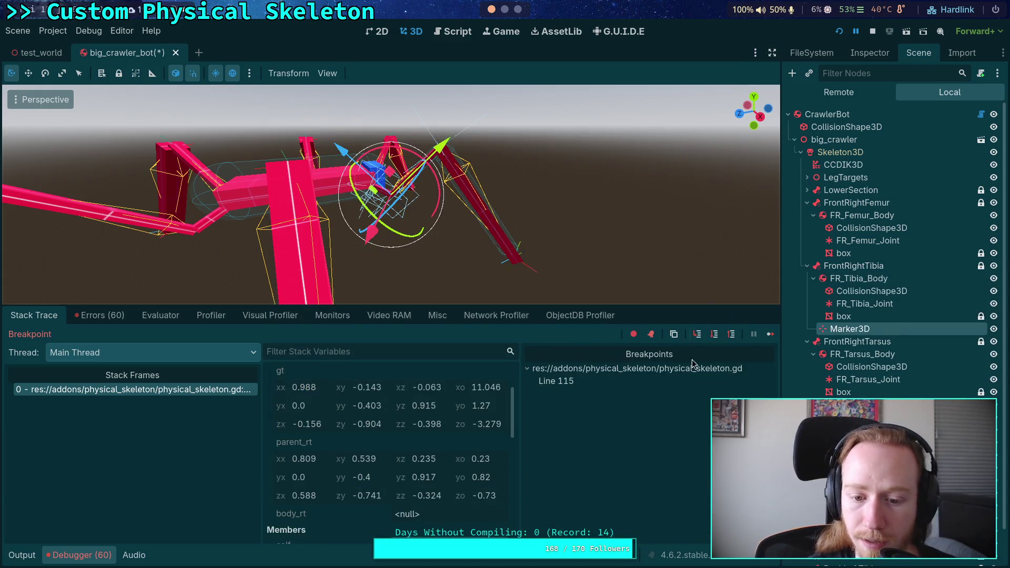
{"action": "left_click", "coordinate": [870, 53]}
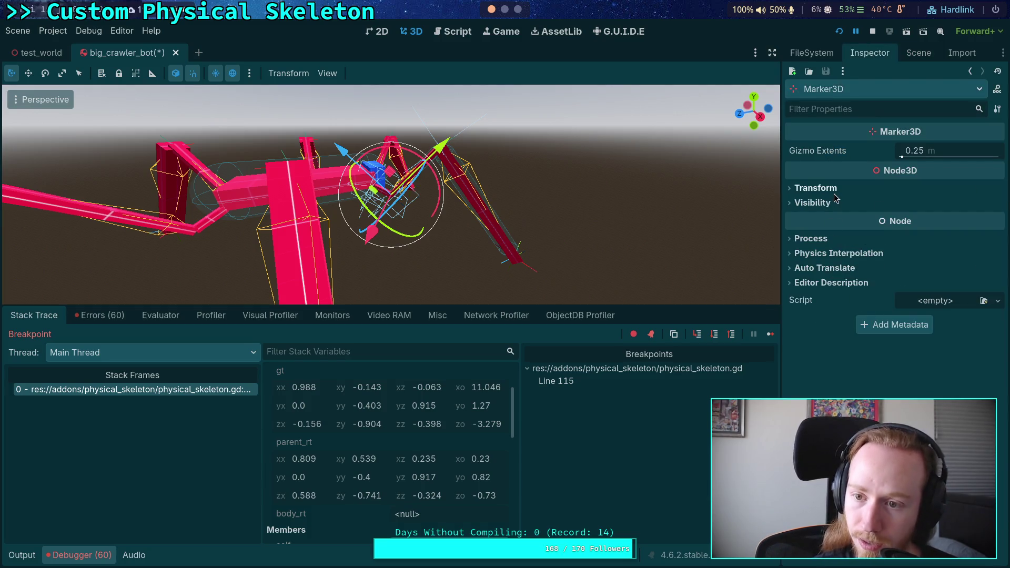
{"action": "left_click", "coordinate": [815, 188]}
- Set the Marker3D position to 0.23, 0.82, -0.73
{"action": "left_click", "coordinate": [849, 227]}
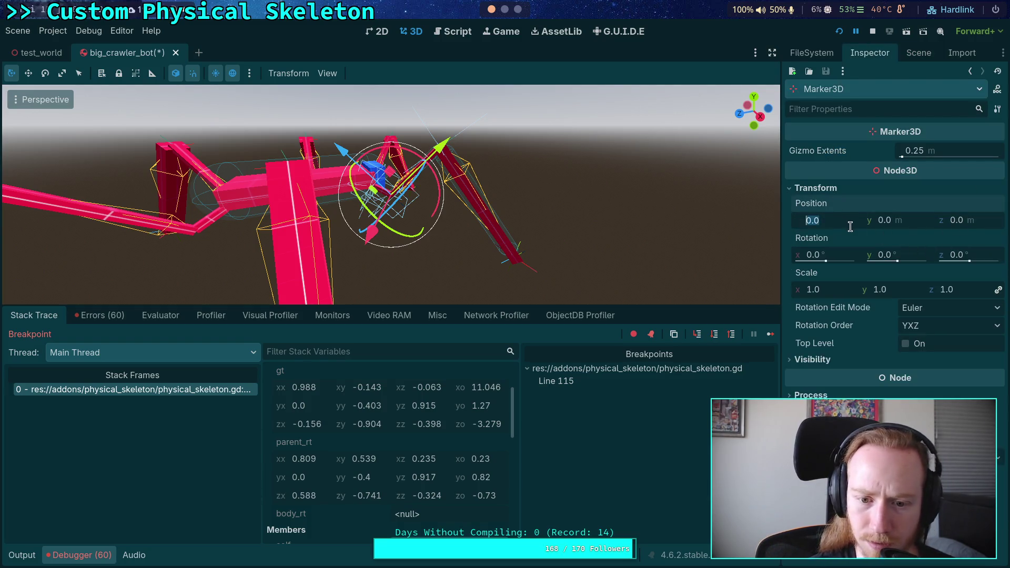
{"action": "type", "text": "0.23"}
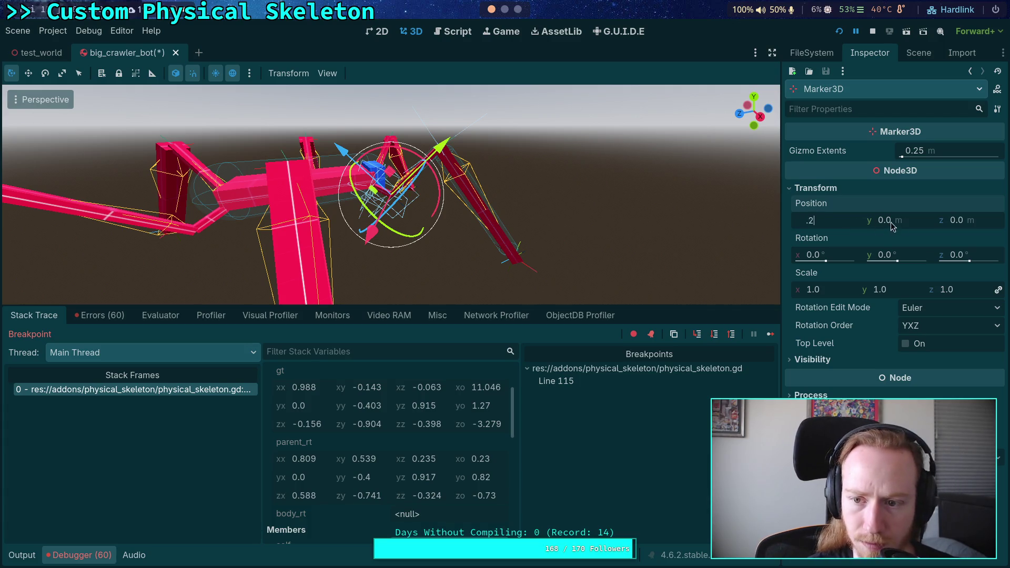
{"action": "key", "text": "Tab"}
{"action": "type", "text": ".92"}
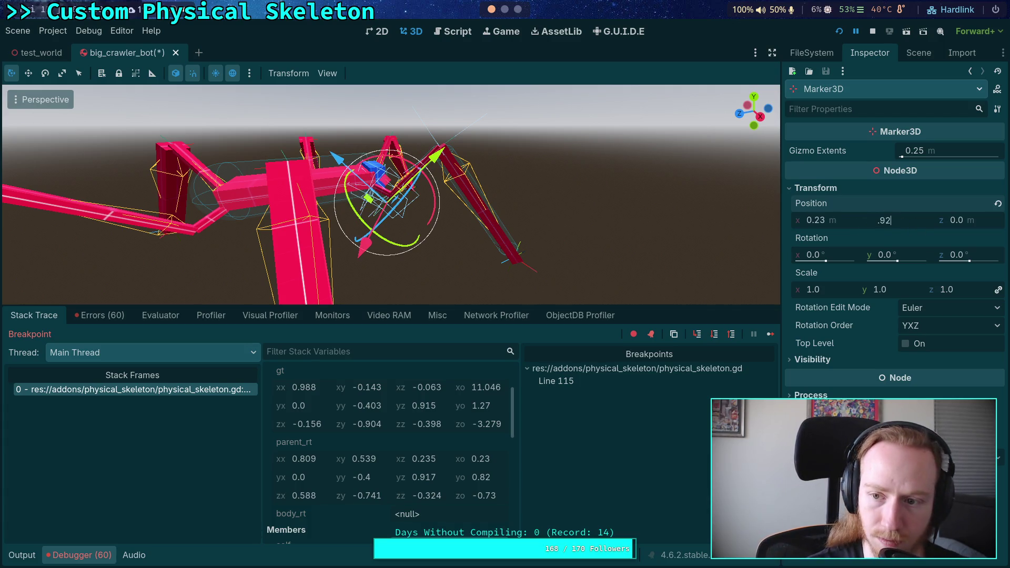
{"action": "key", "text": "BackSpace"}
{"action": "key", "text": "BackSpace"}
{"action": "type", "text": "82"}
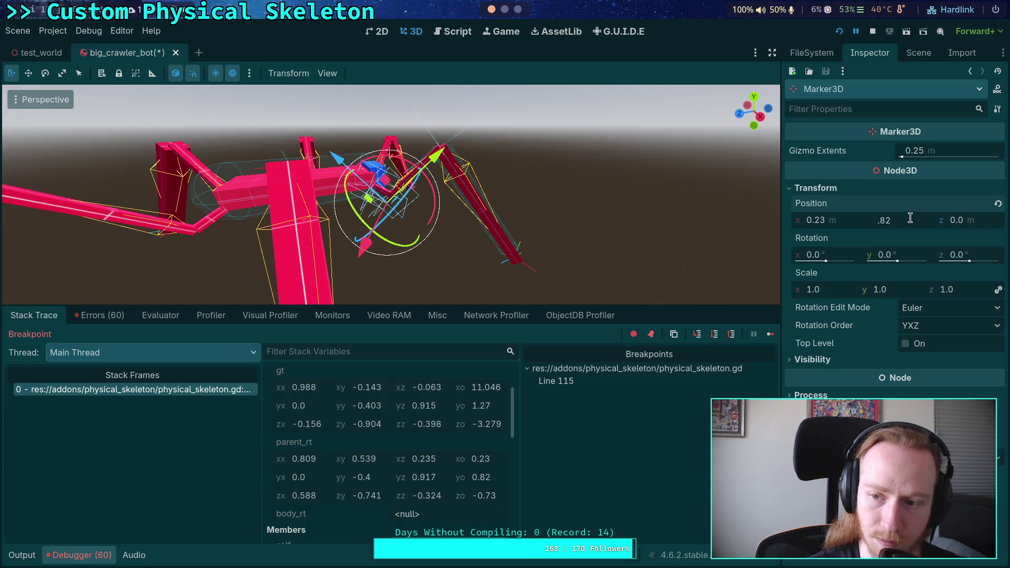
{"action": "left_click", "coordinate": [971, 225]}
{"action": "type", "text": "-"}
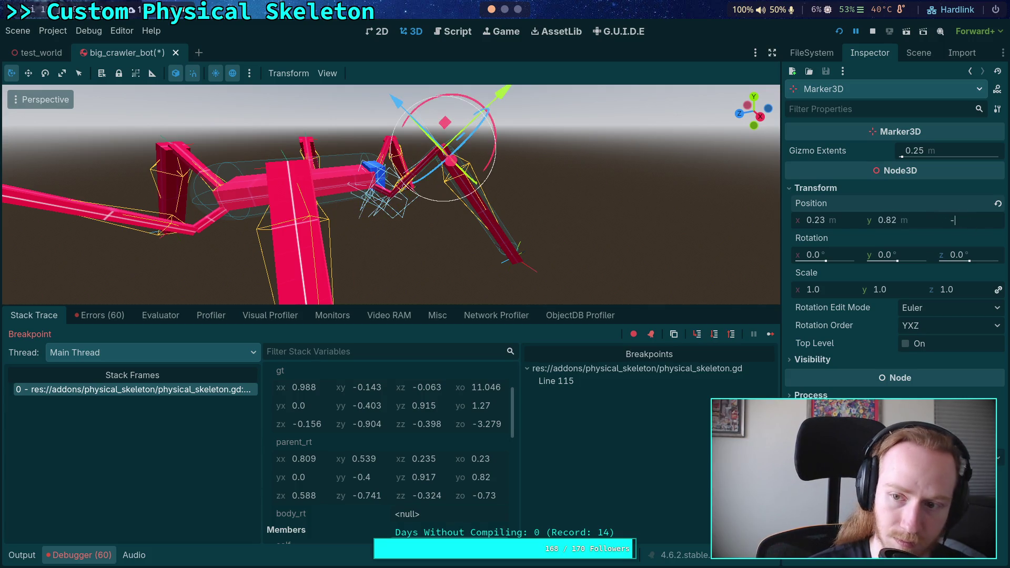
{"action": "type", "text": "0.73"}
{"action": "key", "text": "Return"}
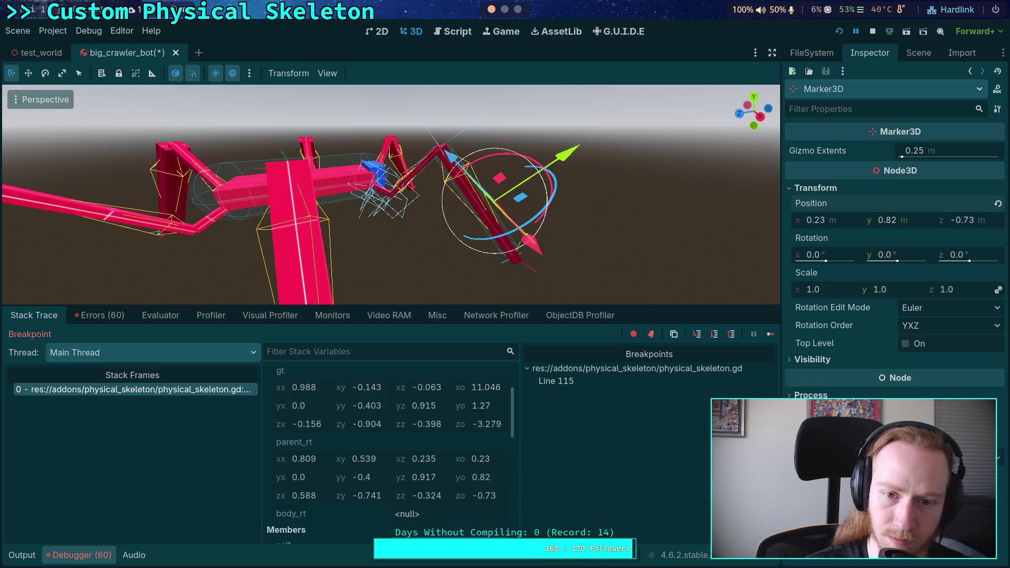
{"action": "mouse_move", "coordinate": [632, 228]}
{"action": "left_mouse_down"}
{"action": "mouse_move", "coordinate": [523, 222]}
{"action": "mouse_move", "coordinate": [478, 206]}
{"action": "mouse_move", "coordinate": [558, 221]}
{"action": "mouse_move", "coordinate": [610, 212]}
{"action": "mouse_move", "coordinate": [596, 226]}
{"action": "left_mouse_up"}
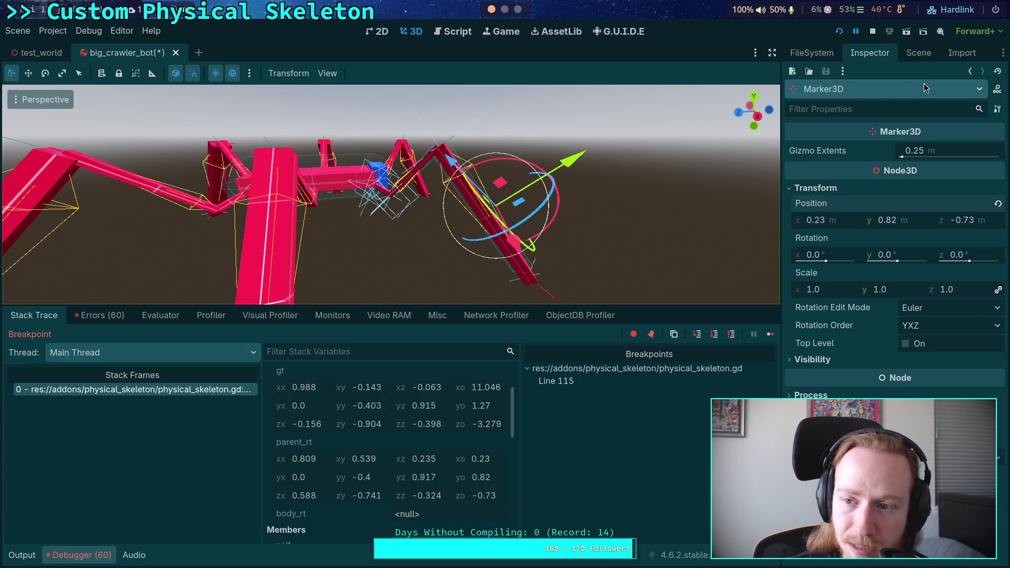
- Drag Marker3D under FR_Tibia_Body in the Scene dock and check its properties
{"action": "left_click", "coordinate": [919, 53]}
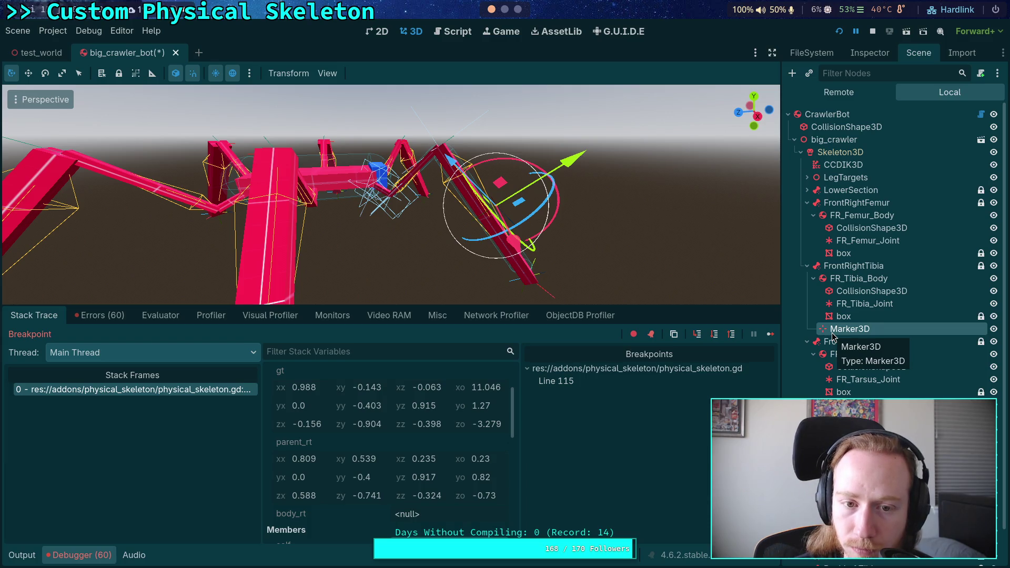
{"action": "mouse_move", "coordinate": [832, 336]}
{"action": "left_mouse_down"}
{"action": "mouse_move", "coordinate": [818, 262]}
{"action": "mouse_move", "coordinate": [825, 268]}
{"action": "left_mouse_up"}
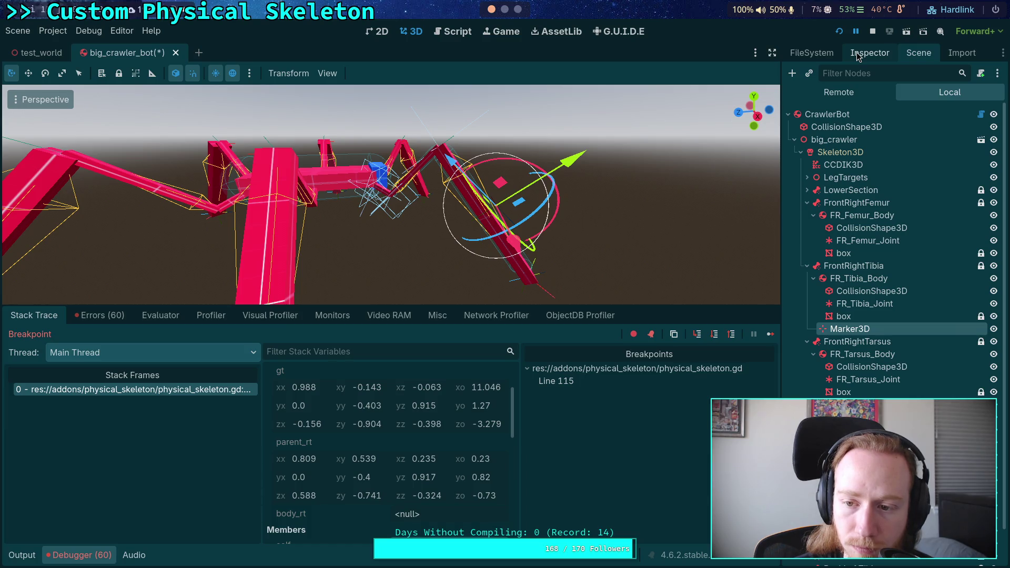
{"action": "left_click_drag", "start_coordinate": [839, 330], "coordinate": [844, 280]}
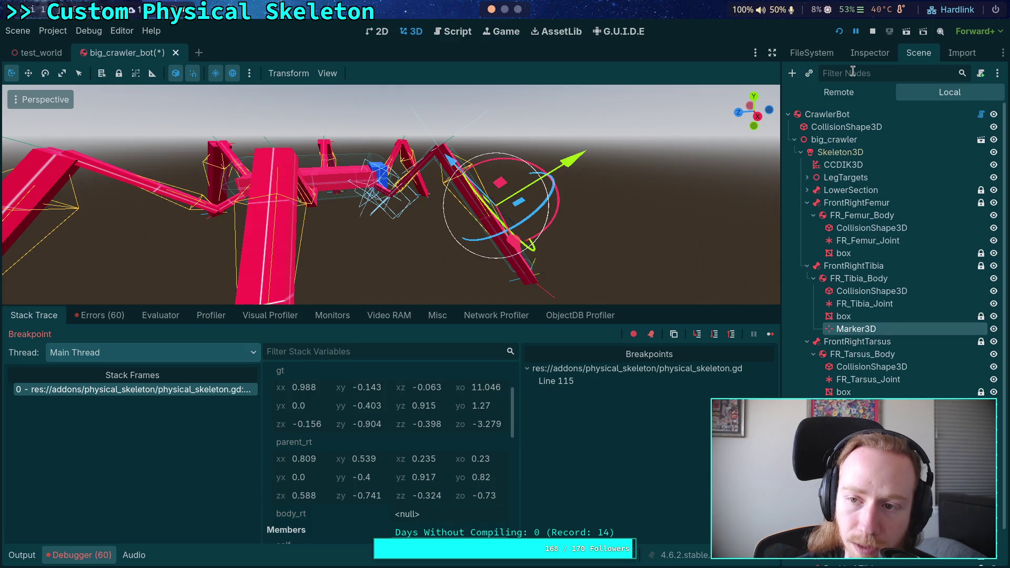
{"action": "left_click", "coordinate": [870, 53]}
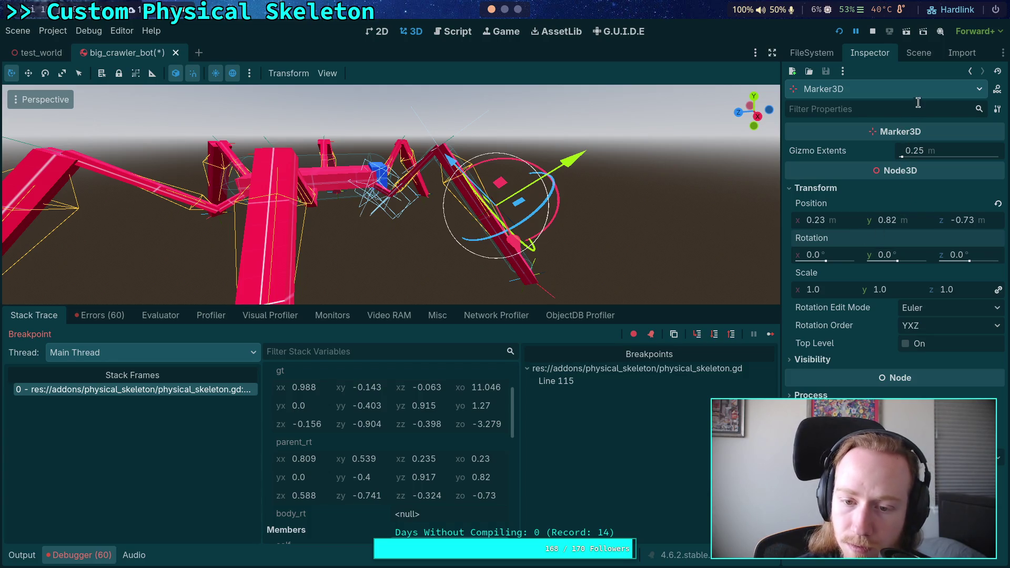
{"action": "left_click", "coordinate": [920, 54]}
- Reparent Marker3D directly under CrawlerBot and revert its rotation to 0, 0, 0
{"action": "left_click_drag", "start_coordinate": [839, 329], "coordinate": [825, 269]}
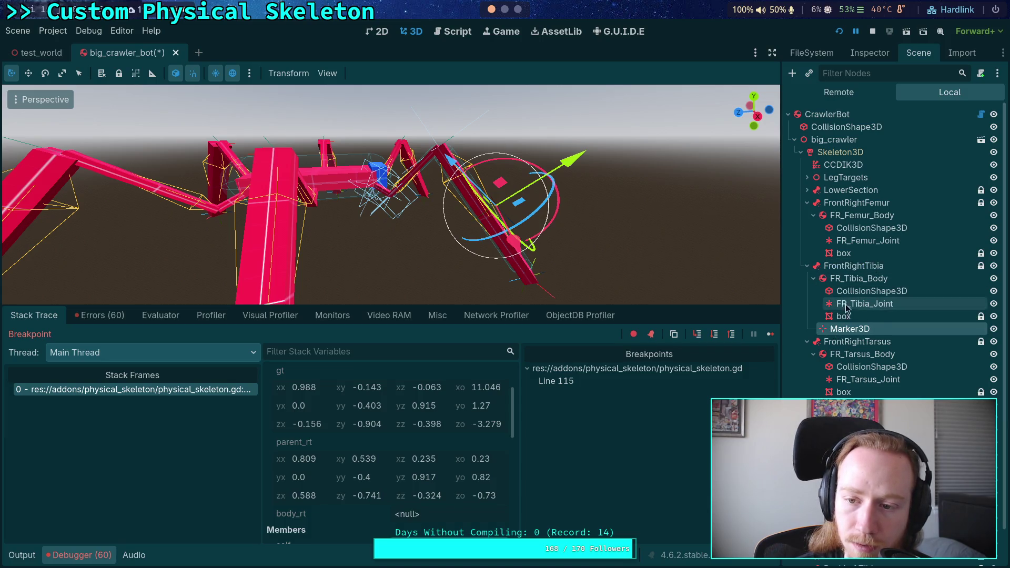
{"action": "left_click_drag", "start_coordinate": [835, 330], "coordinate": [832, 121]}
{"action": "left_click", "coordinate": [869, 53]}
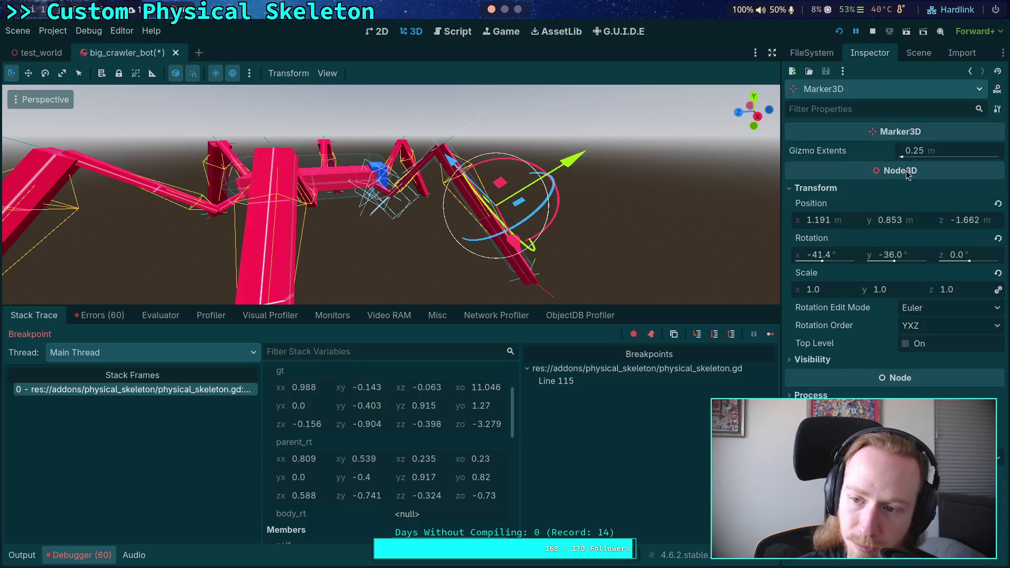
{"action": "left_click", "coordinate": [997, 239]}
- Re-enter the Marker3D position as x 0.23, y 0.82, z -0.73
{"action": "left_click", "coordinate": [846, 226]}
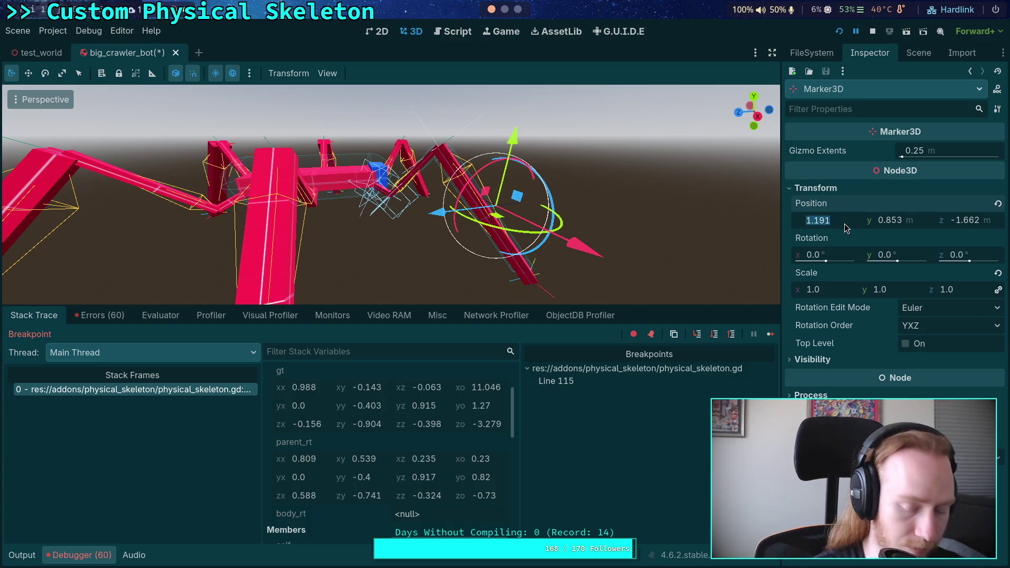
{"action": "type", "text": "0.23"}
{"action": "left_click", "coordinate": [898, 221]}
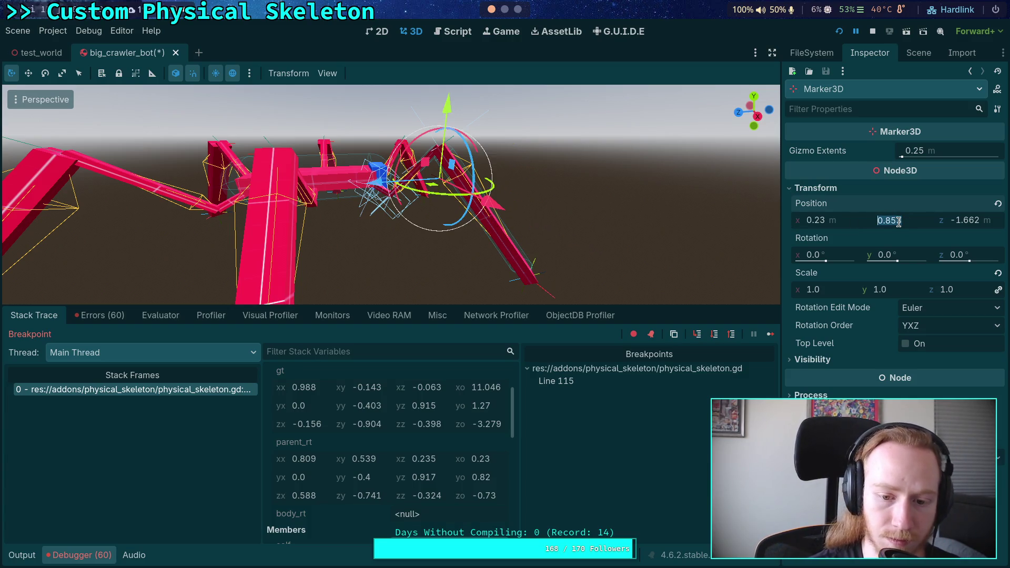
{"action": "type", "text": "0.82"}
{"action": "left_click", "coordinate": [964, 227]}
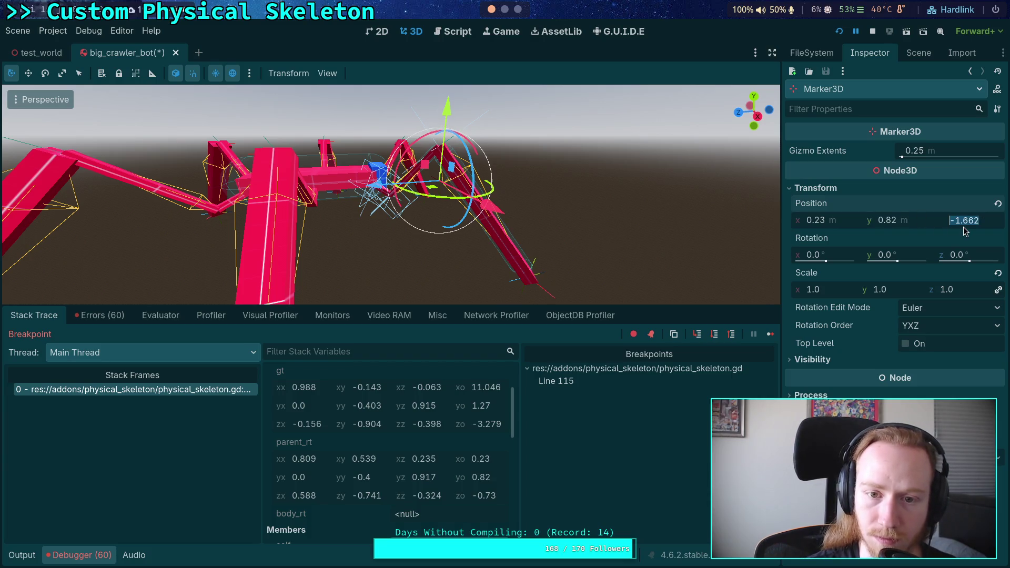
{"action": "type", "text": "-0.7"}
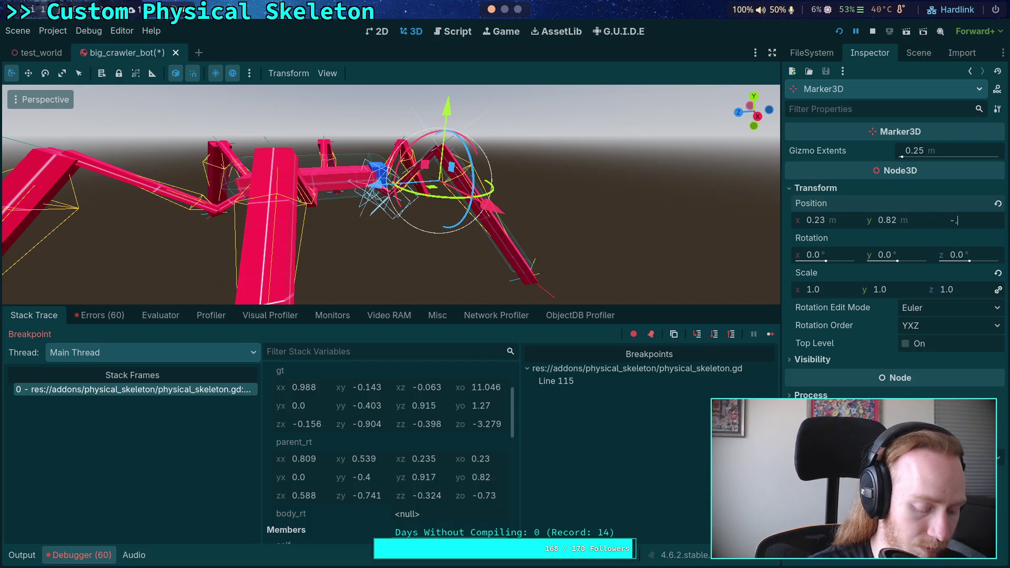
{"action": "type", "text": "3"}
{"action": "key", "text": "Return"}
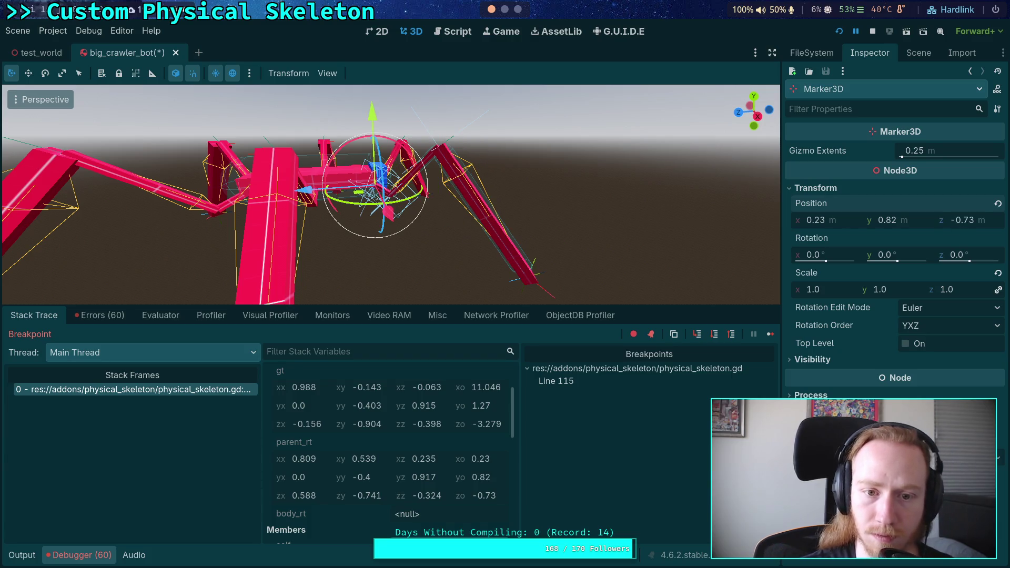
{"action": "mouse_move", "coordinate": [542, 216]}
{"action": "left_mouse_down"}
{"action": "mouse_move", "coordinate": [369, 196]}
{"action": "mouse_move", "coordinate": [543, 190]}
{"action": "mouse_move", "coordinate": [614, 216]}
{"action": "mouse_move", "coordinate": [518, 207]}
{"action": "mouse_move", "coordinate": [451, 232]}
{"action": "left_mouse_up"}
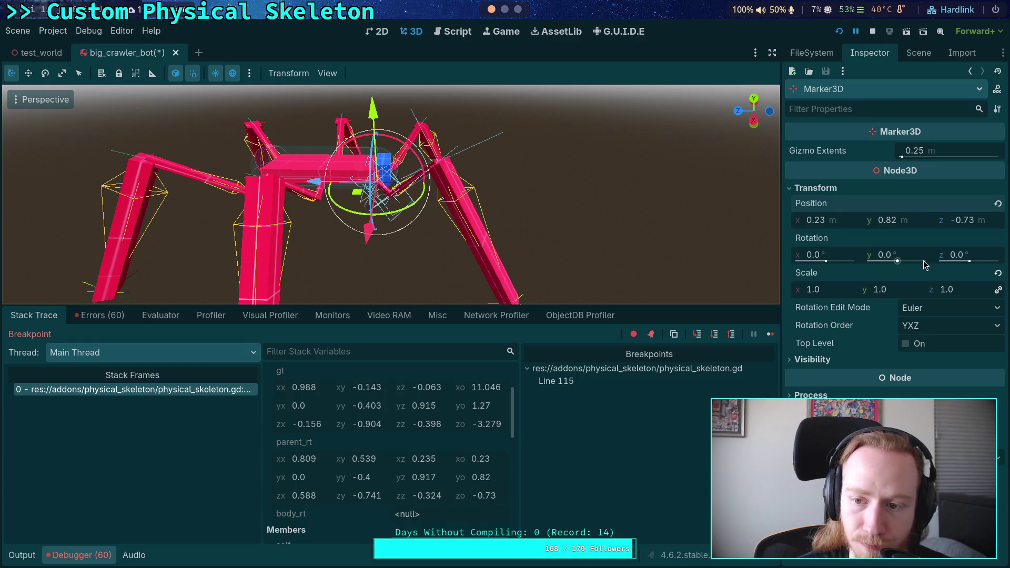
- Switch rotation editing to Basis and set xx 0.809, yy -0.4, zz -0.324, zx 0.579
{"action": "left_click", "coordinate": [949, 307]}
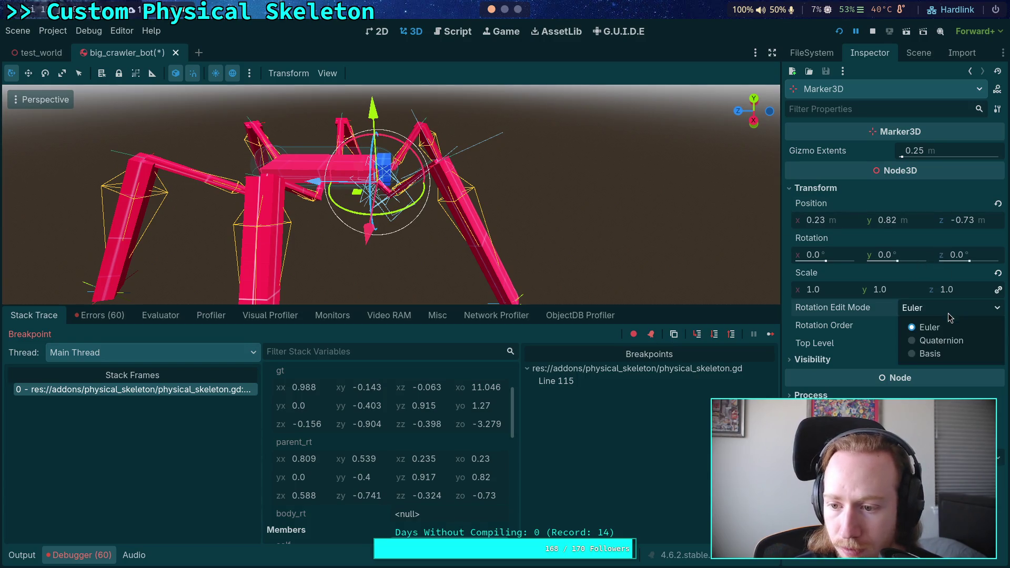
{"action": "left_click", "coordinate": [940, 353]}
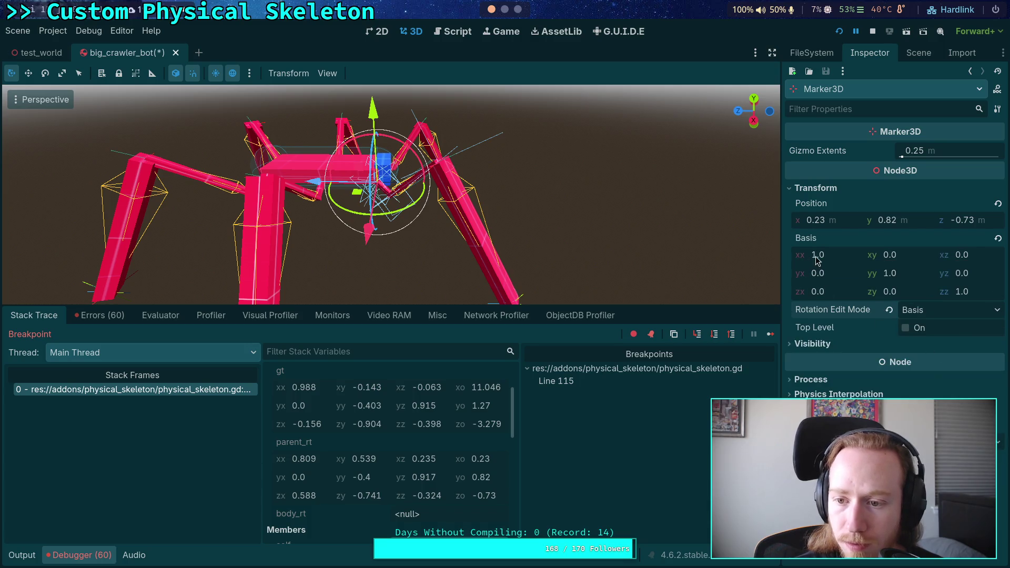
{"action": "left_click", "coordinate": [845, 262]}
{"action": "type", "text": ".9"}
{"action": "type", "text": "809"}
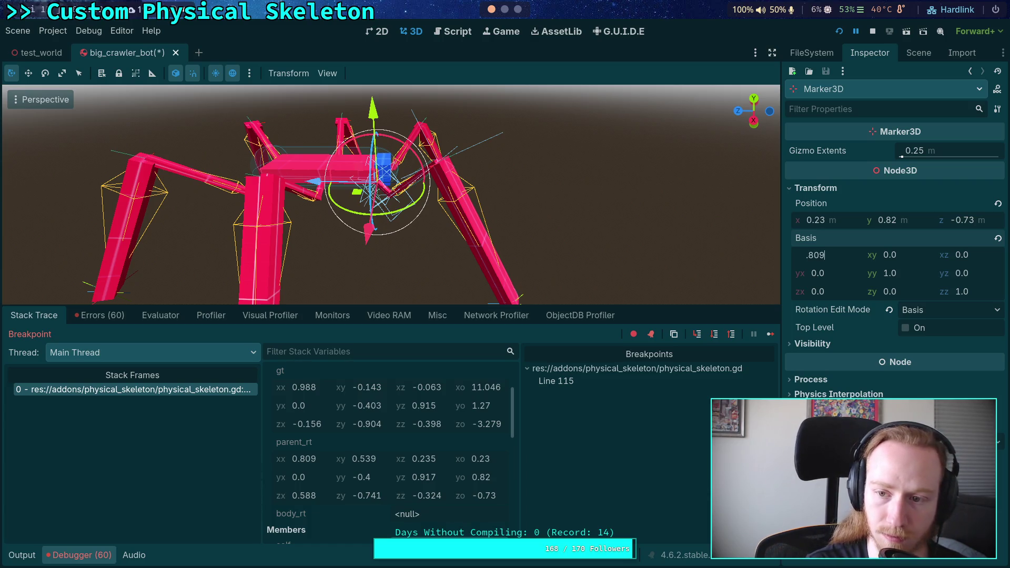
{"action": "left_click", "coordinate": [845, 267]}
{"action": "left_click", "coordinate": [904, 272]}
{"action": "type", "text": "-0.4"}
{"action": "left_click", "coordinate": [969, 293]}
{"action": "type", "text": "-.4"}
{"action": "key", "text": "BackSpace"}
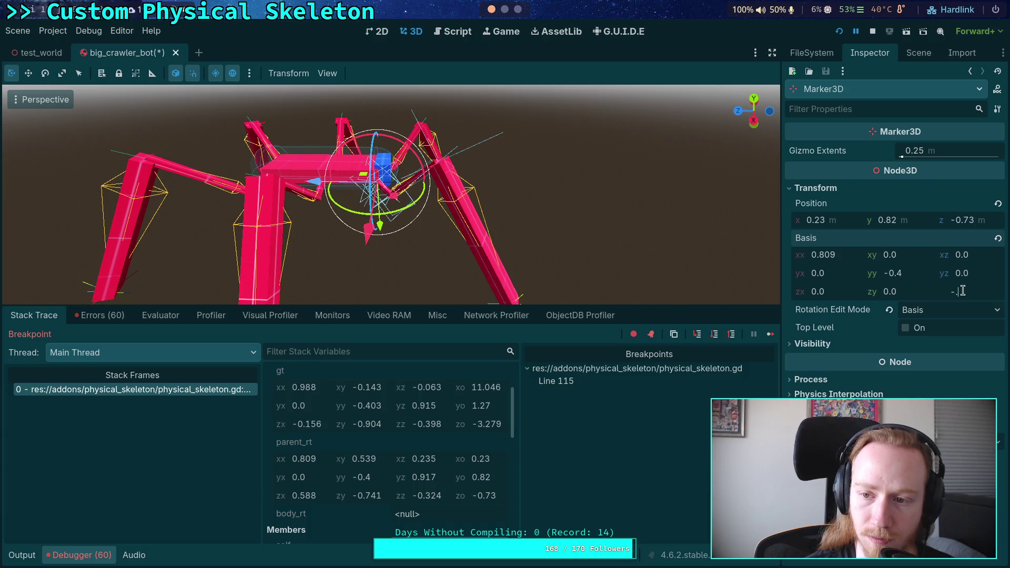
{"action": "type", "text": "324"}
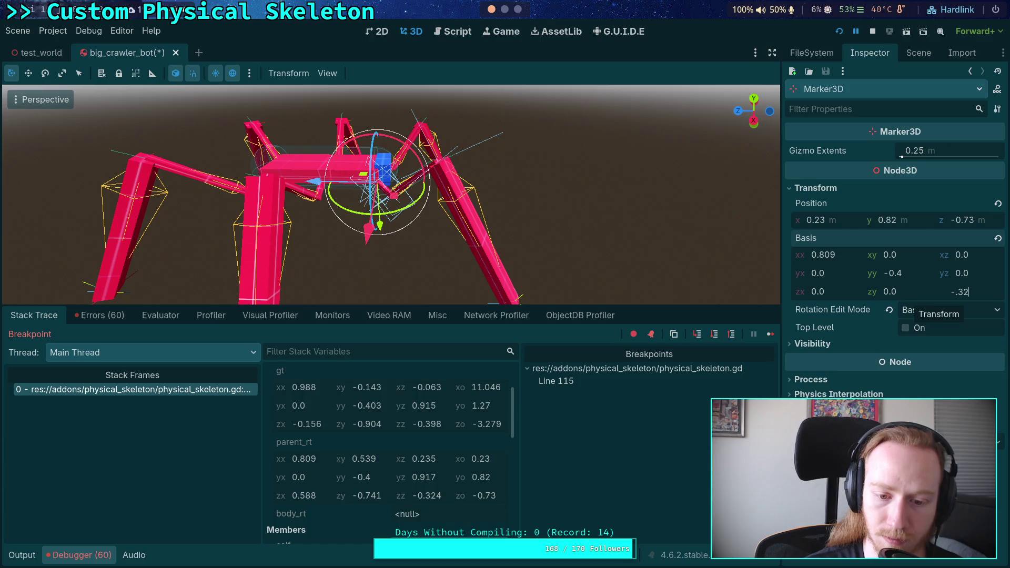
{"action": "key", "text": "Return"}
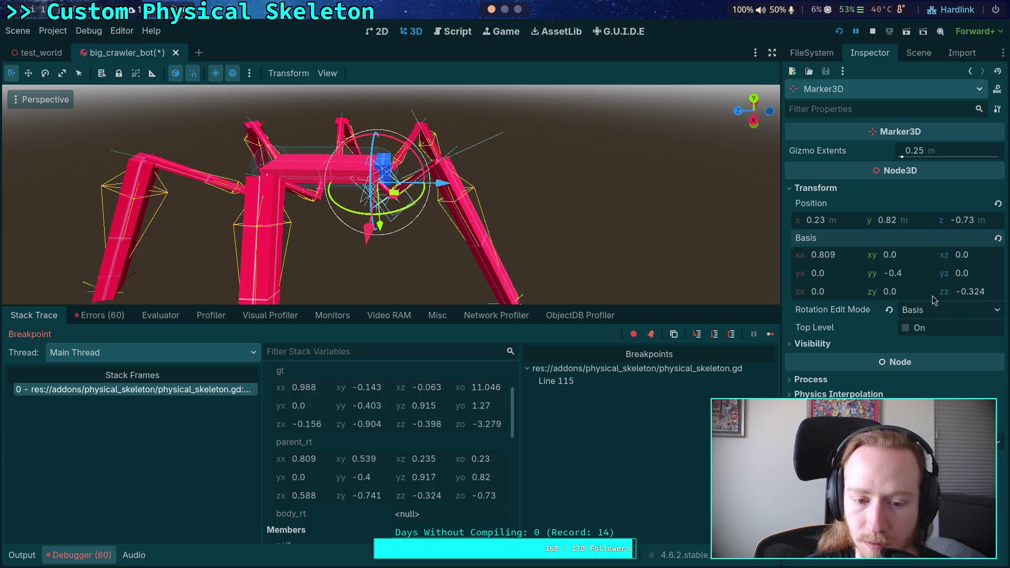
{"action": "left_click", "coordinate": [838, 296]}
{"action": "type", "text": ".57"}
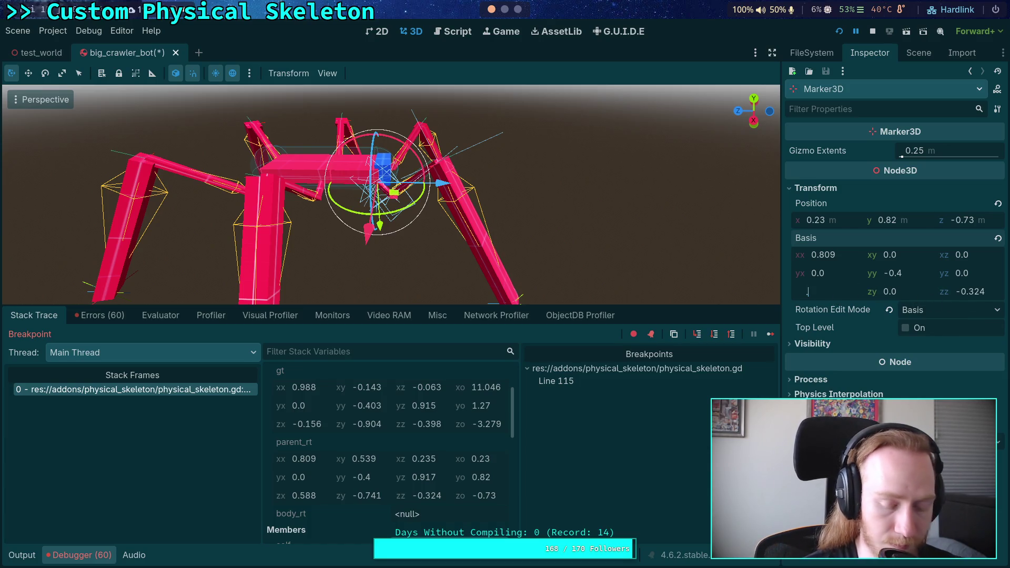
{"action": "type", "text": "88"}
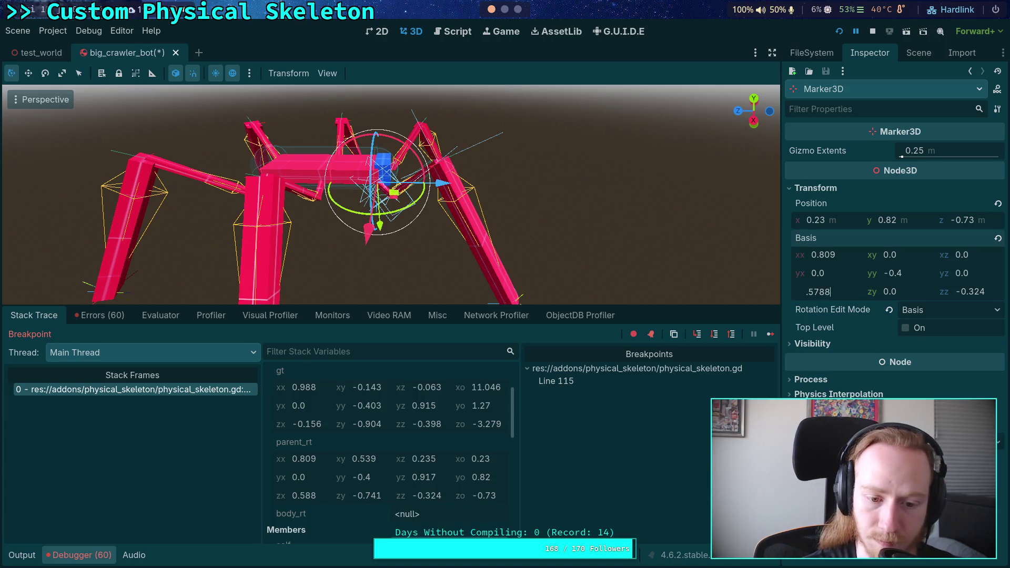
- Set basis xy 0.539, xz 0.235, yz 0.917 and zy -0.741
{"action": "left_click", "coordinate": [909, 254]}
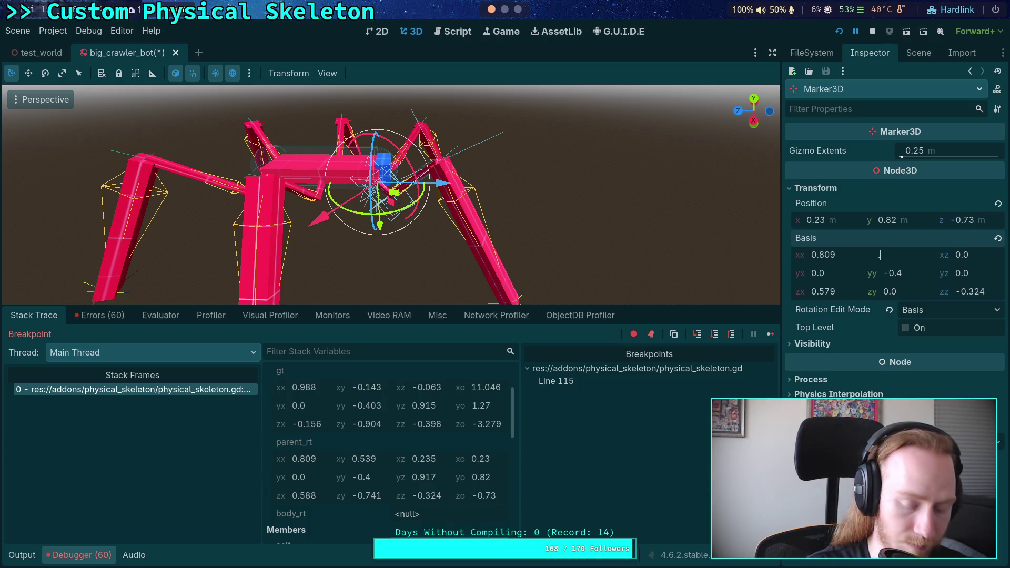
{"action": "type", "text": ".59"}
{"action": "key", "text": "BackSpace"}
{"action": "key", "text": "BackSpace"}
{"action": "key", "text": "BackSpace"}
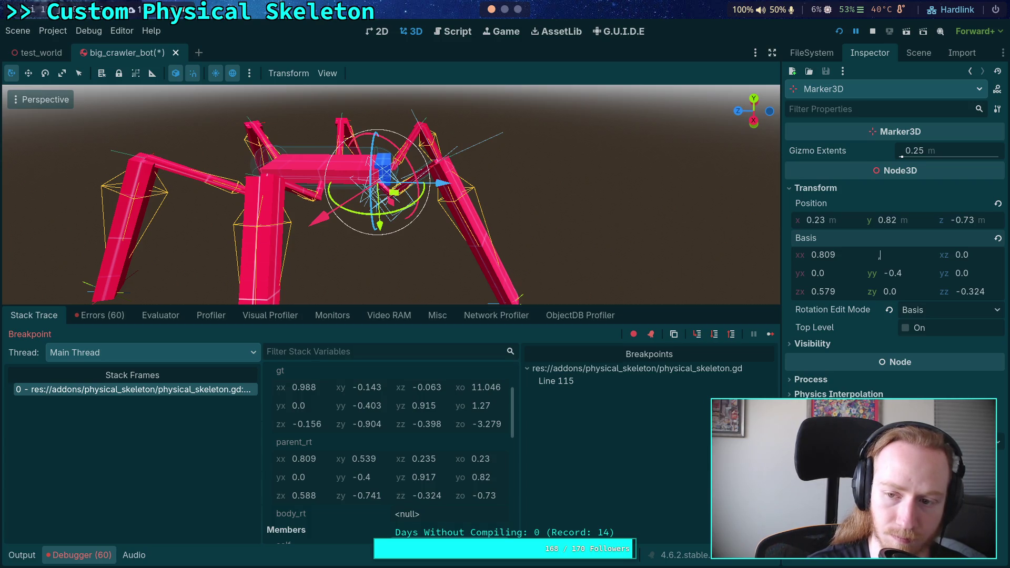
{"action": "type", "text": "59"}
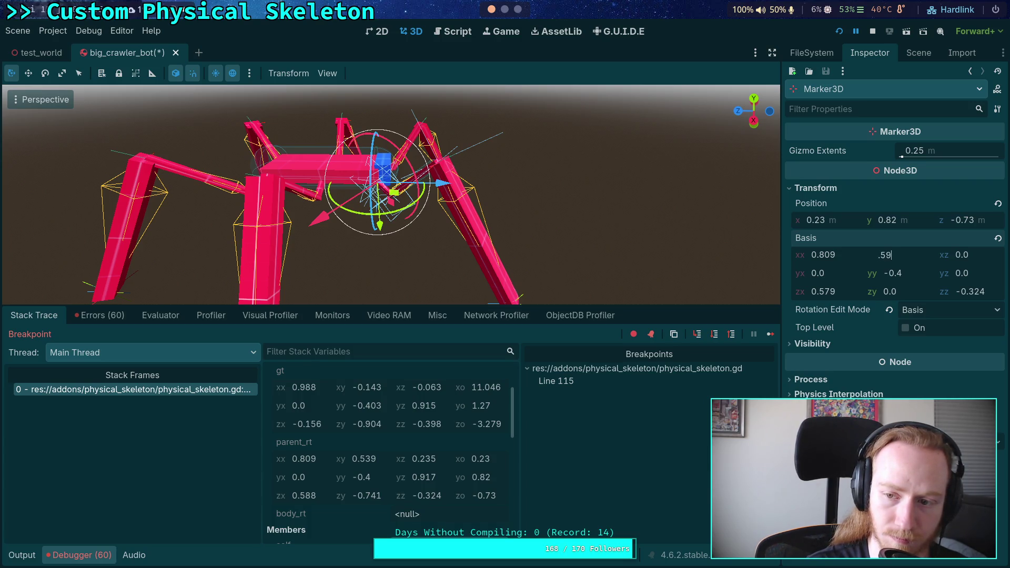
{"action": "type", "text": "39"}
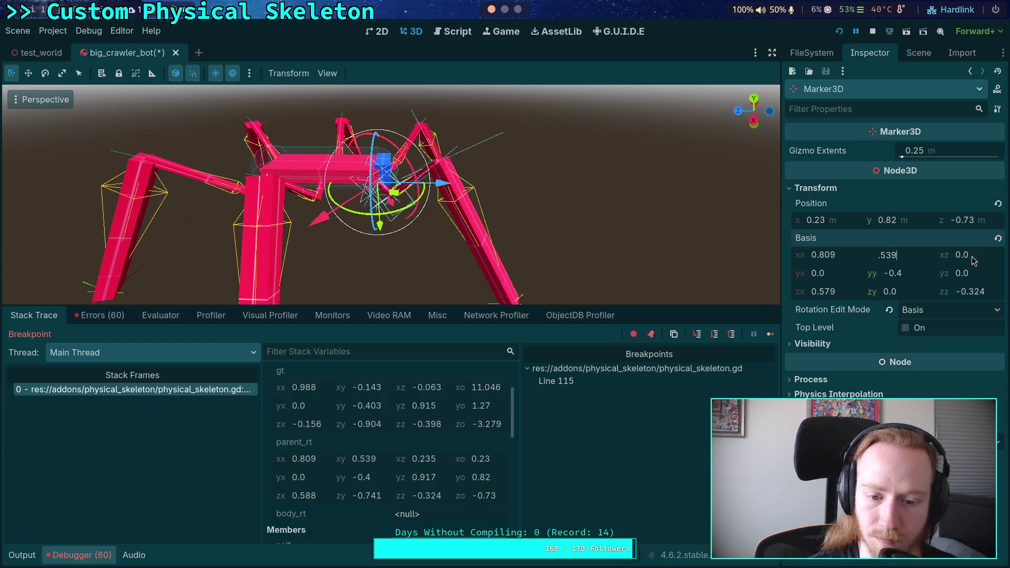
{"action": "left_click", "coordinate": [972, 260]}
{"action": "type", "text": ",2"}
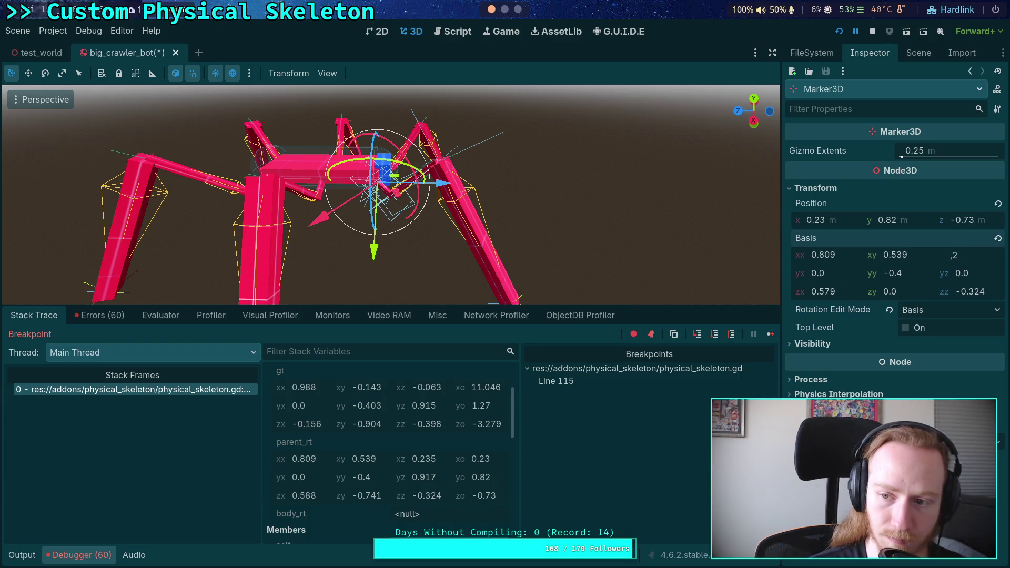
{"action": "type", "text": ".235"}
{"action": "key", "text": "Return"}
{"action": "left_click", "coordinate": [982, 278]}
{"action": "type", "text": ".915"}
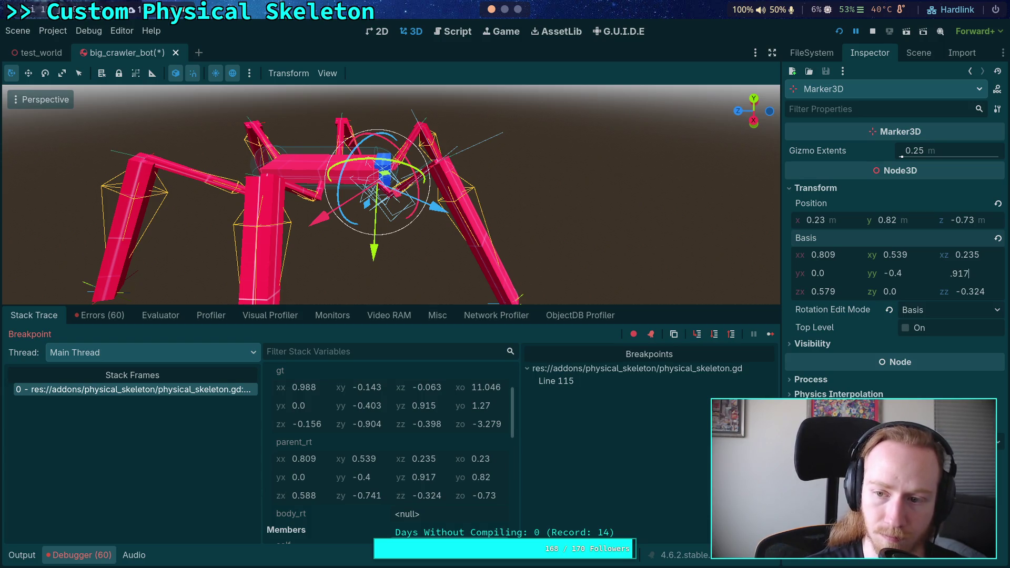
{"action": "left_click", "coordinate": [897, 299]}
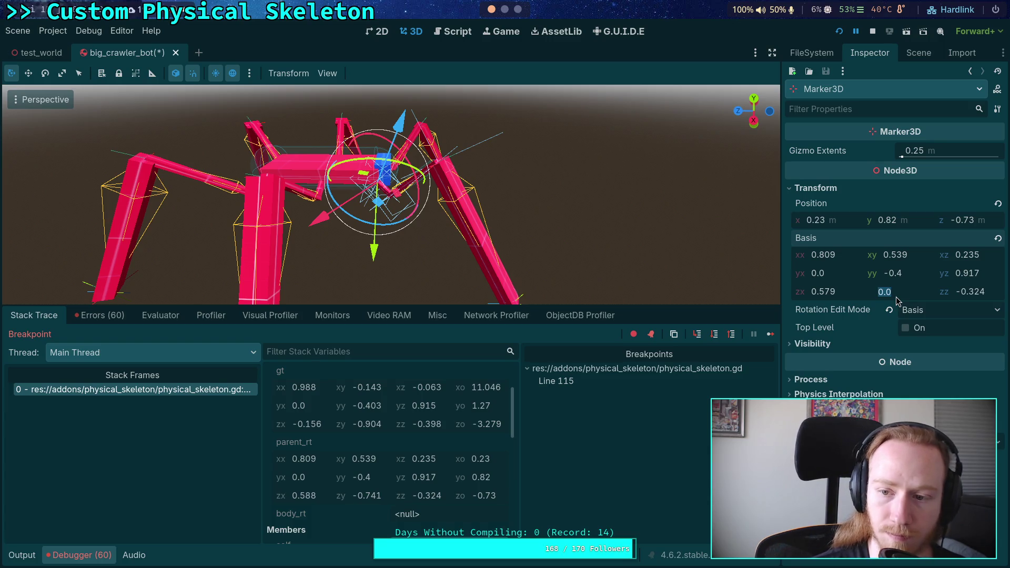
{"action": "type", "text": "-0.74"}
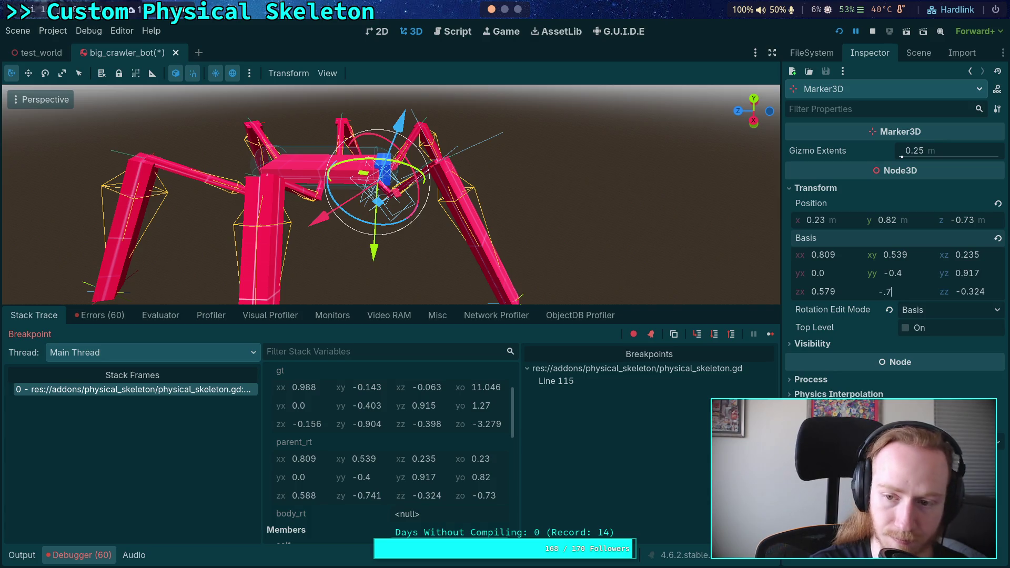
{"action": "type", "text": "1"}
{"action": "key", "text": "Return"}
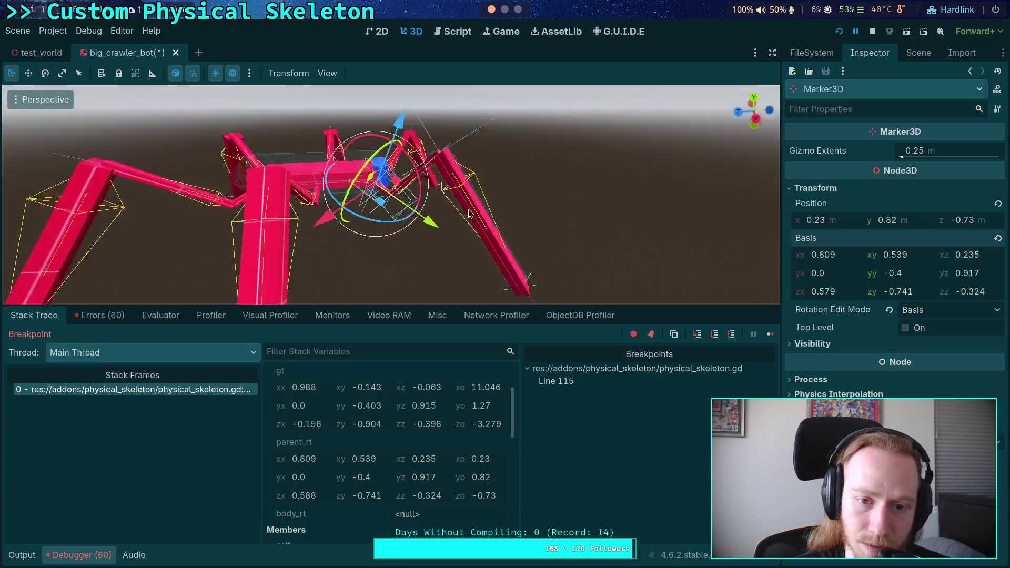
{"action": "left_click_drag", "start_coordinate": [471, 210], "coordinate": [416, 274]}
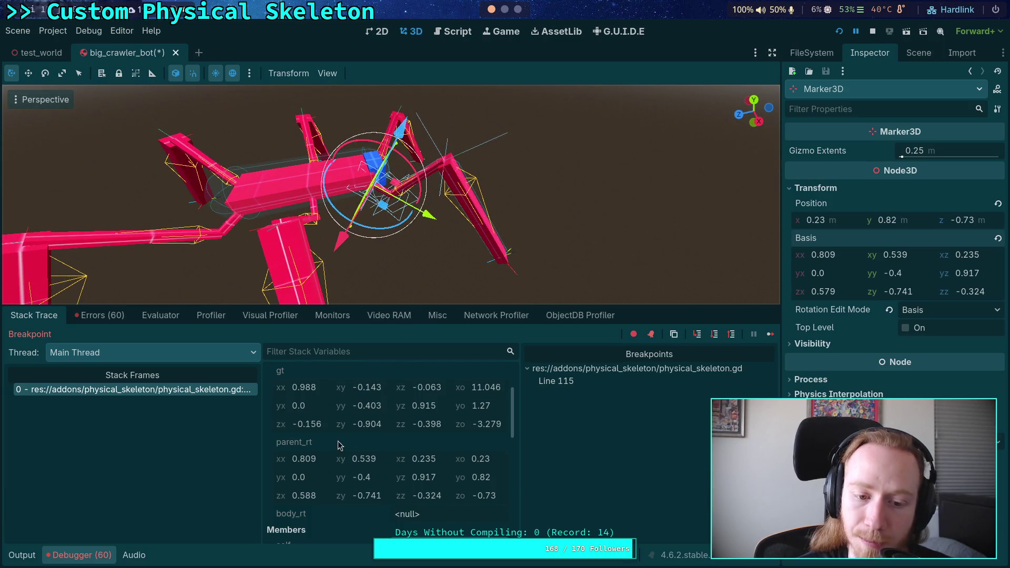
- Inspect joint_data and its parent rigid body in the debugger
{"action": "scroll", "coordinate": [332, 442], "scroll_direction": "down", "scroll_amount": 3}
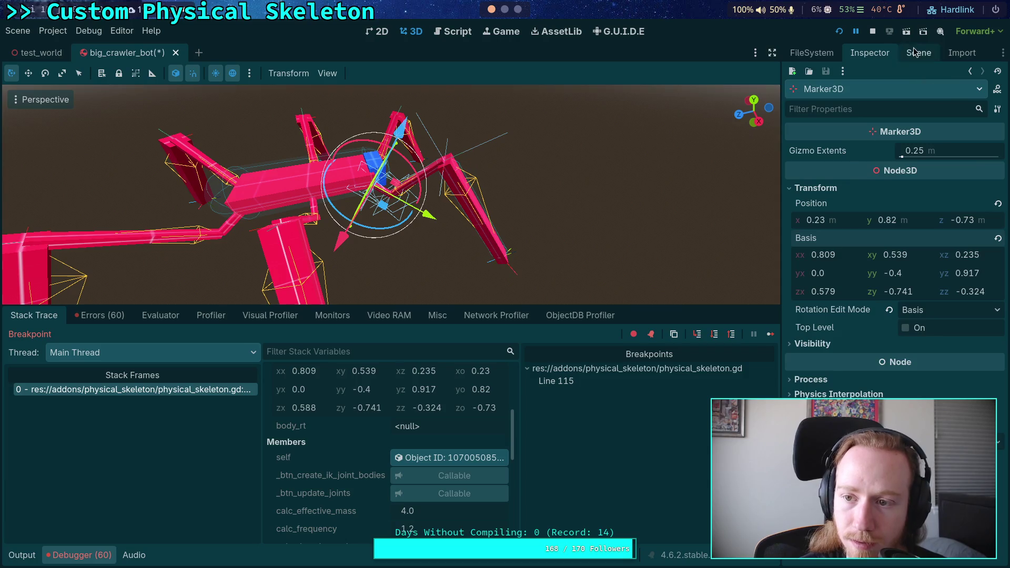
{"action": "left_click", "coordinate": [918, 53]}
{"action": "left_click", "coordinate": [839, 92]}
{"action": "left_click", "coordinate": [934, 97]}
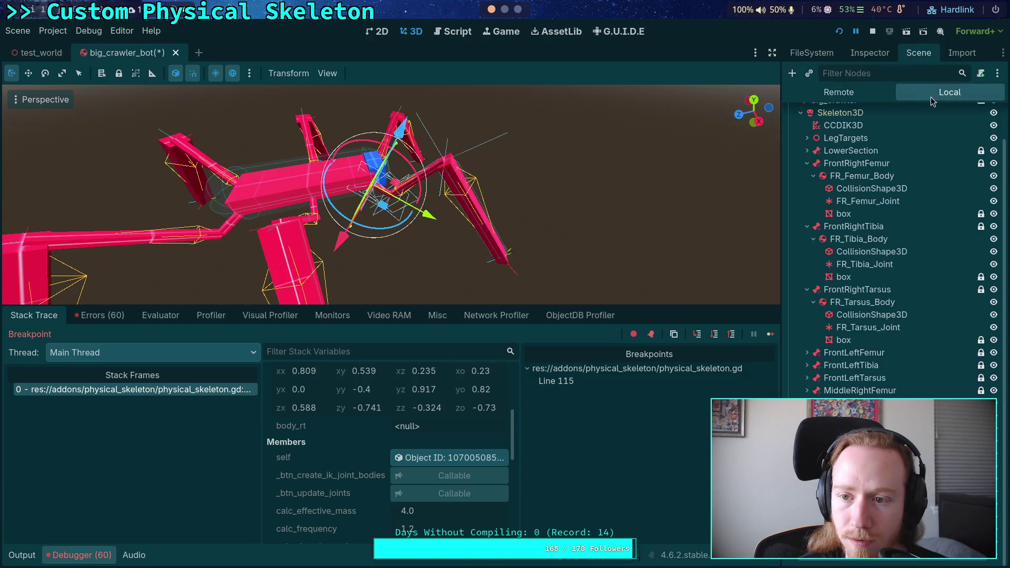
{"action": "scroll", "coordinate": [425, 434], "scroll_direction": "up", "scroll_amount": 5}
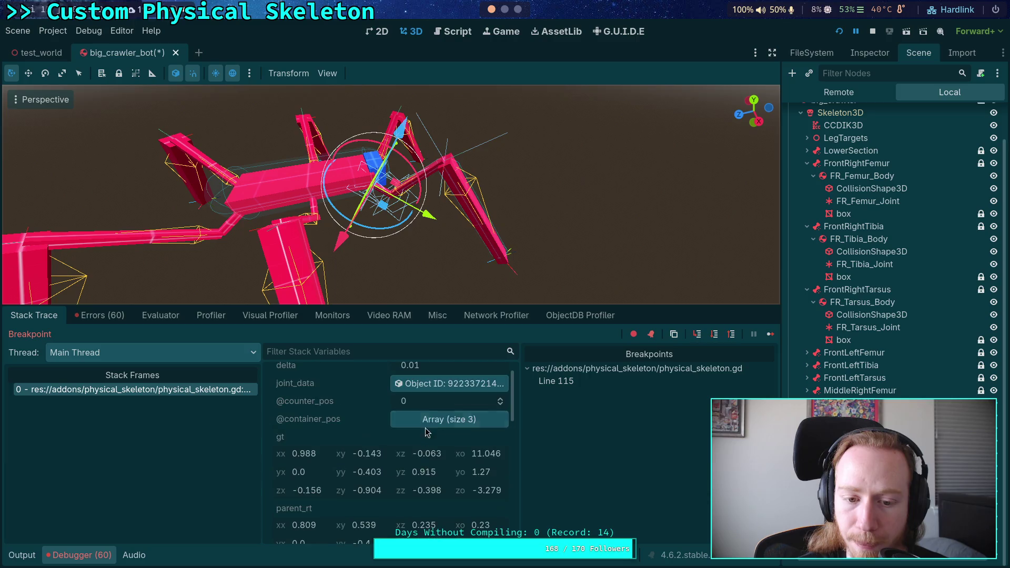
{"action": "left_click", "coordinate": [450, 384]}
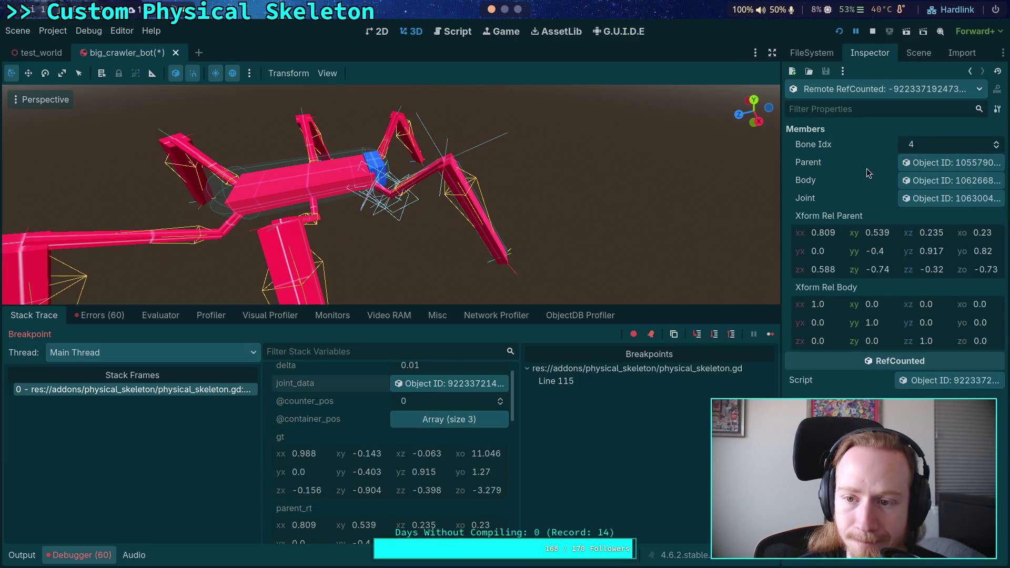
{"action": "left_click", "coordinate": [920, 167]}
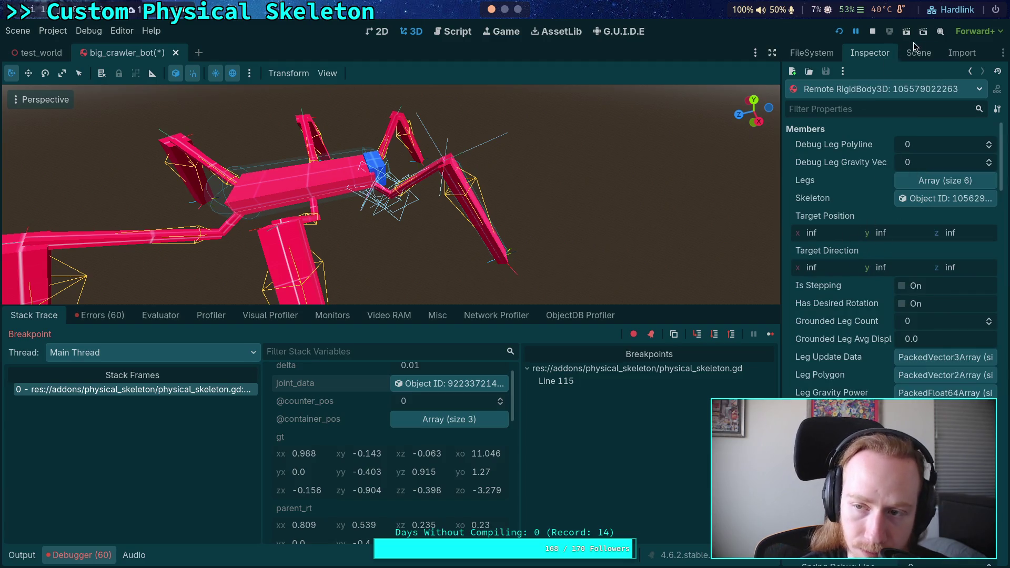
{"action": "left_click", "coordinate": [454, 384]}
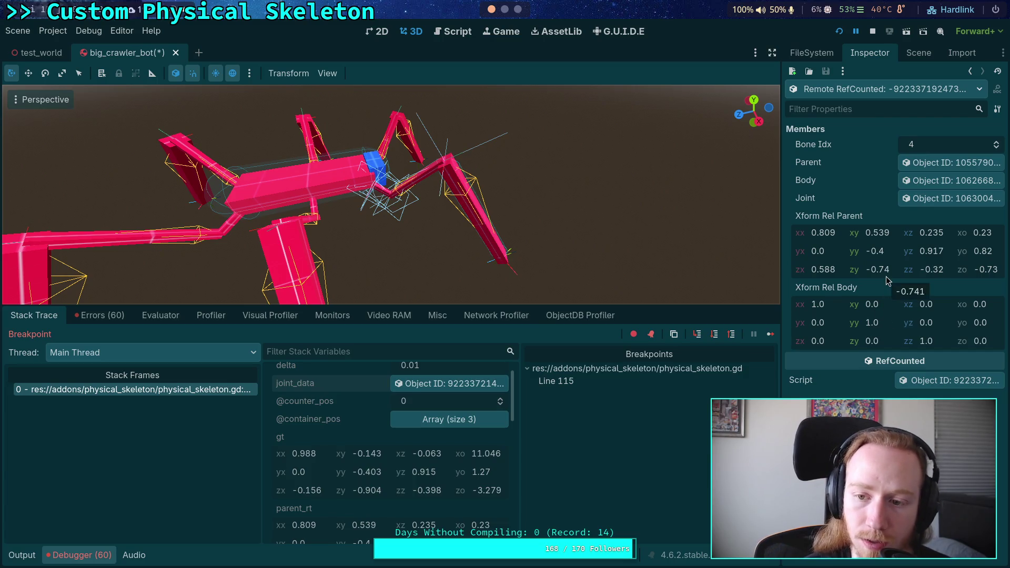
- Bring back the crawler's node tree and orbit the view to face the front
{"action": "left_click", "coordinate": [918, 52]}
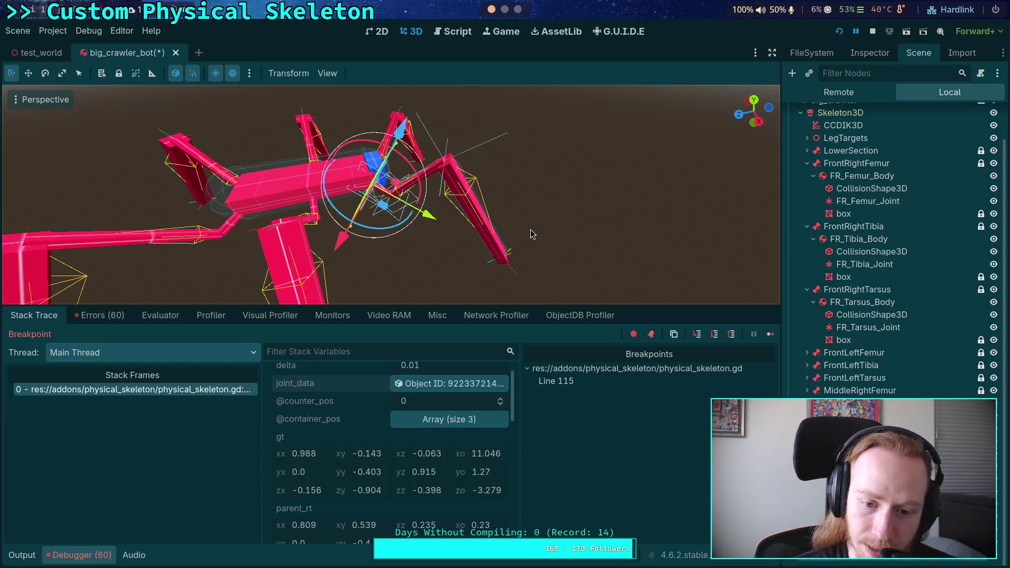
{"action": "scroll", "coordinate": [469, 487], "scroll_direction": "down", "scroll_amount": 2}
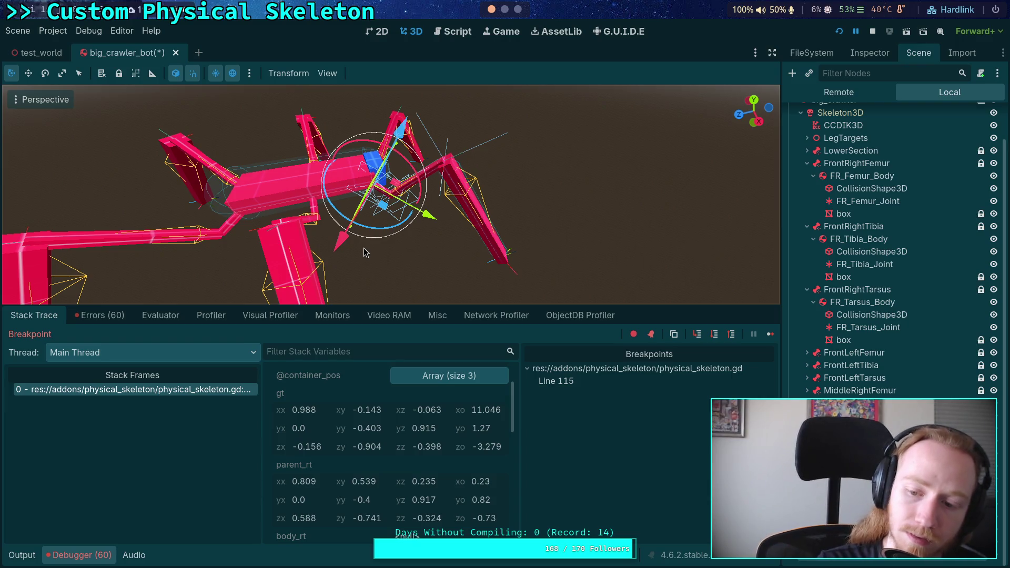
{"action": "scroll", "coordinate": [474, 441], "scroll_direction": "down", "scroll_amount": 2}
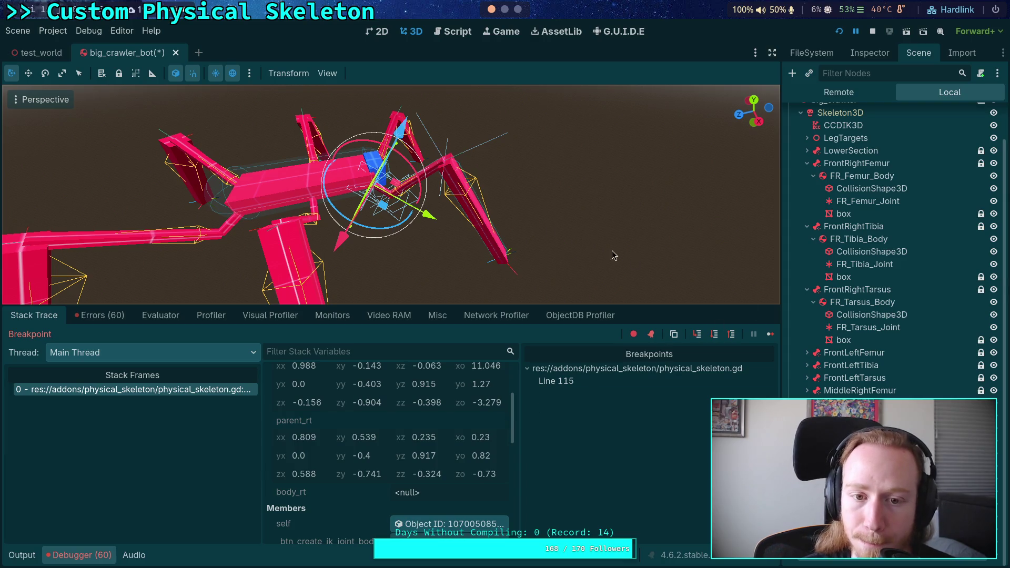
{"action": "mouse_move", "coordinate": [489, 235]}
{"action": "left_mouse_down"}
{"action": "mouse_move", "coordinate": [362, 144]}
{"action": "mouse_move", "coordinate": [414, 112]}
{"action": "mouse_move", "coordinate": [411, 196]}
{"action": "mouse_move", "coordinate": [425, 237]}
{"action": "mouse_move", "coordinate": [389, 228]}
{"action": "mouse_move", "coordinate": [409, 202]}
{"action": "left_mouse_up"}
{"action": "scroll", "coordinate": [412, 196], "scroll_direction": "up", "scroll_amount": 3}
{"action": "scroll", "coordinate": [408, 213], "scroll_direction": "down", "scroll_amount": 3}
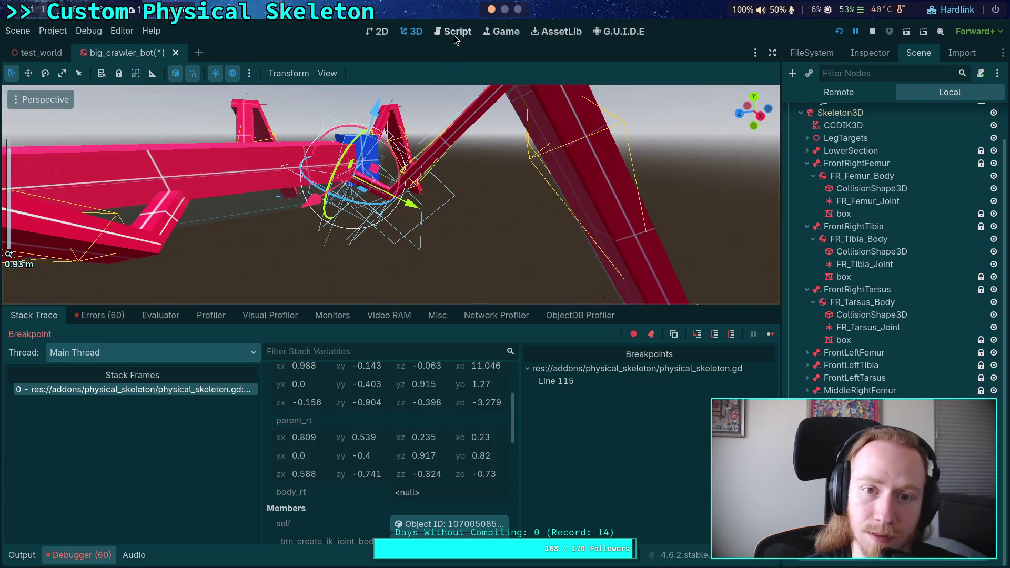
- View physical_skeleton.gd at the line-115 breakpoint, then stop the running game
{"action": "left_click", "coordinate": [454, 33]}
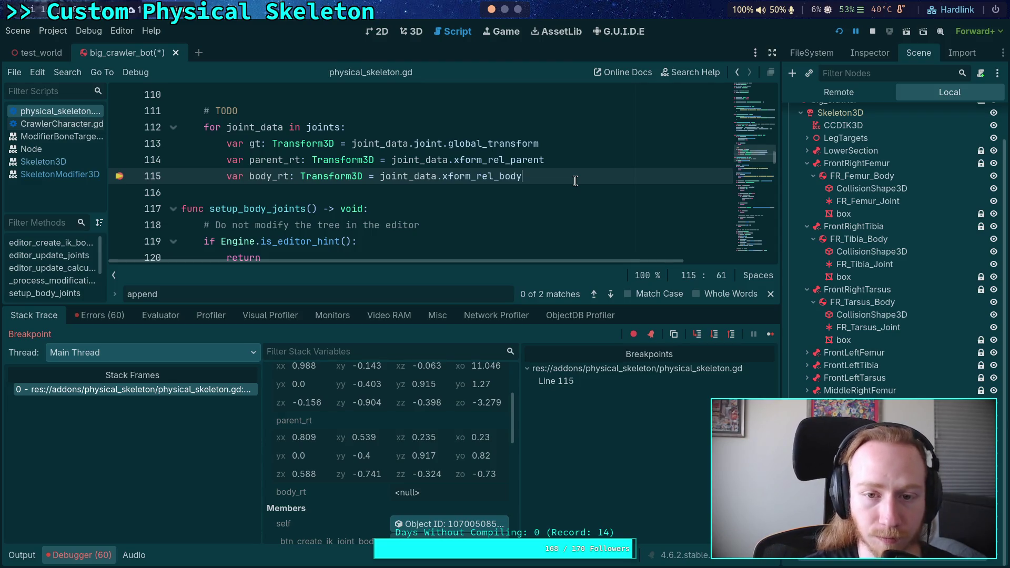
{"action": "left_click", "coordinate": [869, 31]}
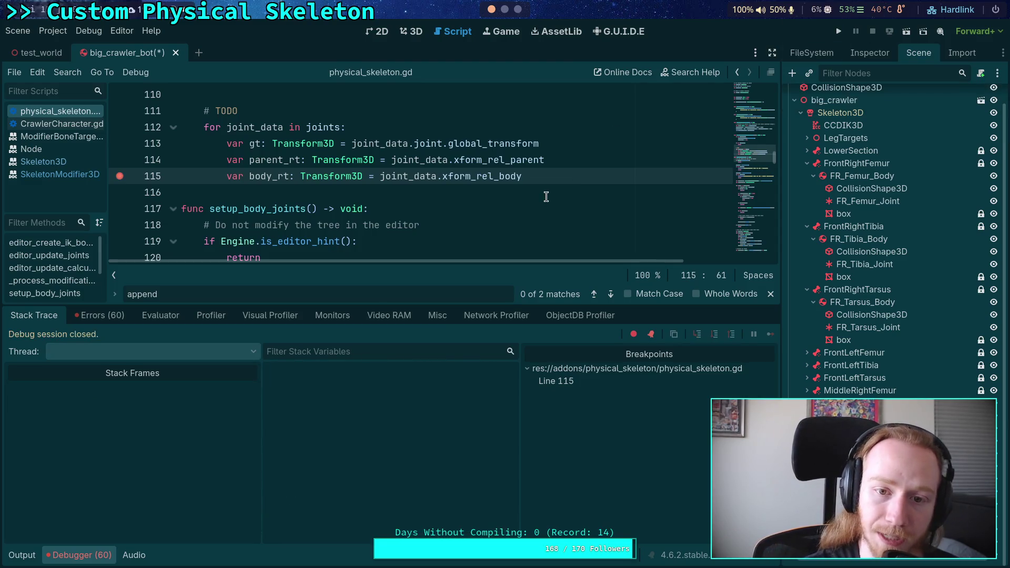
{"action": "scroll", "coordinate": [568, 179], "scroll_direction": "up", "scroll_amount": 3}
{"action": "scroll", "coordinate": [567, 179], "scroll_direction": "down", "scroll_amount": 3}
- Open a new line 117 in the loop and start a var declaration, trying names before jt_parent
{"action": "key", "text": "Return"}
{"action": "key", "text": "Return"}
{"action": "left_click", "coordinate": [120, 176]}
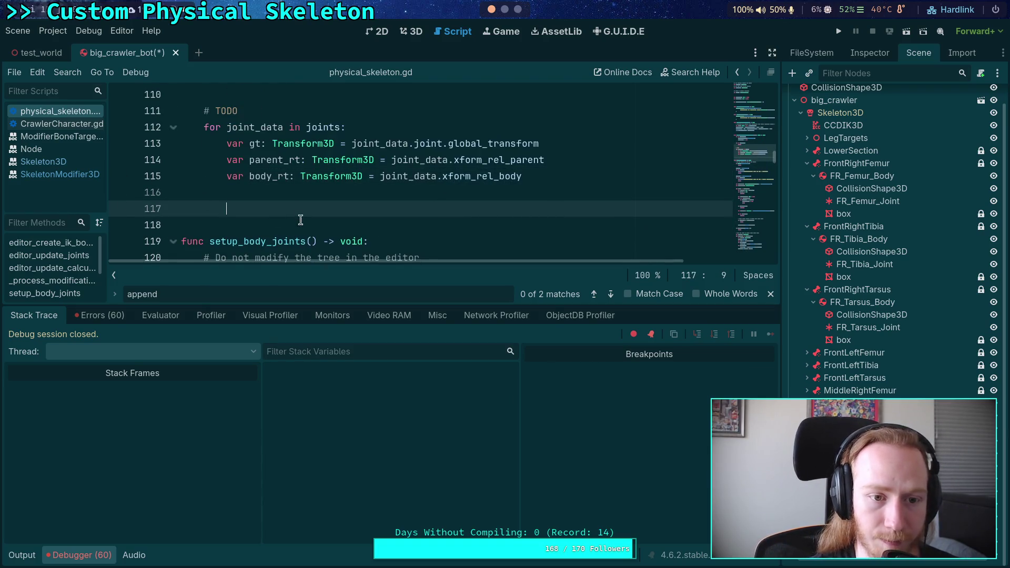
{"action": "type", "text": "var"}
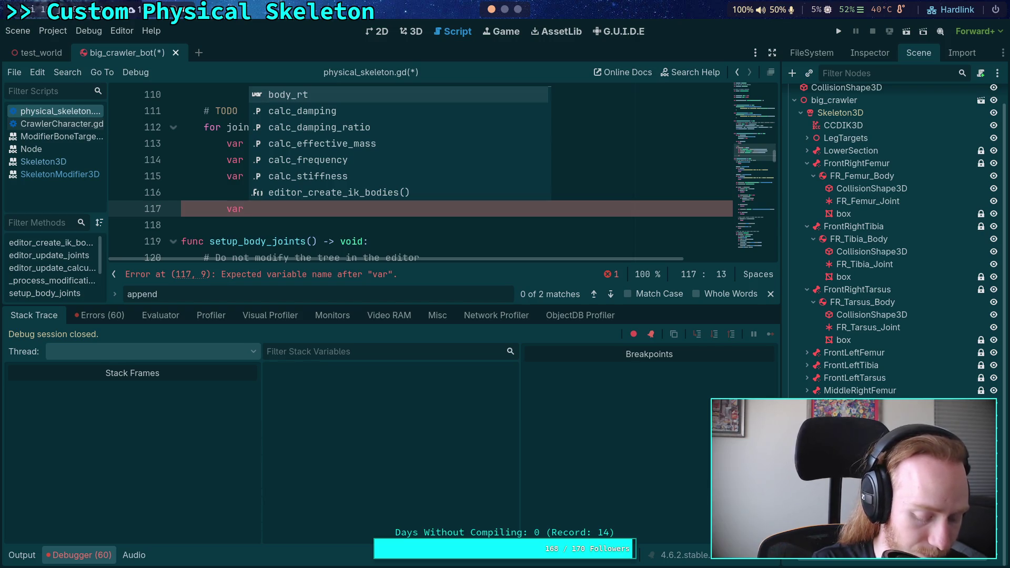
{"action": "type", "text": "position"}
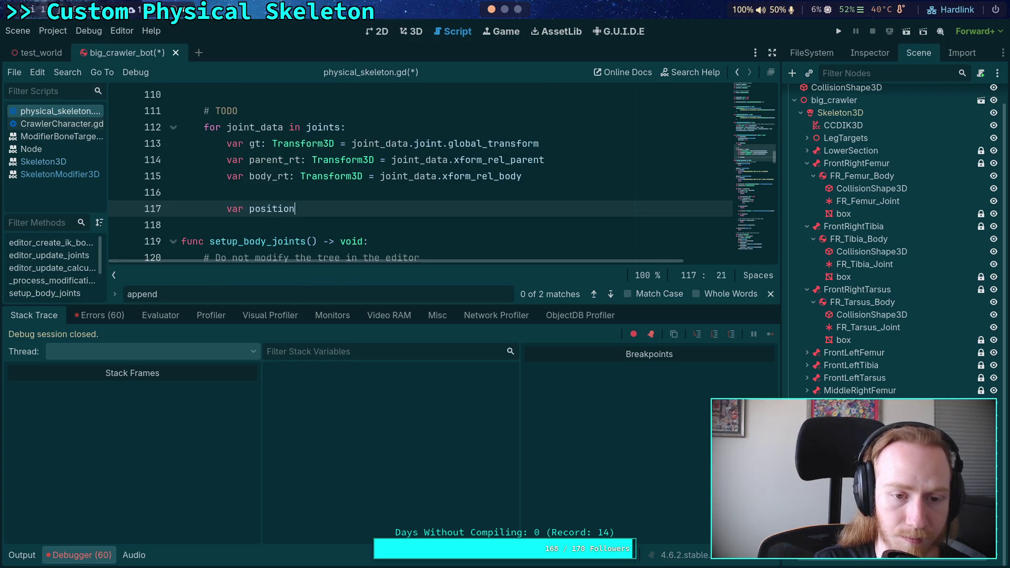
{"action": "type", "text": "_1"}
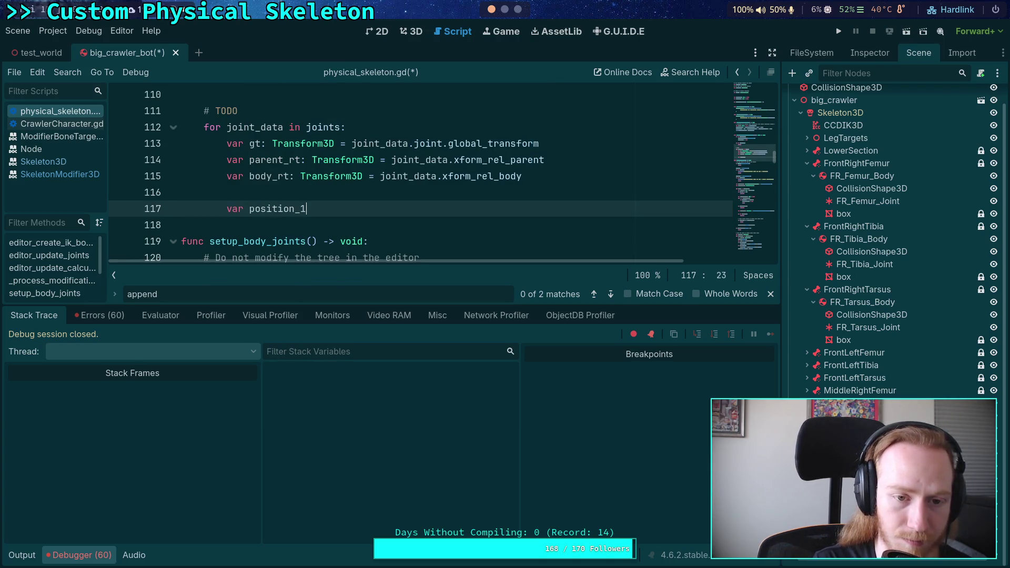
{"action": "key", "text": "BackSpace"}
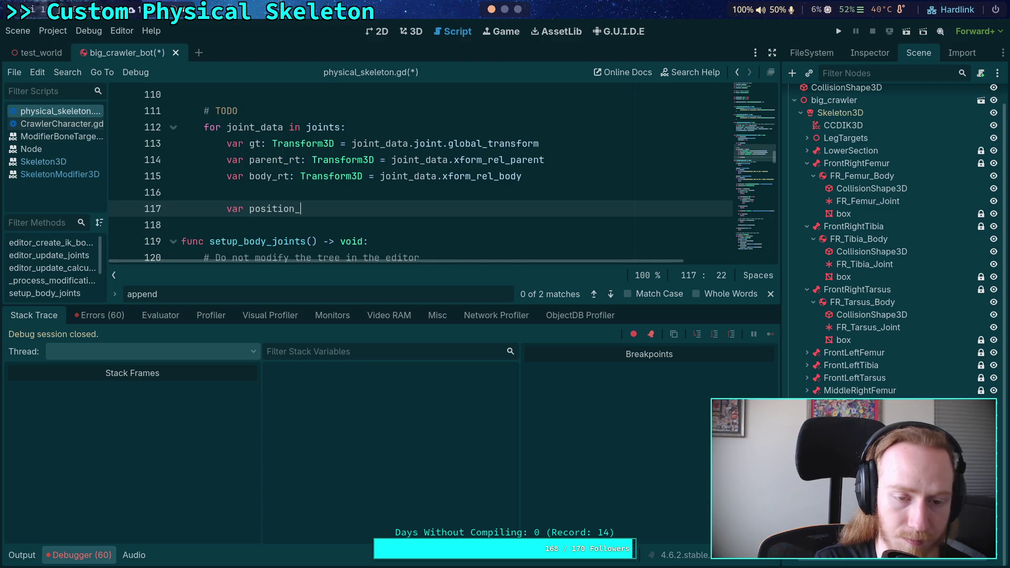
{"action": "key", "text": "BackSpace"}
{"action": "key", "text": "BackSpace"}
{"action": "key", "text": "BackSpace"}
{"action": "type", "text": "pos_parent: "}
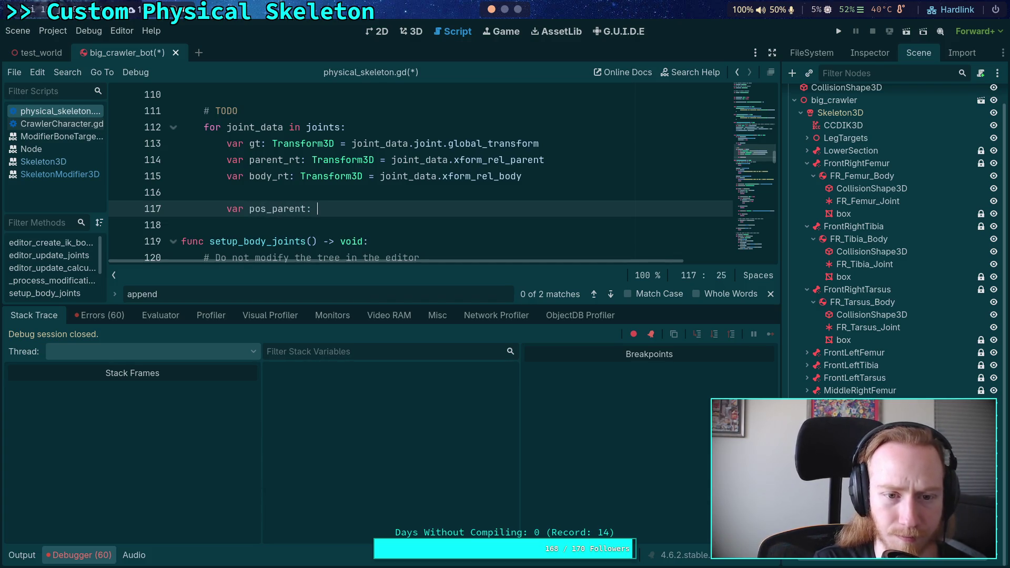
{"action": "type", "text": "Vector3 ="}
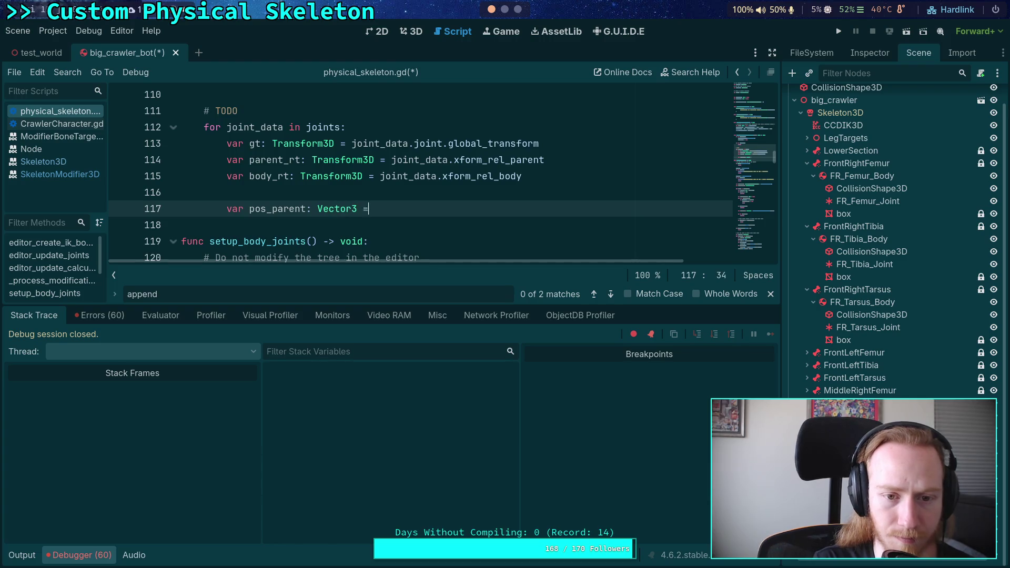
{"action": "key", "text": "BackSpace"}
{"action": "key", "text": "BackSpace"}
{"action": "key", "text": "BackSpace"}
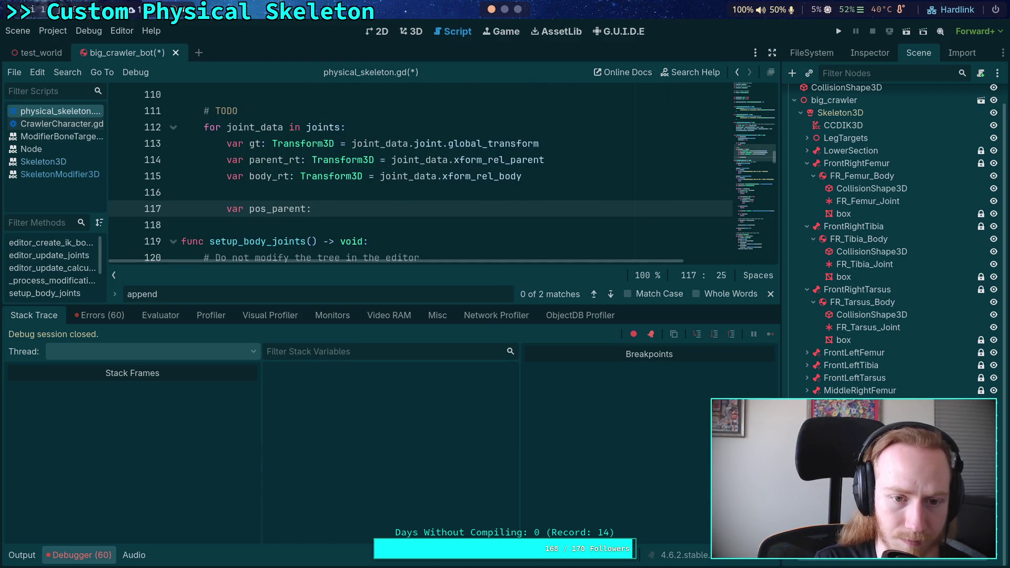
{"action": "type", "text": "Trans"}
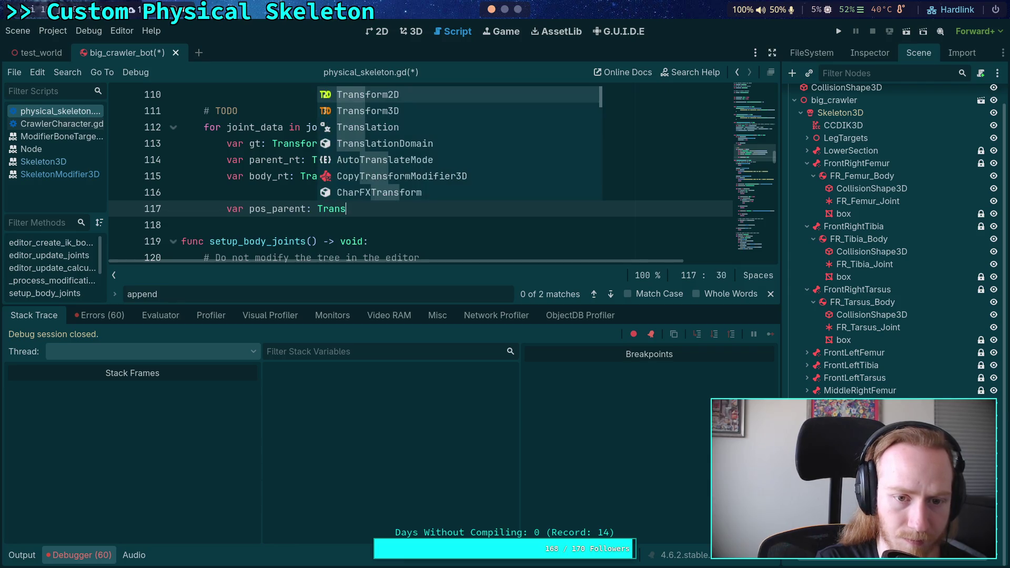
{"action": "key", "text": "BackSpace"}
{"action": "key", "text": "BackSpace"}
{"action": "key", "text": "BackSpace"}
{"action": "key", "text": "BackSpace"}
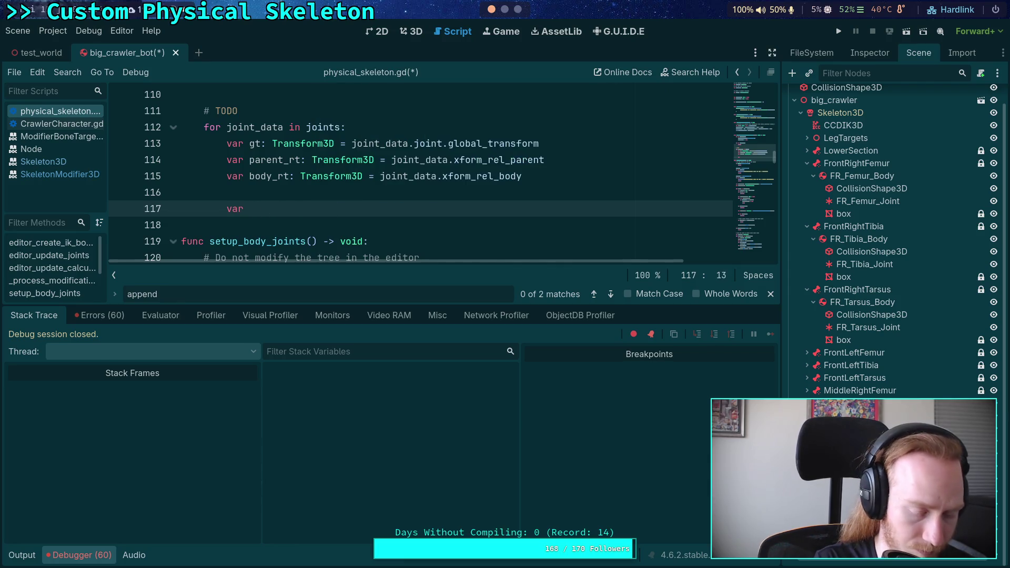
{"action": "type", "text": "pa"}
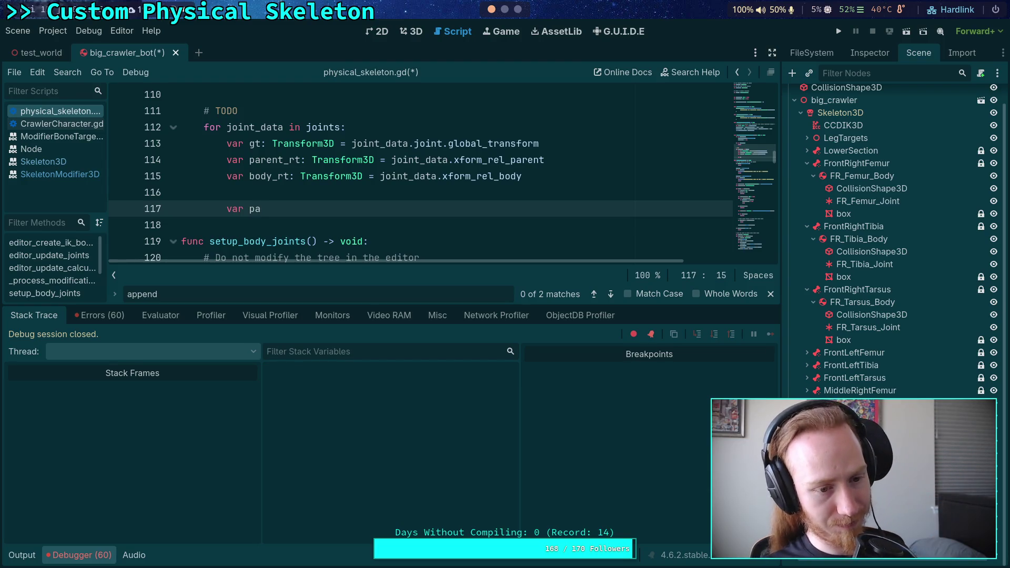
{"action": "key", "text": "BackSpace"}
{"action": "key", "text": "BackSpace"}
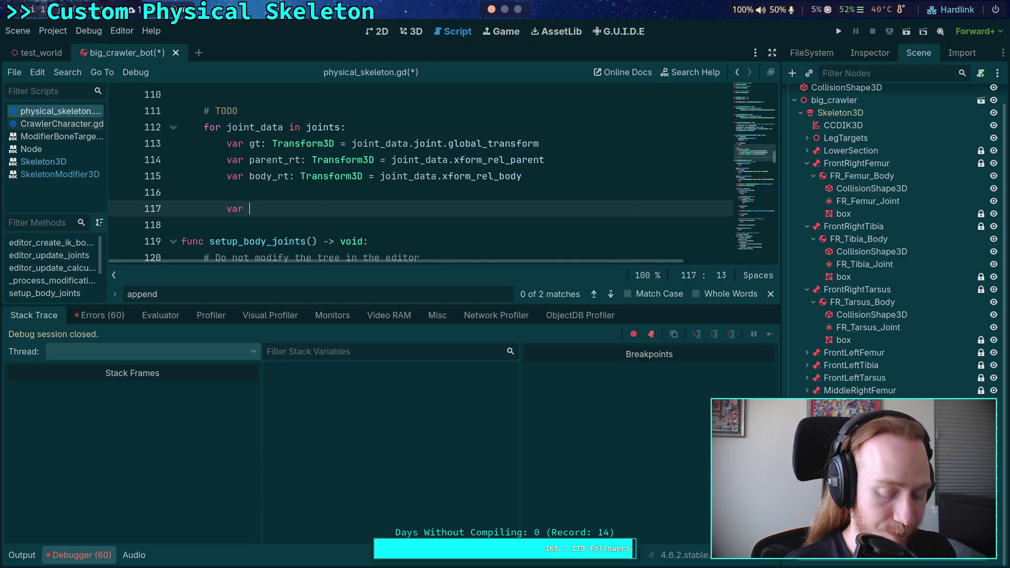
{"action": "type", "text": "k"}
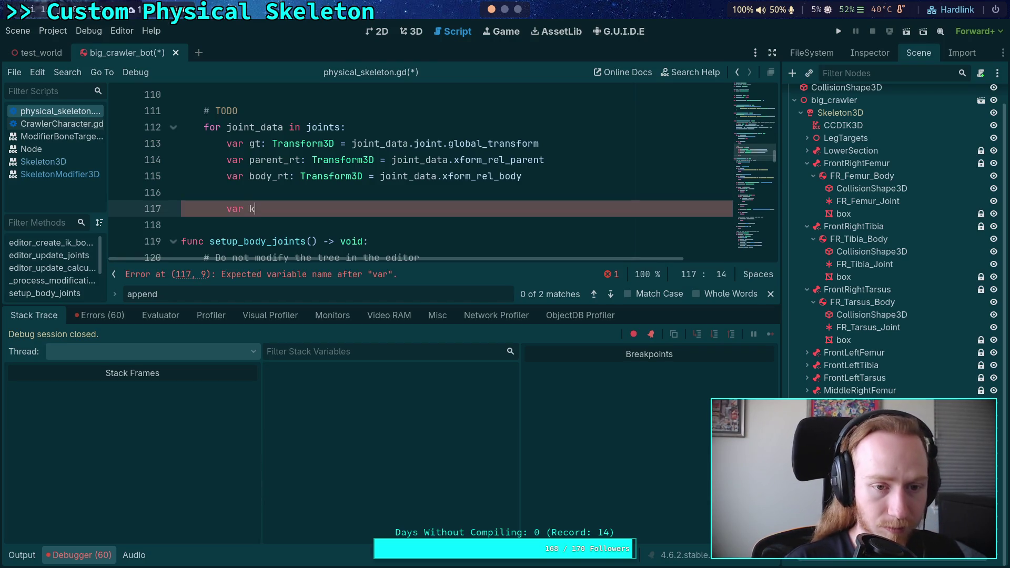
{"action": "key", "text": "BackSpace"}
{"action": "type", "text": "jt"}
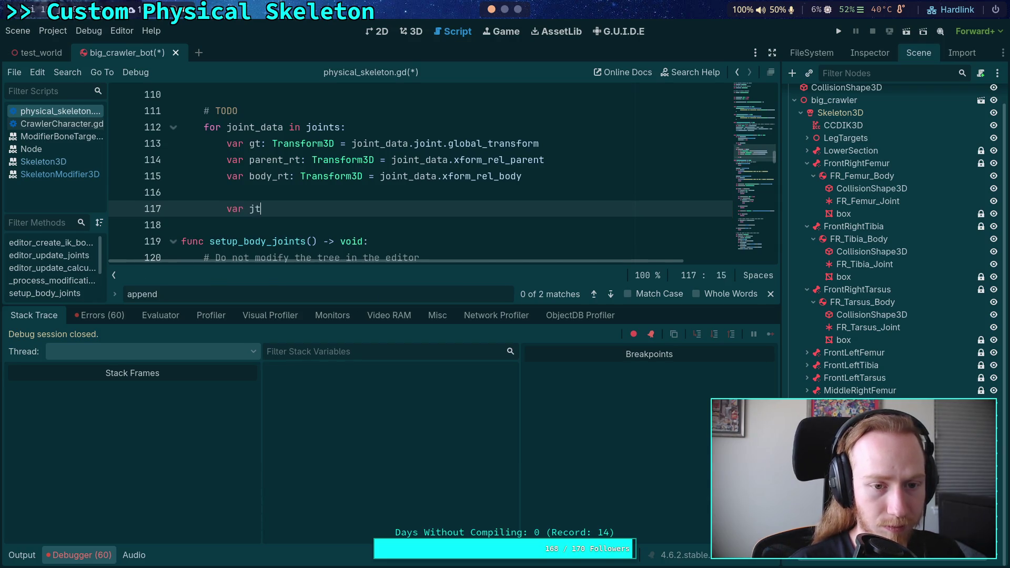
{"action": "type", "text": "_parent"}
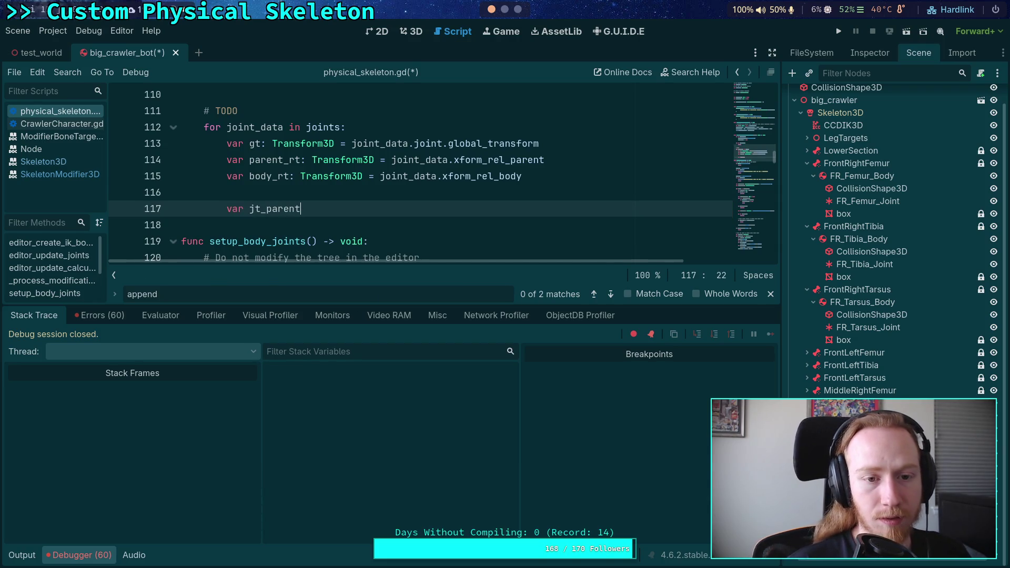
- Rename it joint_parent, type it Transform3D, and assign joint_data.parent.global_transform
{"action": "left_click", "coordinate": [261, 208]}
{"action": "key", "text": "BackSpace"}
{"action": "type", "text": "oint"}
{"action": "left_click", "coordinate": [361, 206]}
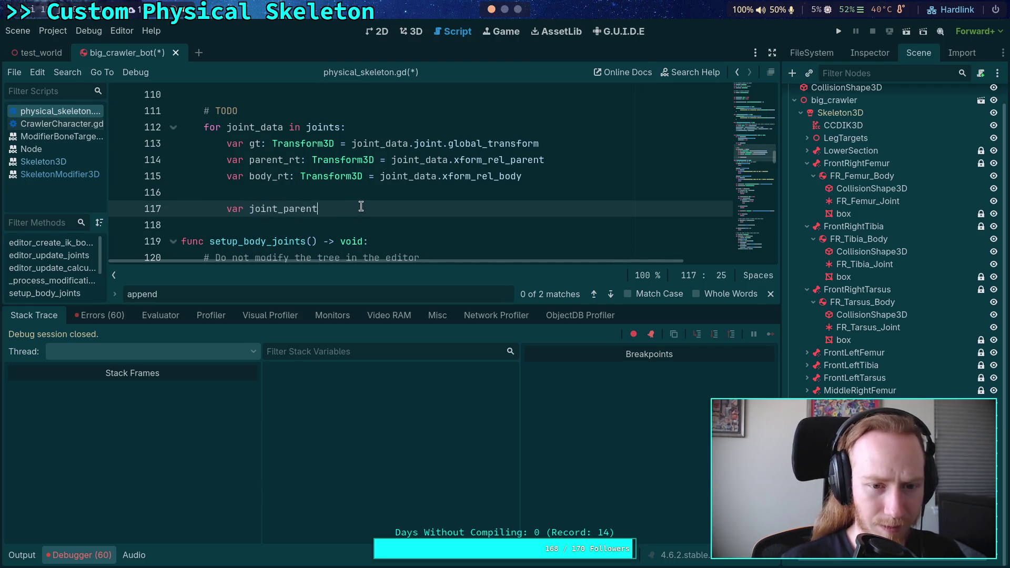
{"action": "type", "text": ":"}
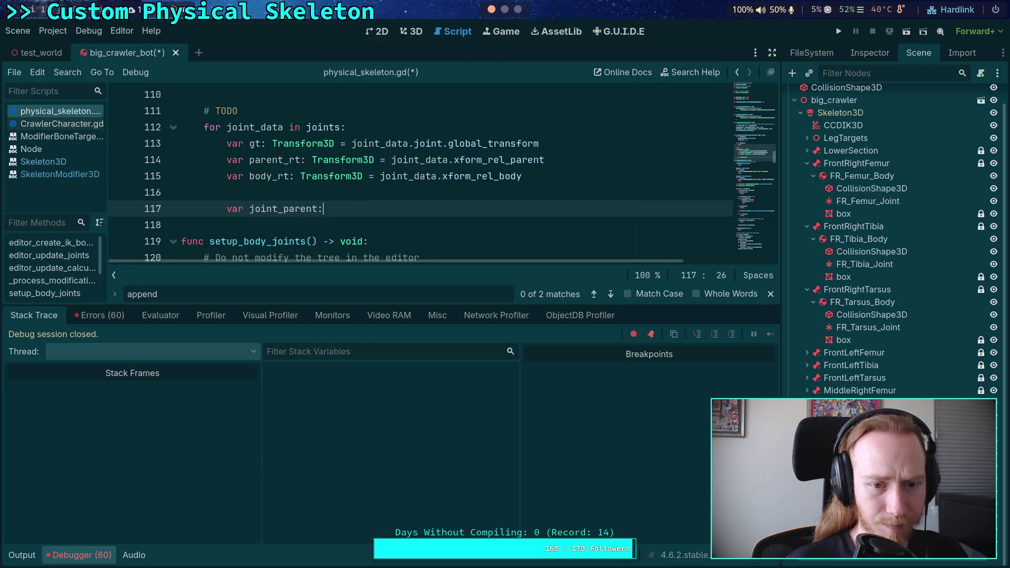
{"action": "type", "text": " Traf"}
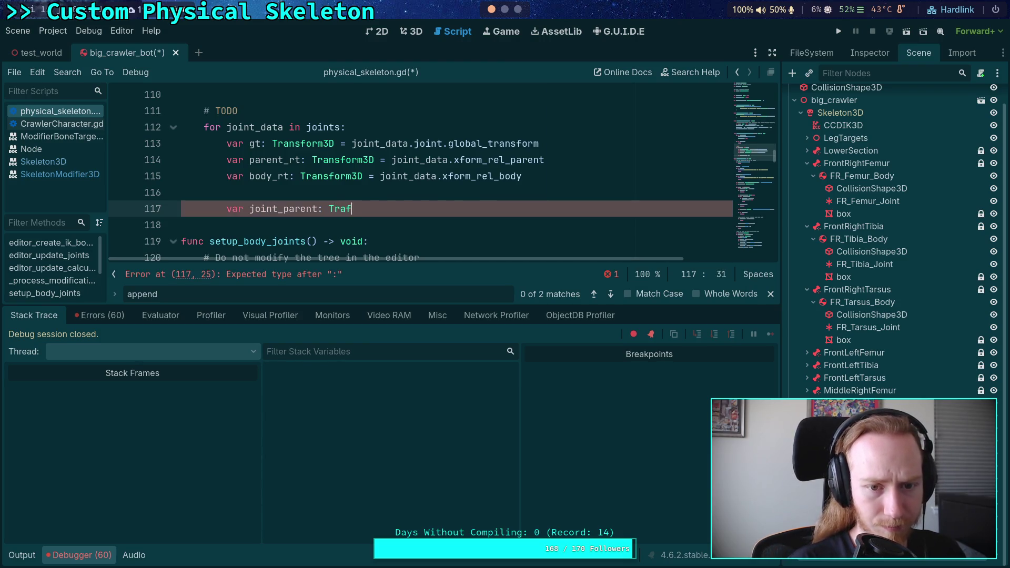
{"action": "key", "text": "BackSpace"}
{"action": "type", "text": "nsm"}
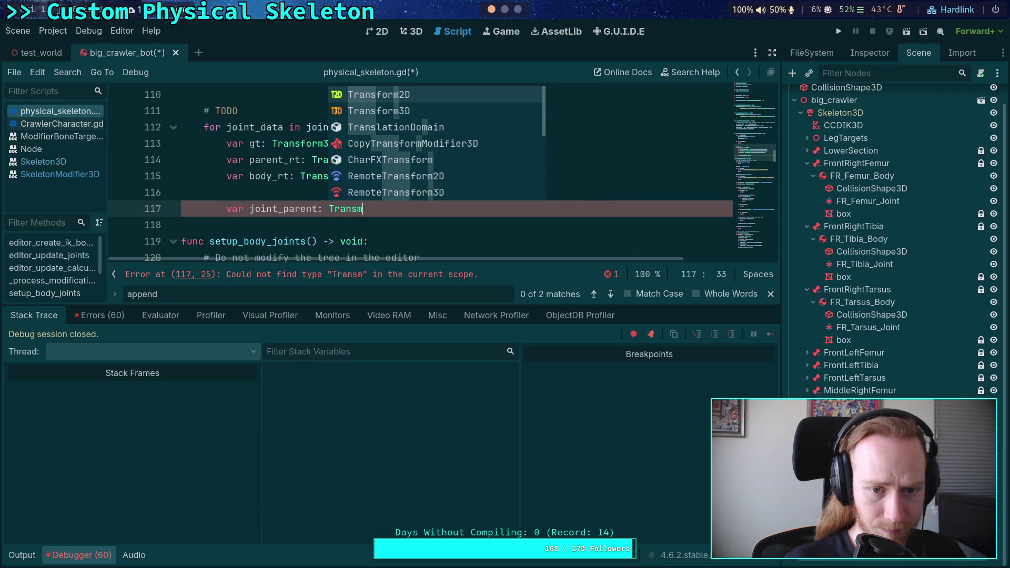
{"action": "key", "text": "Down"}
{"action": "key", "text": "Return"}
{"action": "type", "text": "= "}
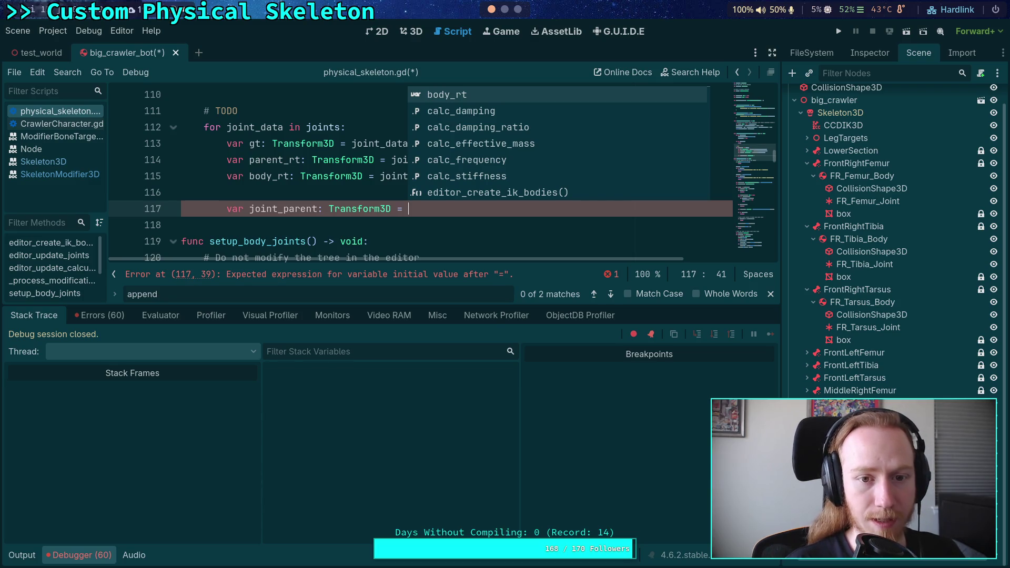
{"action": "type", "text": "joi"}
{"action": "type", "text": "nt_data."}
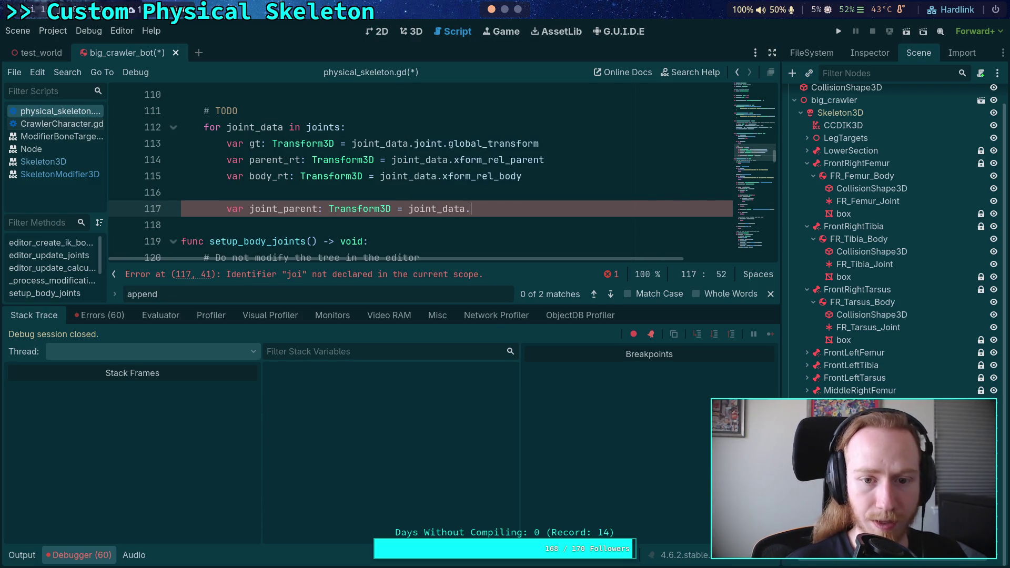
{"action": "type", "text": "parent.glo"}
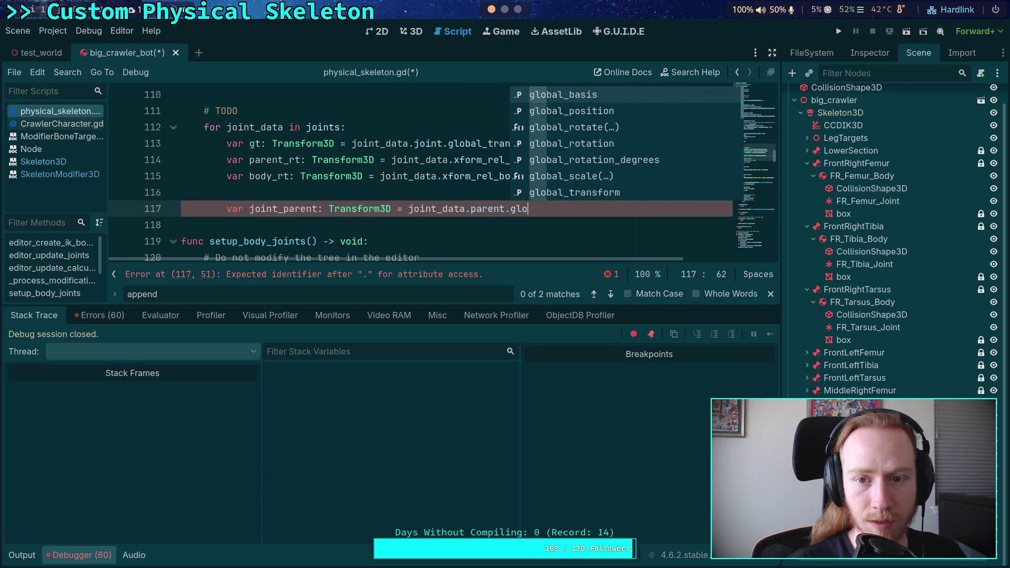
{"action": "key", "text": "Return"}
{"action": "type", "text": "*"}
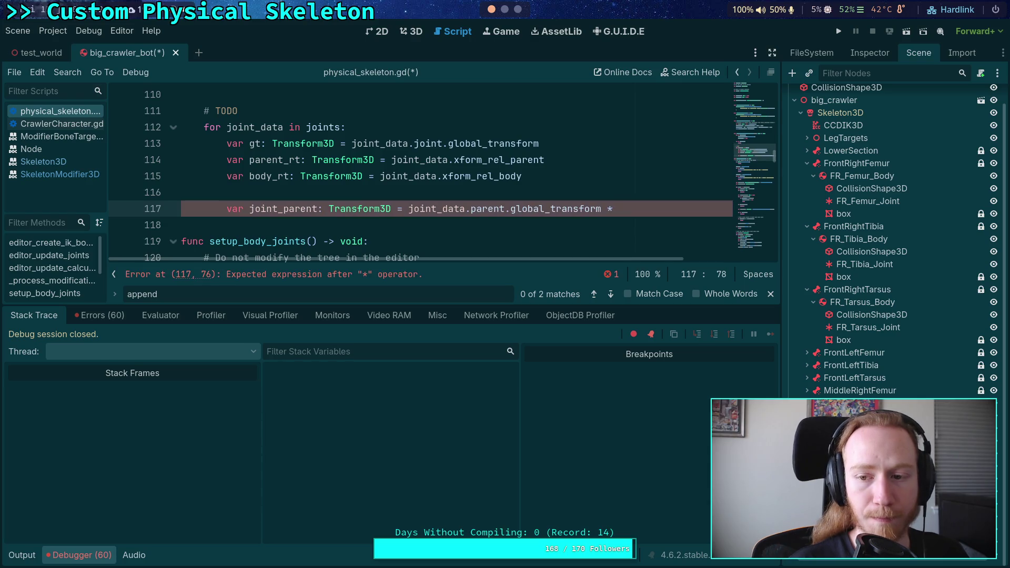
{"action": "key", "text": "BackSpace"}
{"action": "key", "text": "BackSpace"}
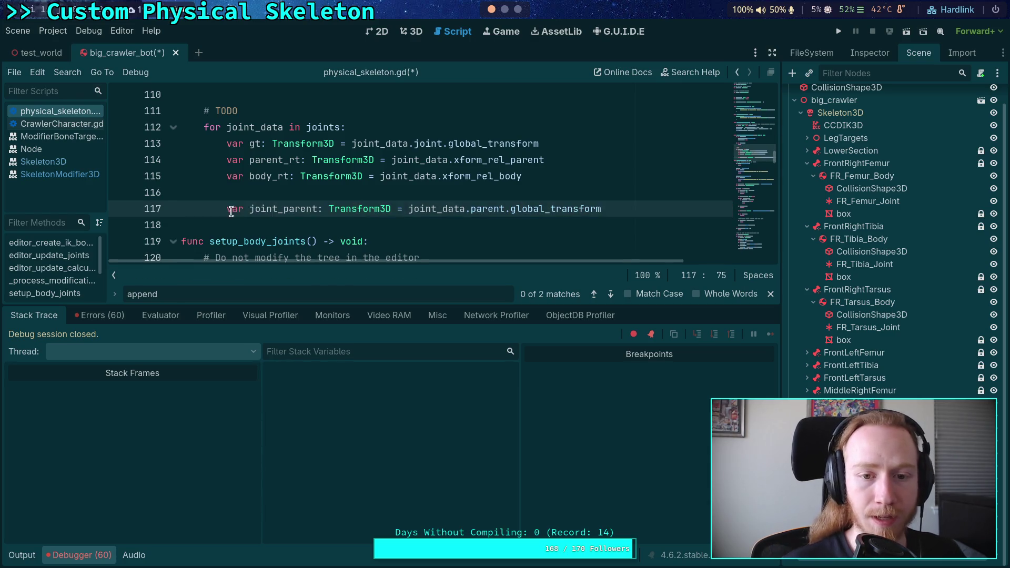
- Prefix the value with 'parent_rt *', then begin 'var joint_body: Transform3D =' below
{"action": "left_click", "coordinate": [402, 209]}
{"action": "type", "text": "parent"}
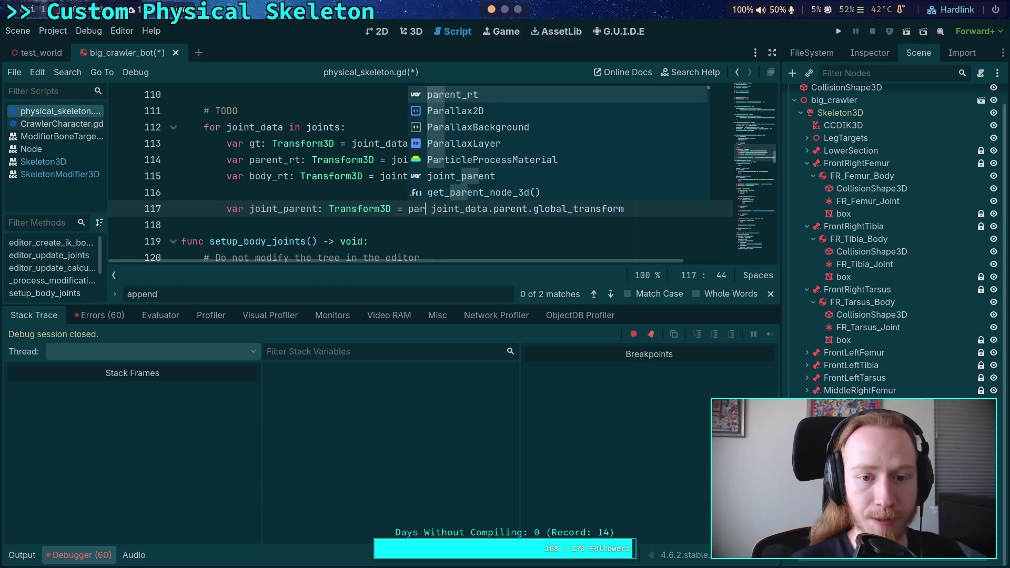
{"action": "type", "text": "_rt *"}
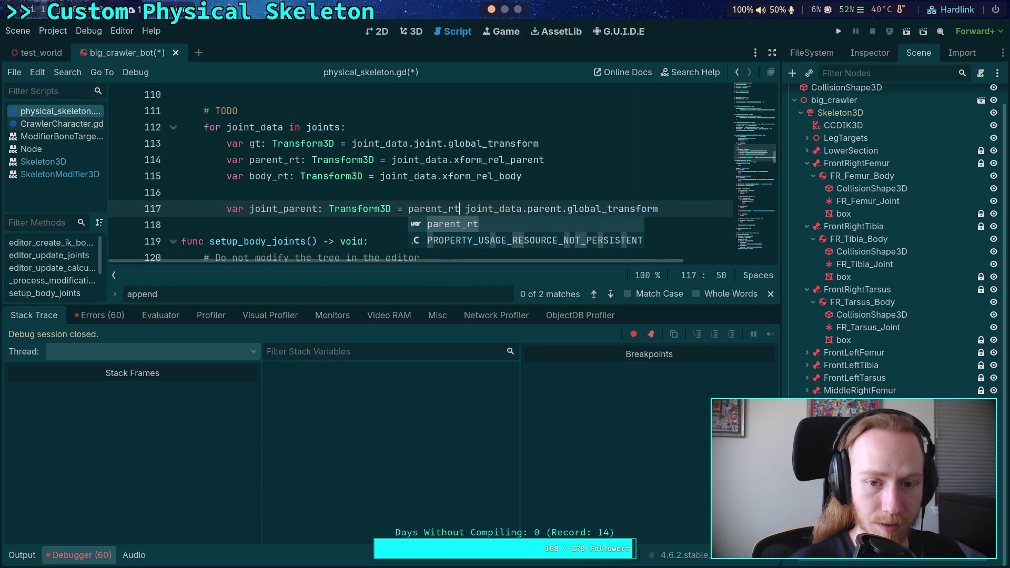
{"action": "left_click", "coordinate": [690, 209]}
{"action": "key", "text": "Return"}
{"action": "type", "text": "var "}
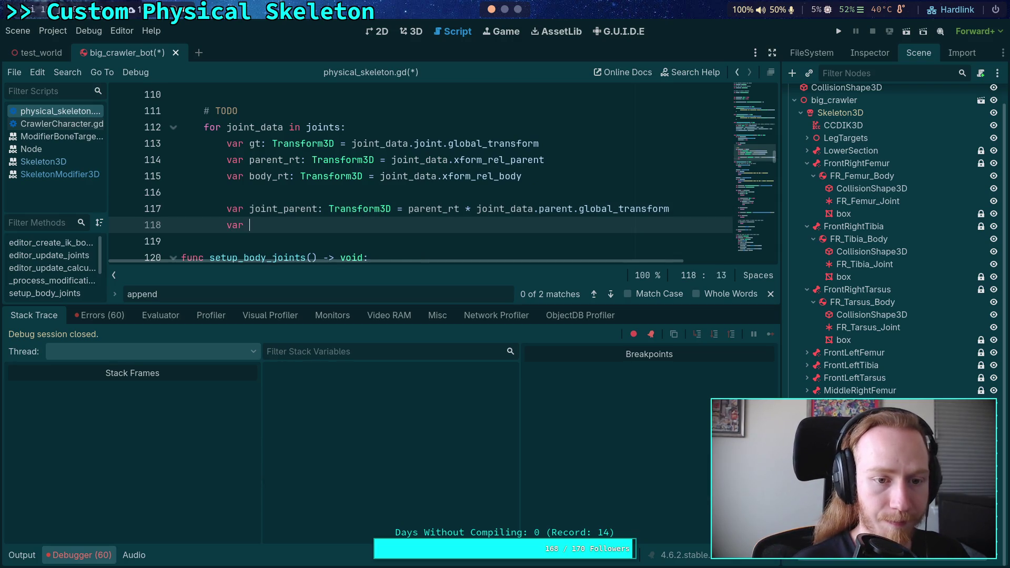
{"action": "type", "text": "joint_body: "}
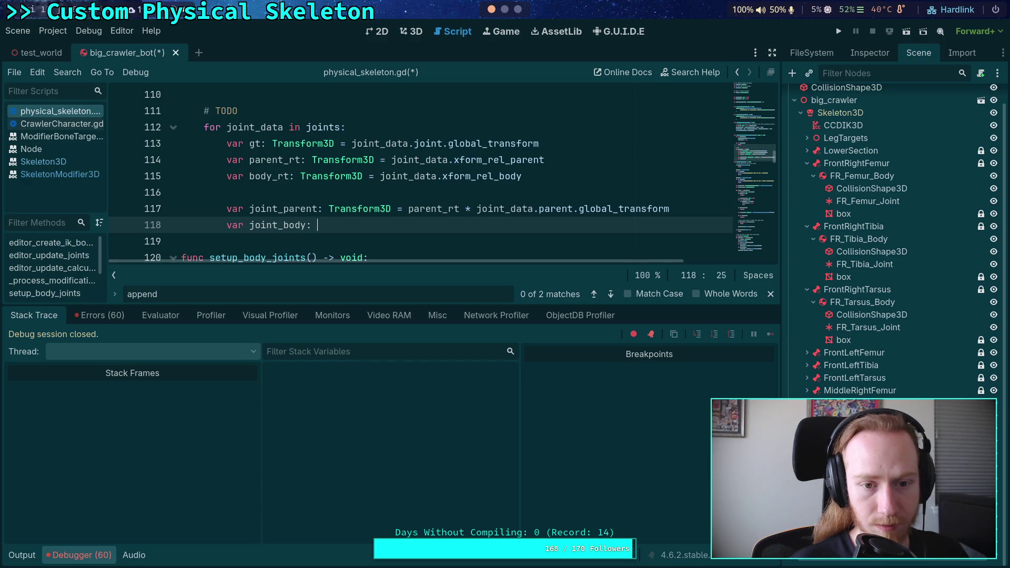
{"action": "type", "text": "Transform3D ="}
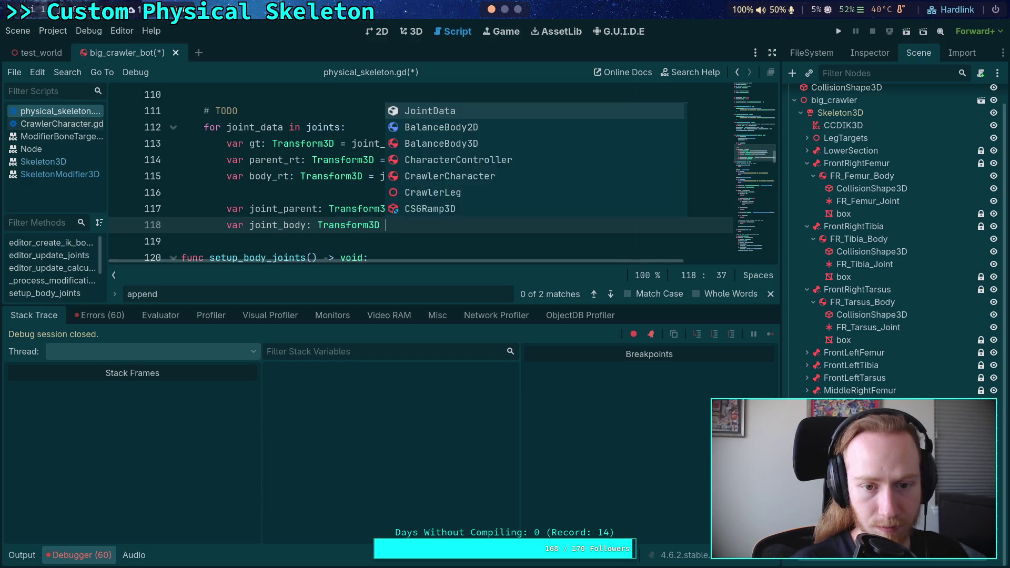
- Assign joint_body the value body_rt * joint_data.body.global_transform
{"action": "key", "text": "Escape"}
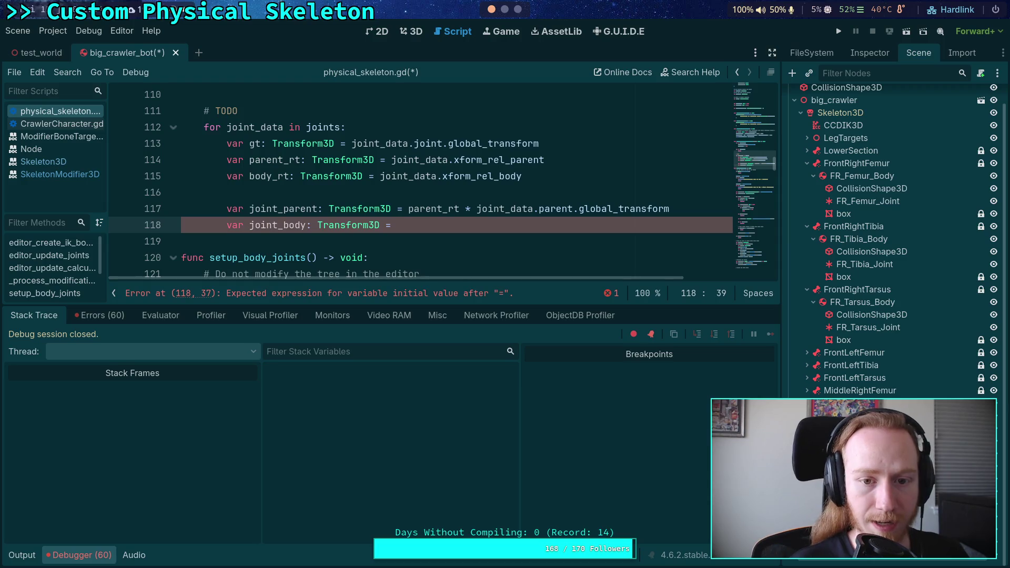
{"action": "type", "text": "body_r"}
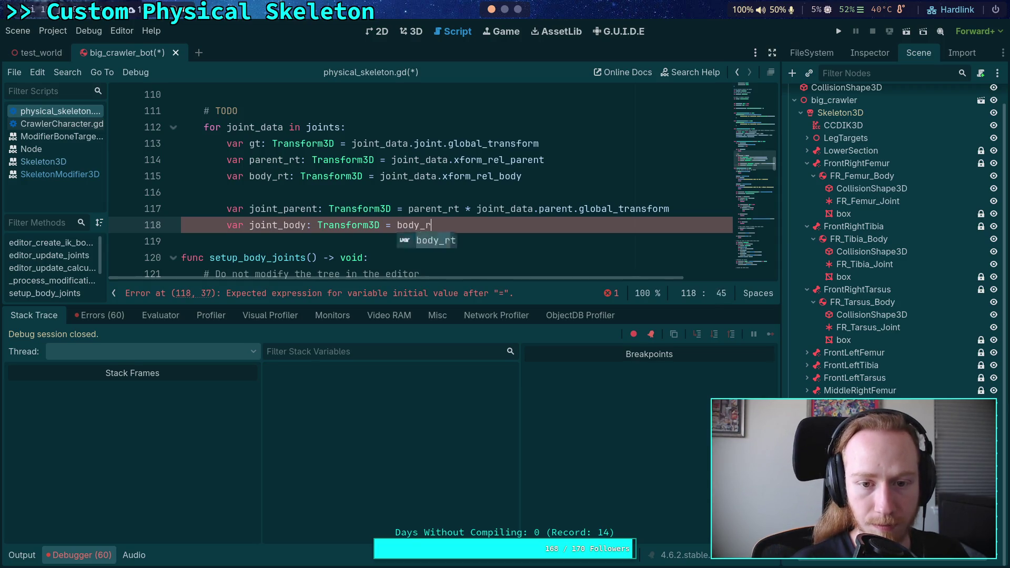
{"action": "type", "text": "t * joint_"}
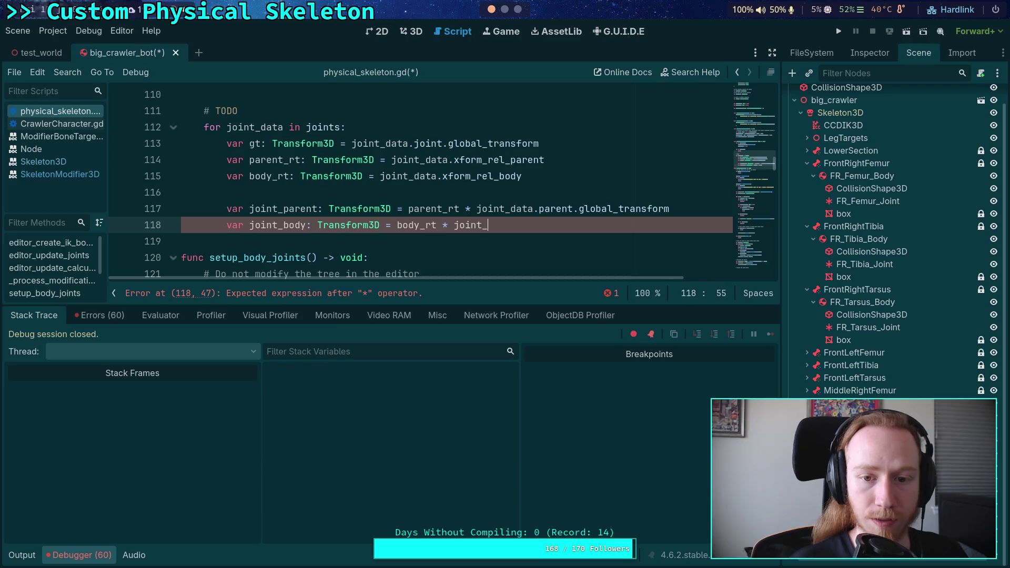
{"action": "type", "text": "data.body.glo"}
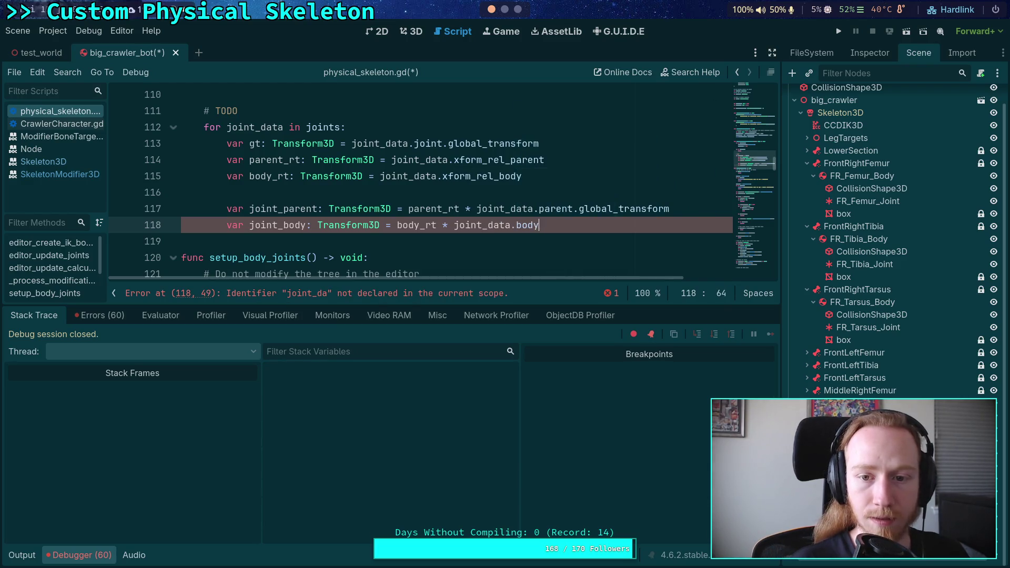
{"action": "key", "text": "Down"}
{"action": "key", "text": "Down"}
{"action": "key", "text": "Down"}
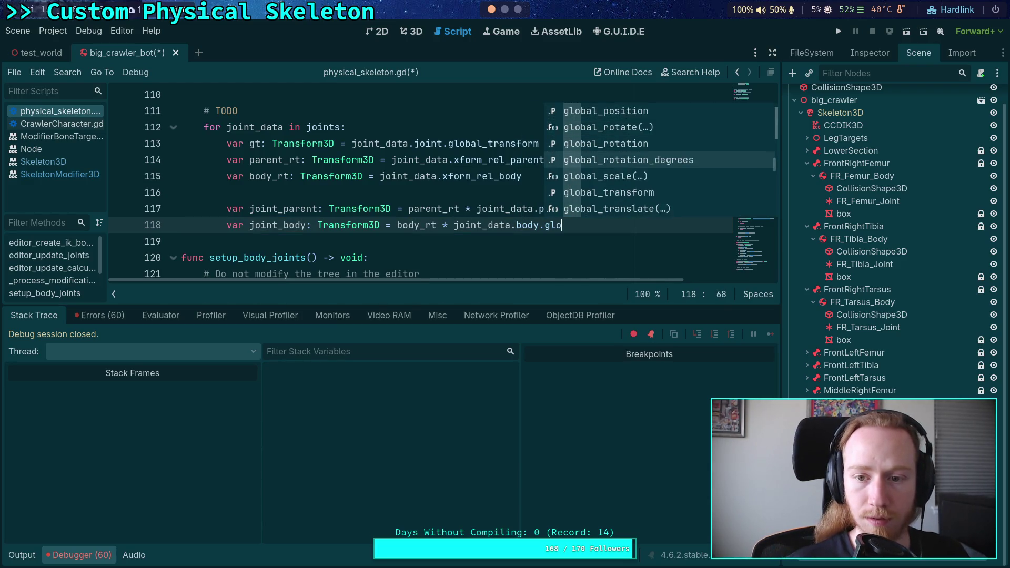
{"action": "key", "text": "Return"}
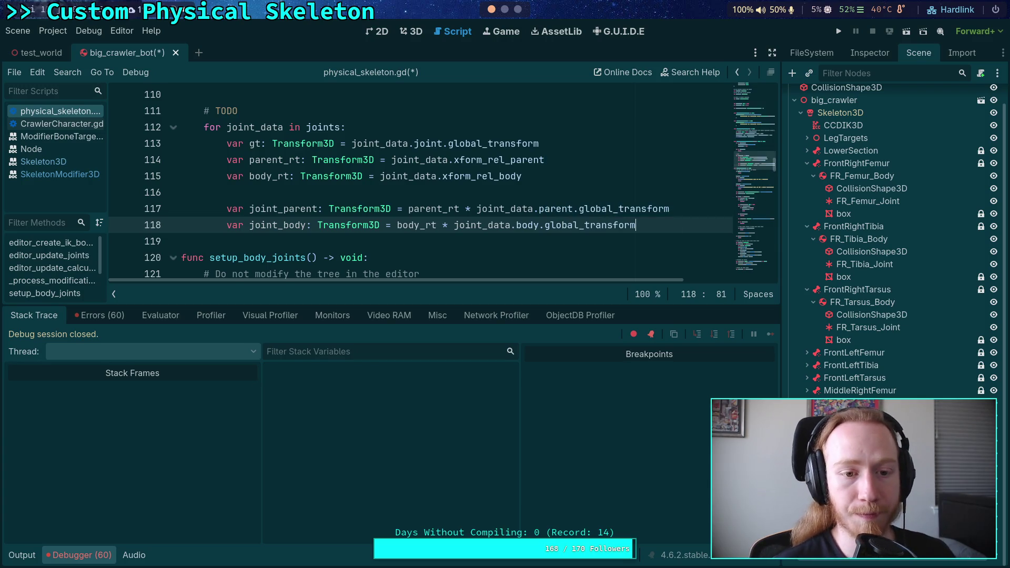
- Leave a blank line and begin a 'var xform_delta:' declaration on line 120
{"action": "key", "text": "Return"}
{"action": "key", "text": "Return"}
{"action": "type", "text": "var"}
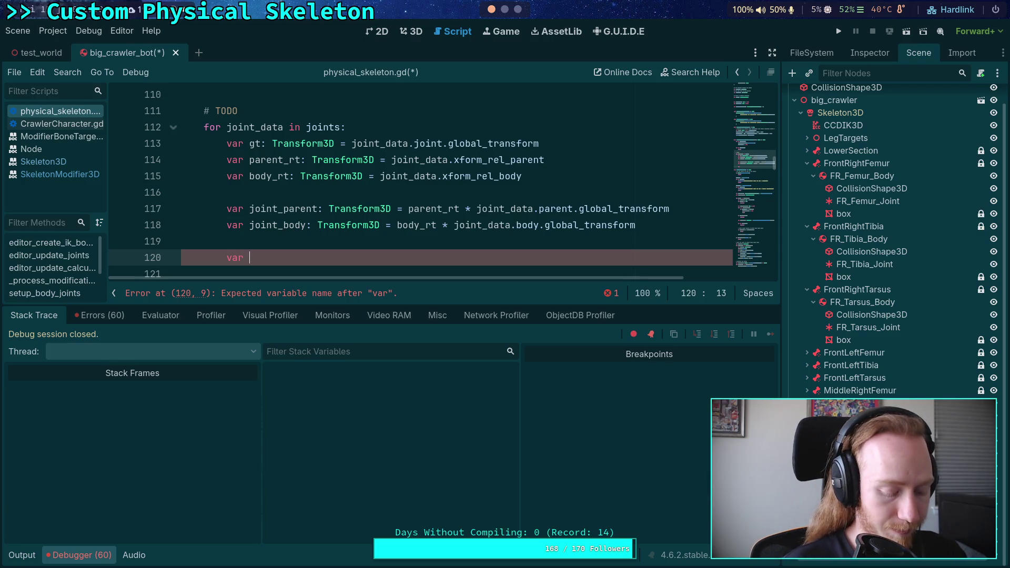
{"action": "type", "text": "xform"}
{"action": "type", "text": "_delta:"}
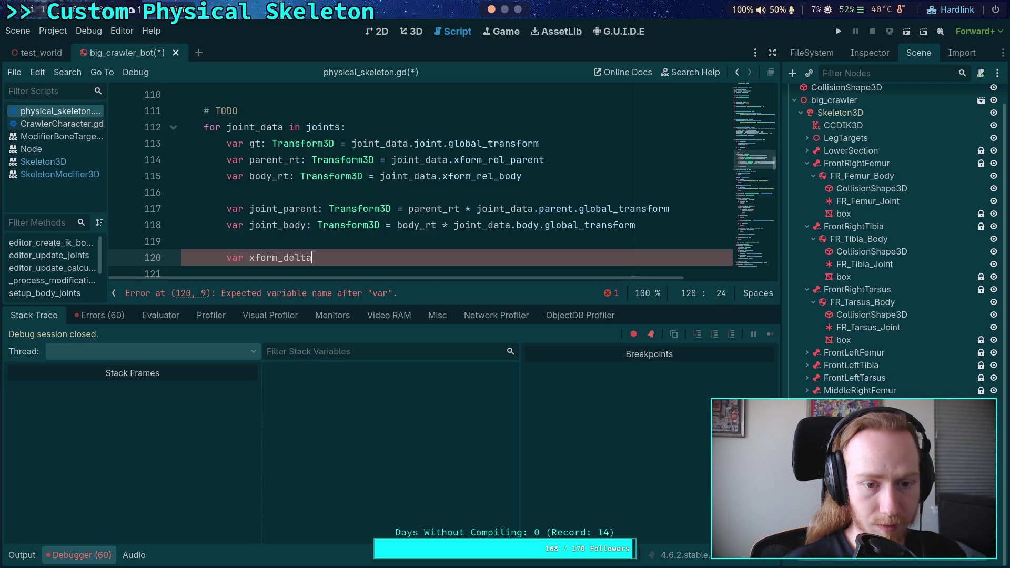
{"action": "scroll", "coordinate": [670, 220], "scroll_direction": "down", "scroll_amount": 1}
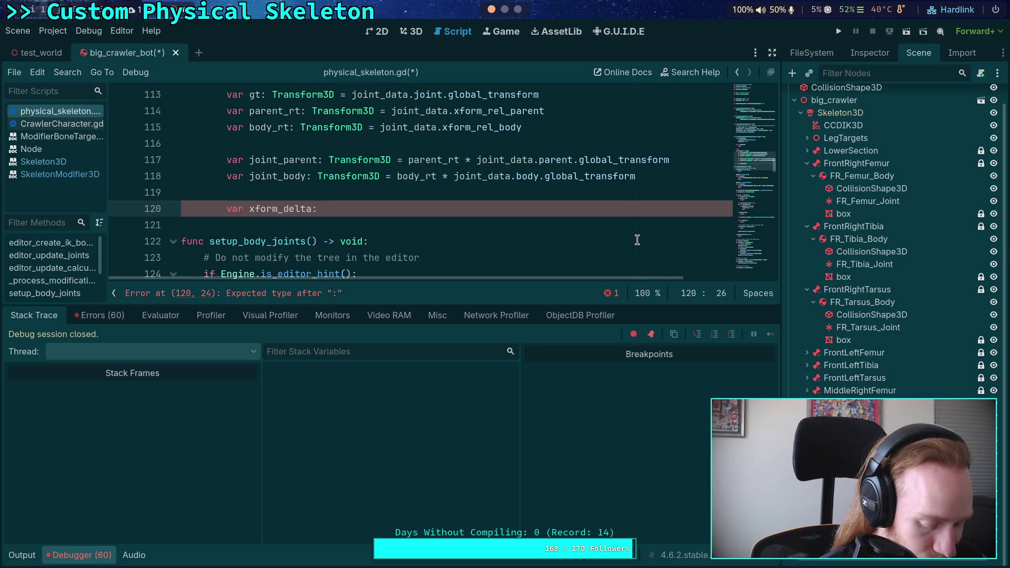
{"action": "left_click", "coordinate": [518, 9]}
- In Neovim, select the mConstraintToBody1 line, jump to c_to_b1, and begin searching mConstraintToBody
{"action": "left_click", "coordinate": [504, 9]}
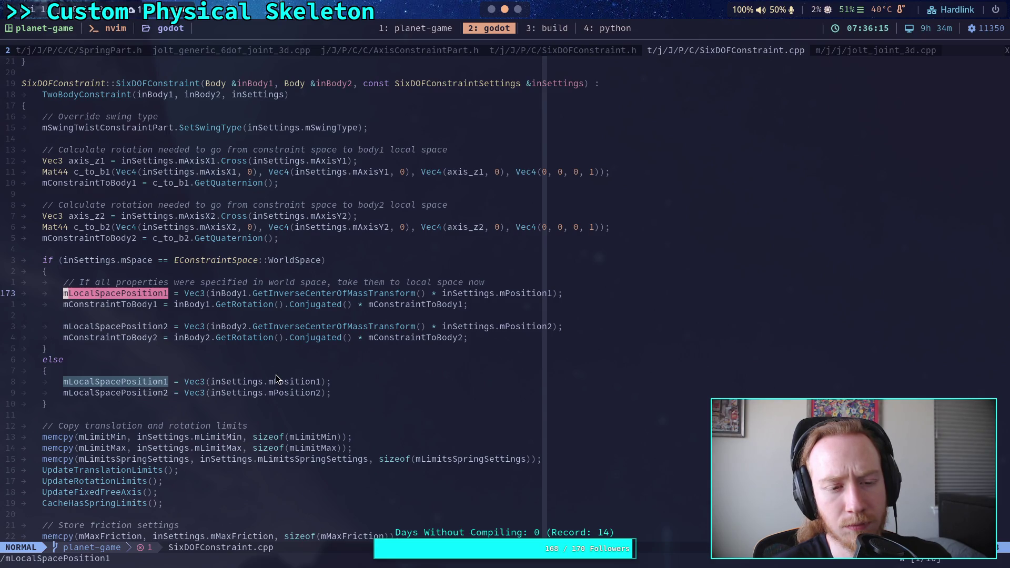
{"action": "mouse_move", "coordinate": [64, 308]}
{"action": "left_mouse_down"}
{"action": "mouse_move", "coordinate": [259, 296]}
{"action": "mouse_move", "coordinate": [440, 304]}
{"action": "left_mouse_up"}
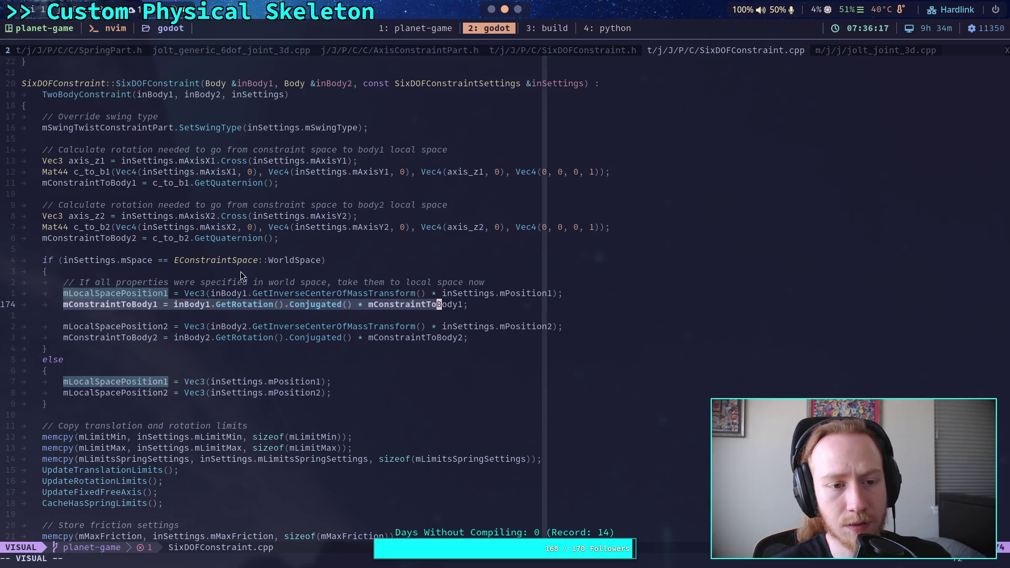
{"action": "left_click", "coordinate": [186, 184]}
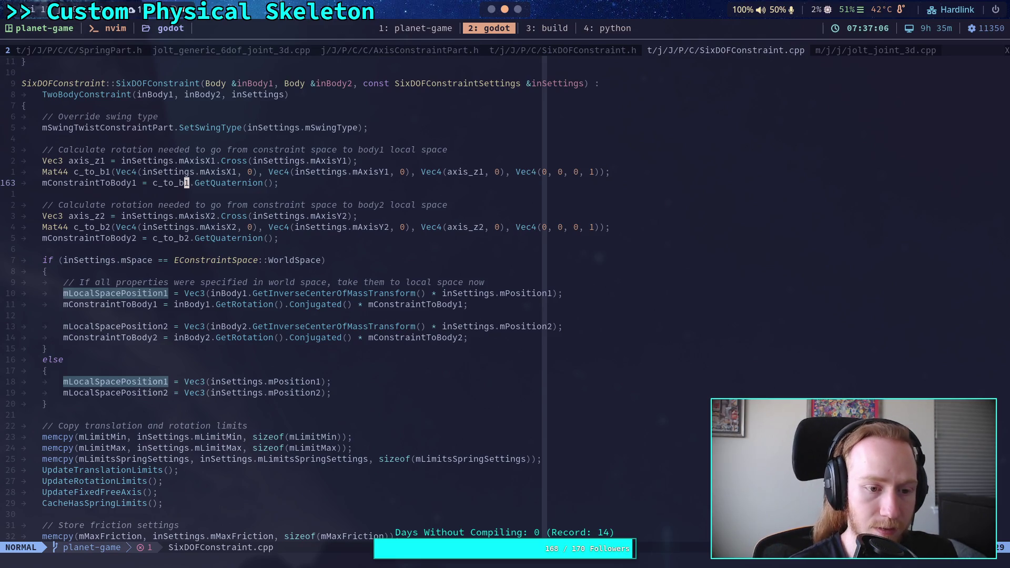
{"action": "type", "text": "/mCon"}
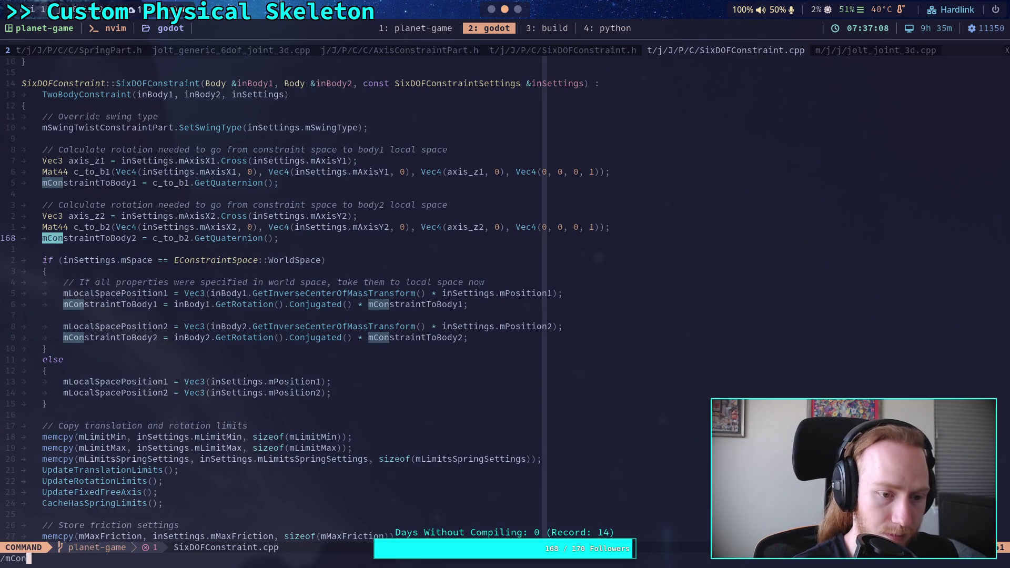
{"action": "type", "text": "straintToBody"}
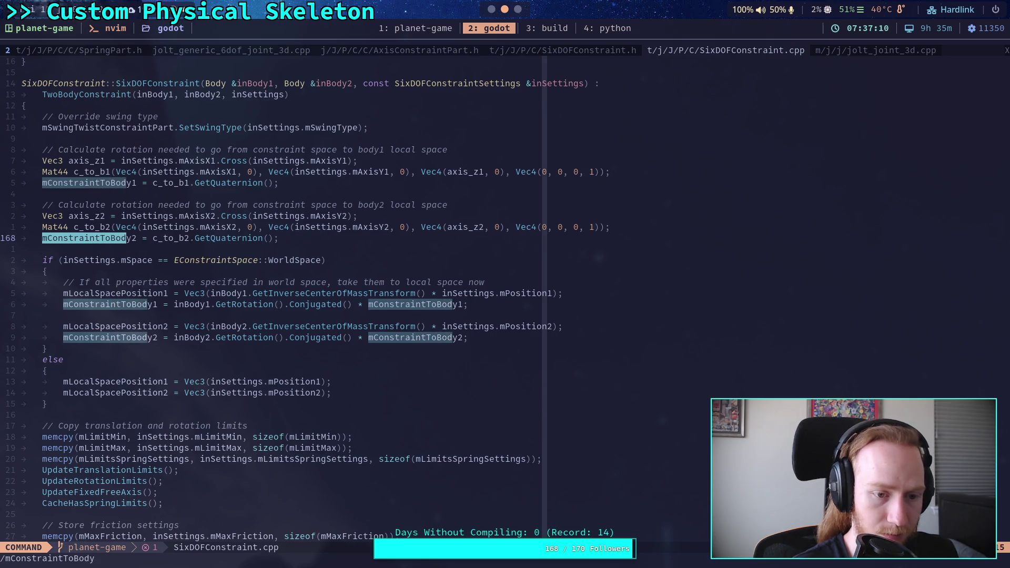
- Step through the mConstraintToBody matches in SixDOFConstraint.cpp
{"action": "key", "text": "ctrl+g"}
{"action": "key", "text": "ctrl+g"}
{"action": "key", "text": "ctrl+g"}
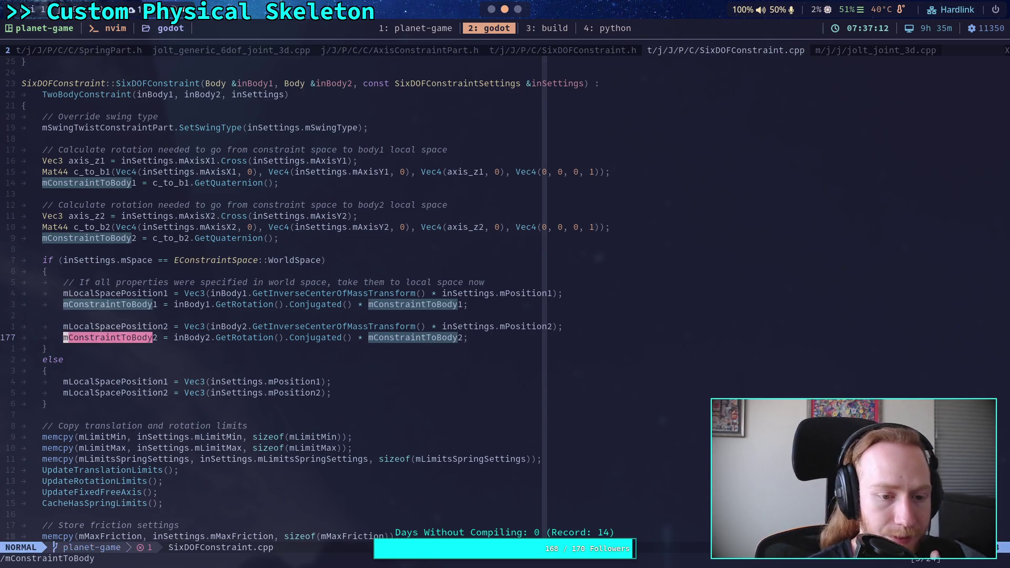
{"action": "key", "text": "ctrl+g"}
{"action": "key", "text": "Return"}
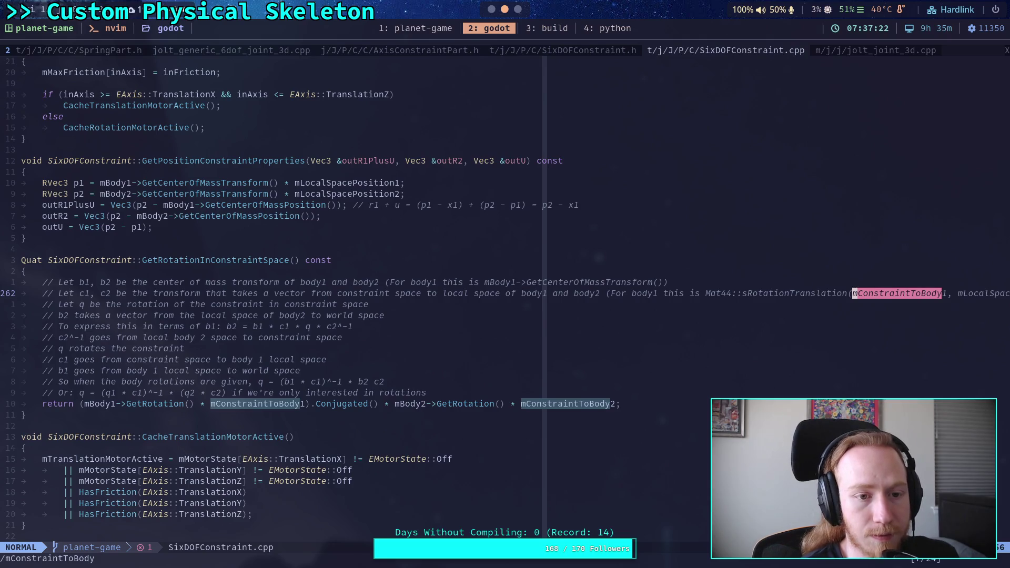
- Find GetRotationInConstraintSpace in SixDOFConstraint.h, return to the .cpp, then go to Godot
{"action": "left_click", "coordinate": [583, 50]}
{"action": "type", "text": "/"}
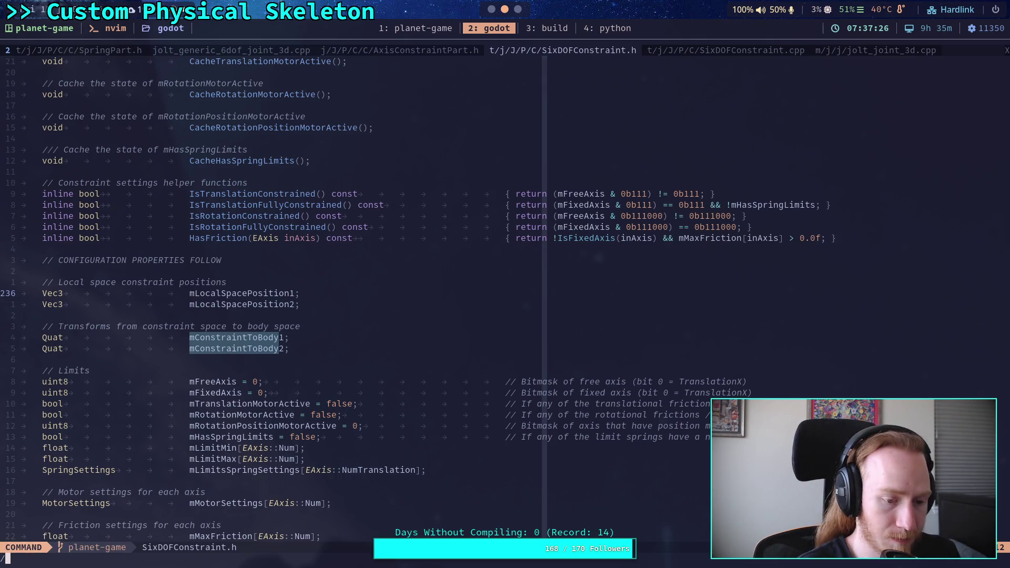
{"action": "type", "text": "GetRotationIn"}
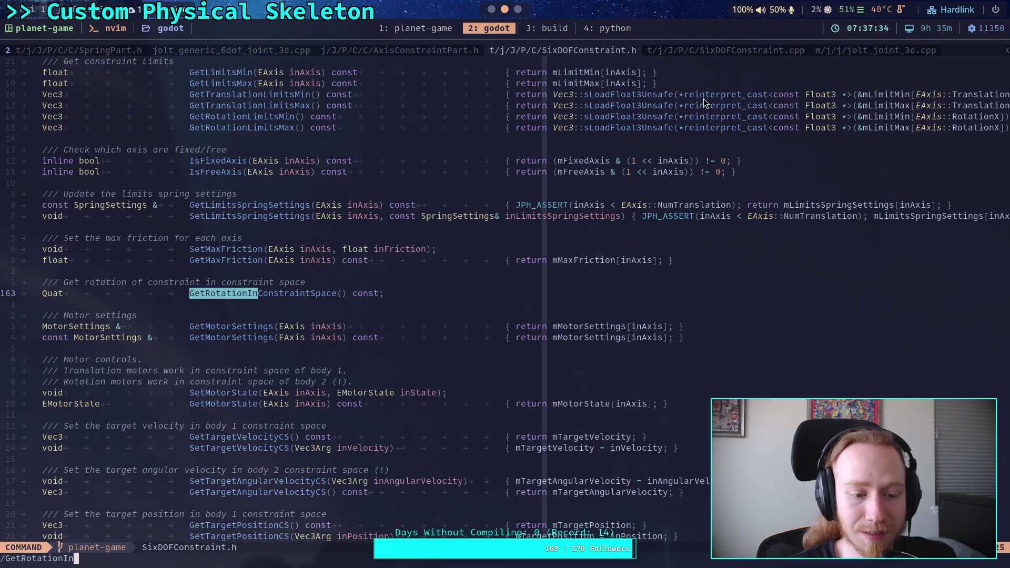
{"action": "left_click", "coordinate": [713, 50]}
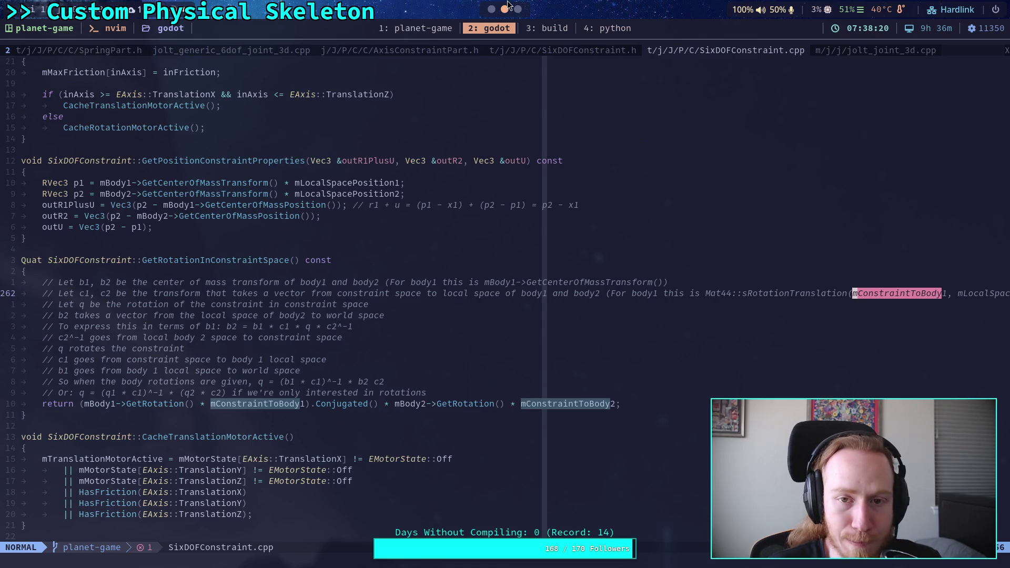
{"action": "key", "text": "alt+Tab"}
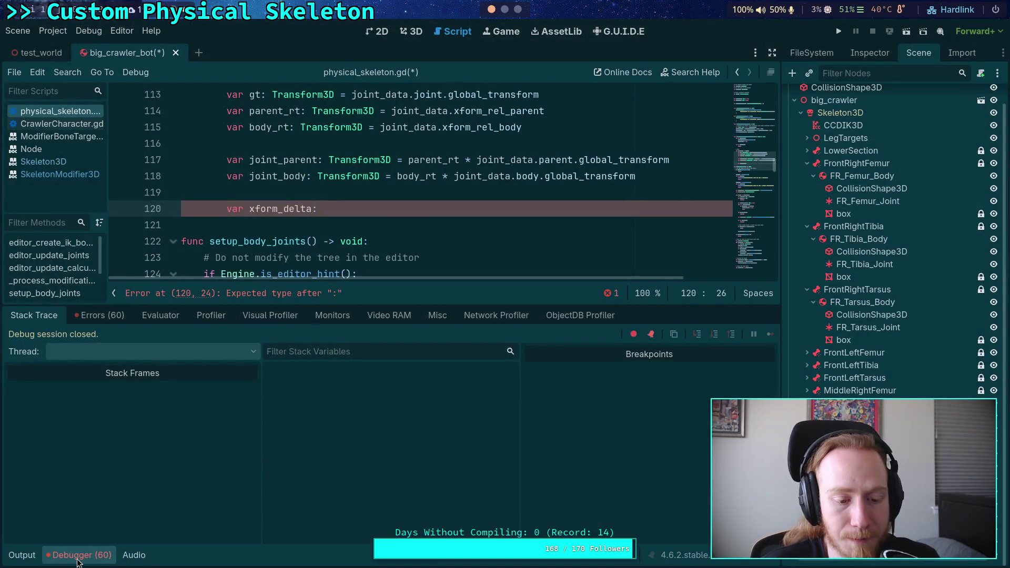
- Collapse the Debugger panel so physical_skeleton.gd fills the editor, then return to Neovim
{"action": "left_click", "coordinate": [79, 558]}
{"action": "scroll", "coordinate": [437, 342], "scroll_direction": "up", "scroll_amount": 2}
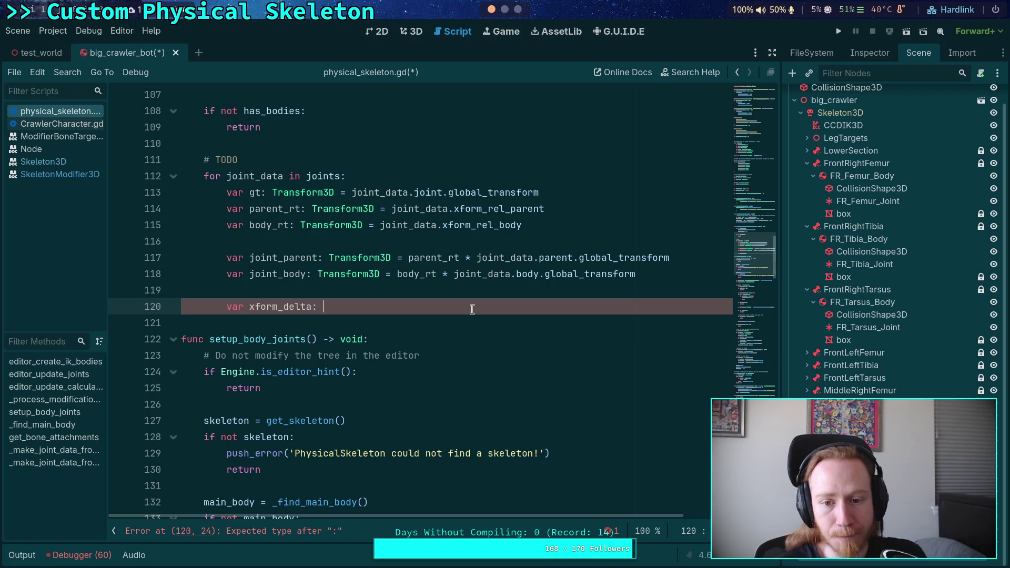
{"action": "key", "text": "alt+Tab"}
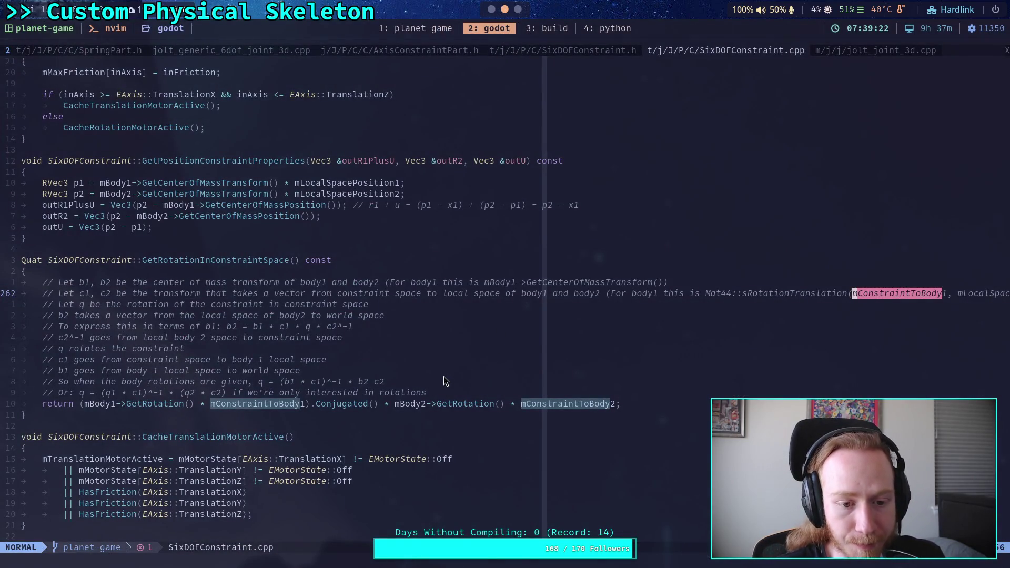
- Scroll up to the SixDOFConstraint constructor, then bring up jolt_generic_6dof_joint_3d.cpp
{"action": "scroll", "coordinate": [425, 404], "scroll_direction": "up", "scroll_amount": 20}
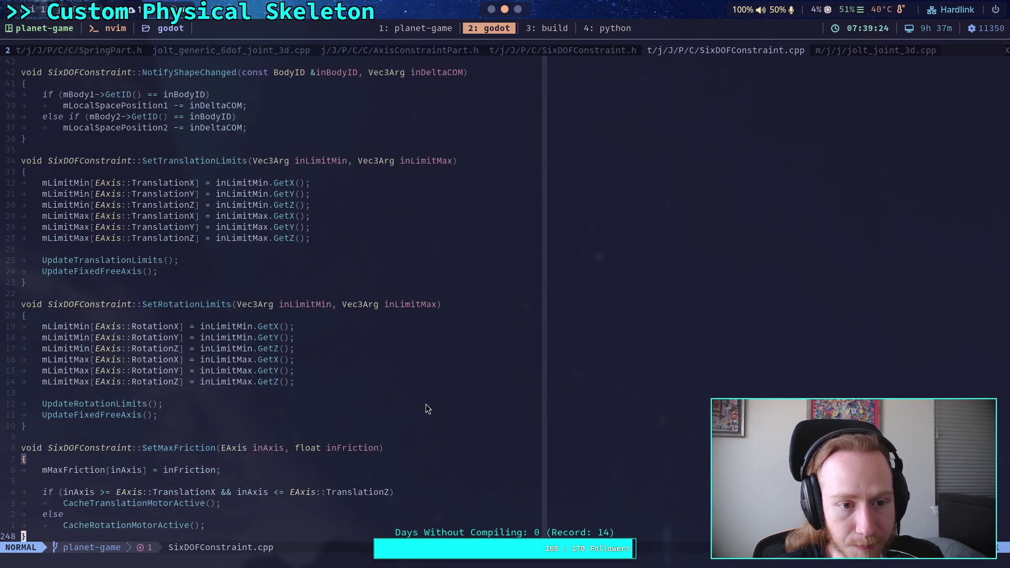
{"action": "scroll", "coordinate": [427, 408], "scroll_direction": "up", "scroll_amount": 5}
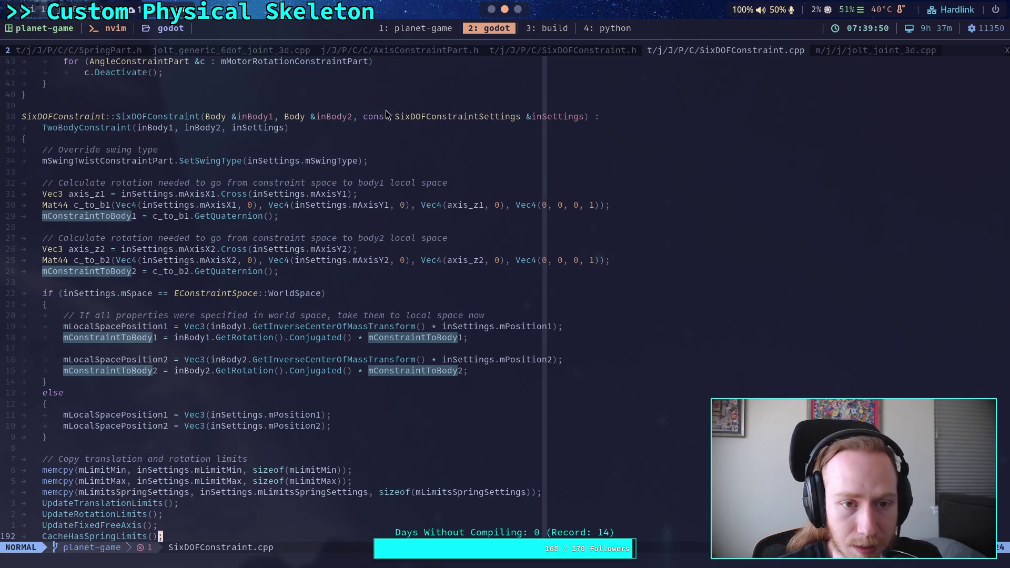
{"action": "left_click", "coordinate": [251, 51]}
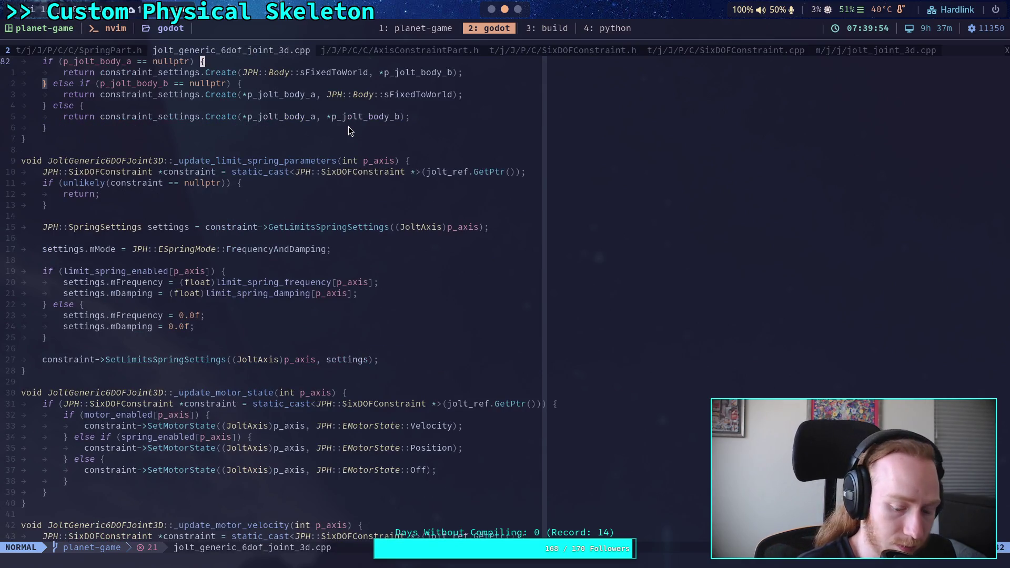
- Search jolt_generic_6dof_joint_3d.cpp for mAxisX1, _build and _shift_reference in turn
{"action": "type", "text": "/mAxis"}
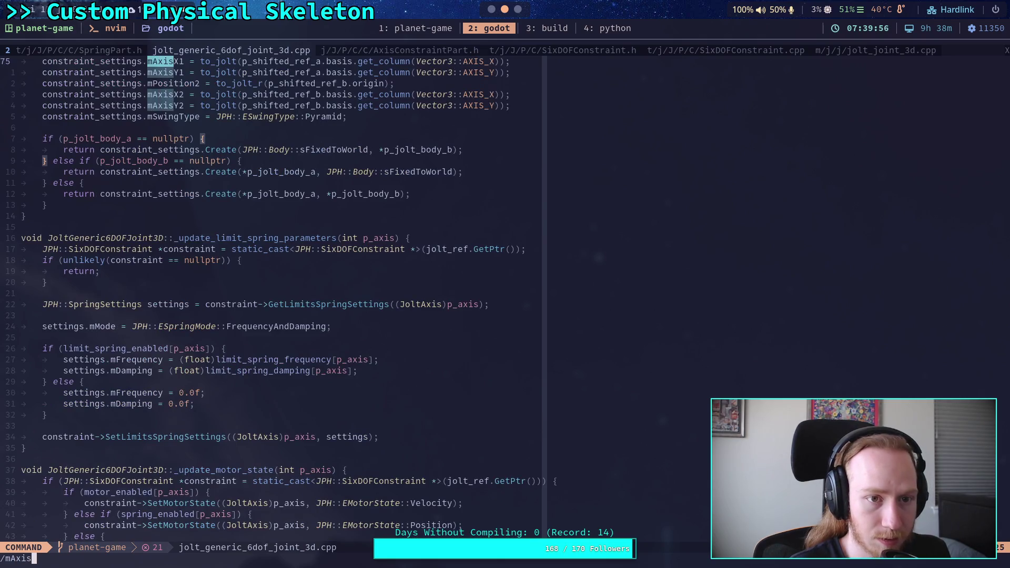
{"action": "type", "text": "X1"}
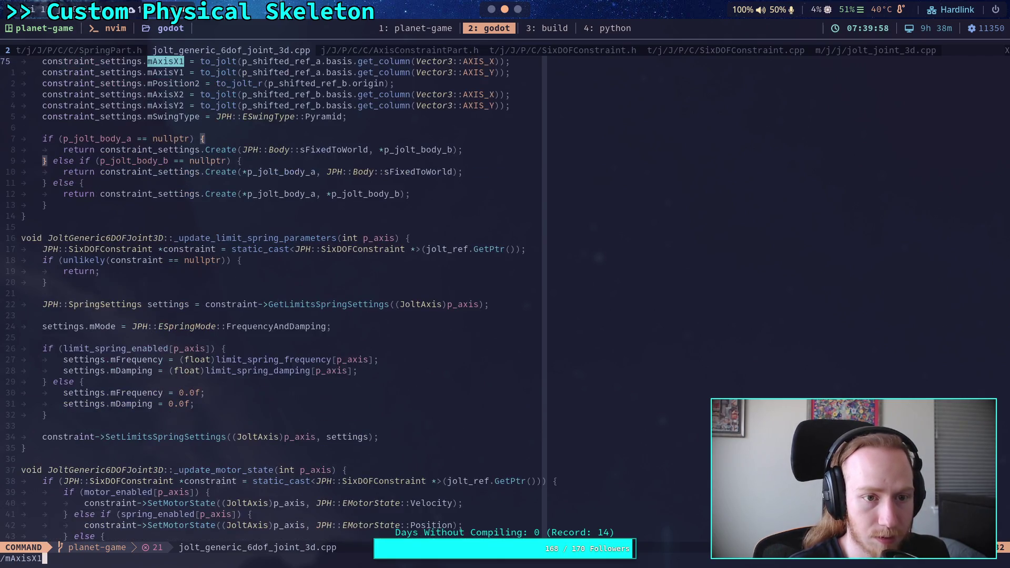
{"action": "key", "text": "Return"}
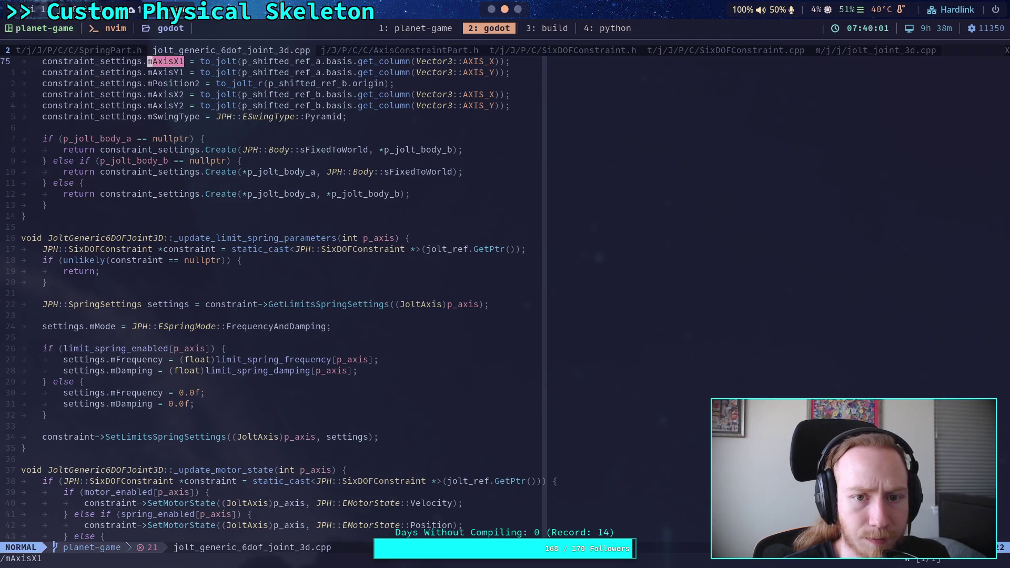
{"action": "scroll", "coordinate": [466, 391], "scroll_direction": "up", "scroll_amount": 8}
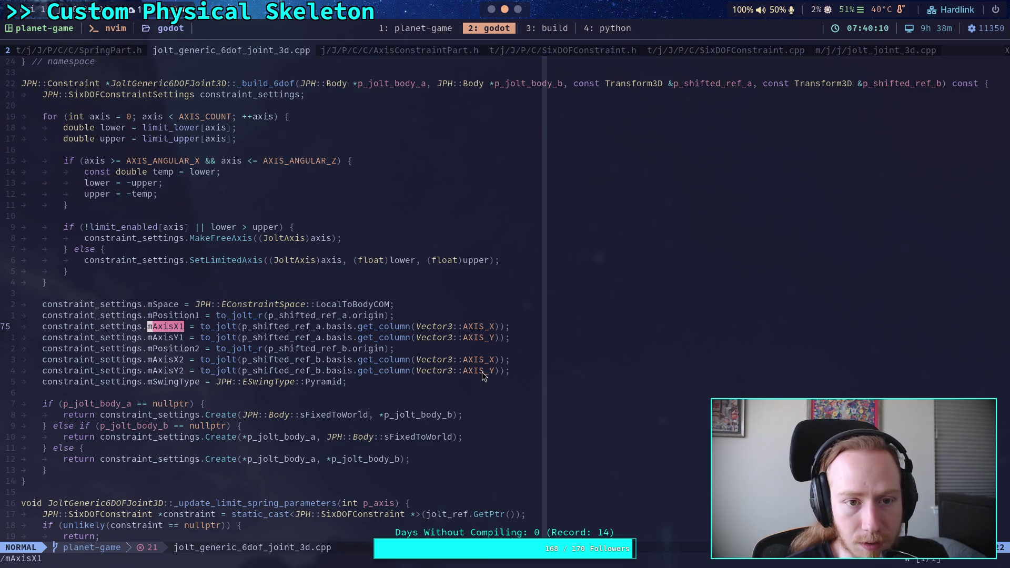
{"action": "key", "text": "slash"}
{"action": "type", "text": "_build"}
{"action": "key", "text": "Return"}
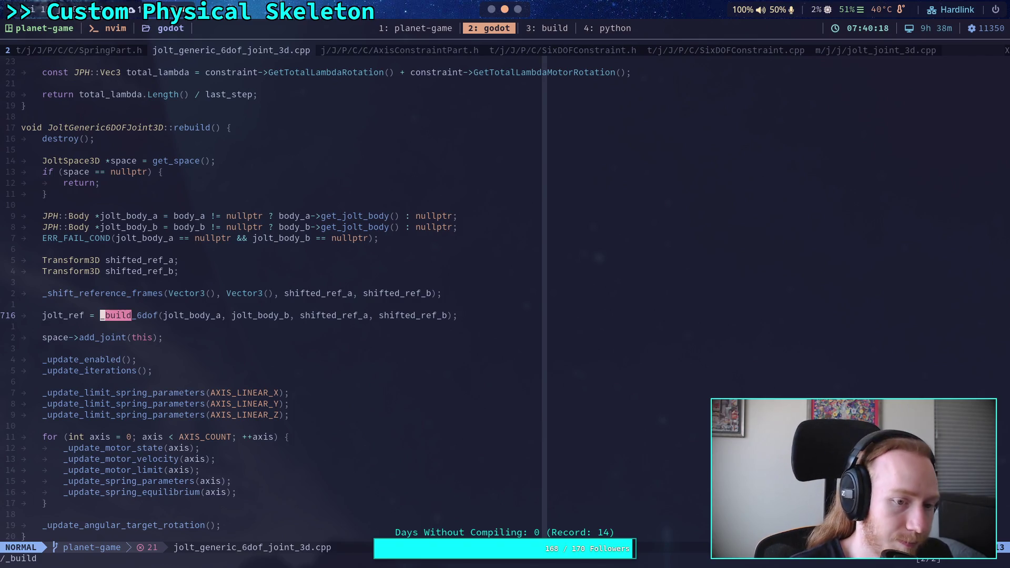
{"action": "key", "text": "slash"}
{"action": "type", "text": "_s"}
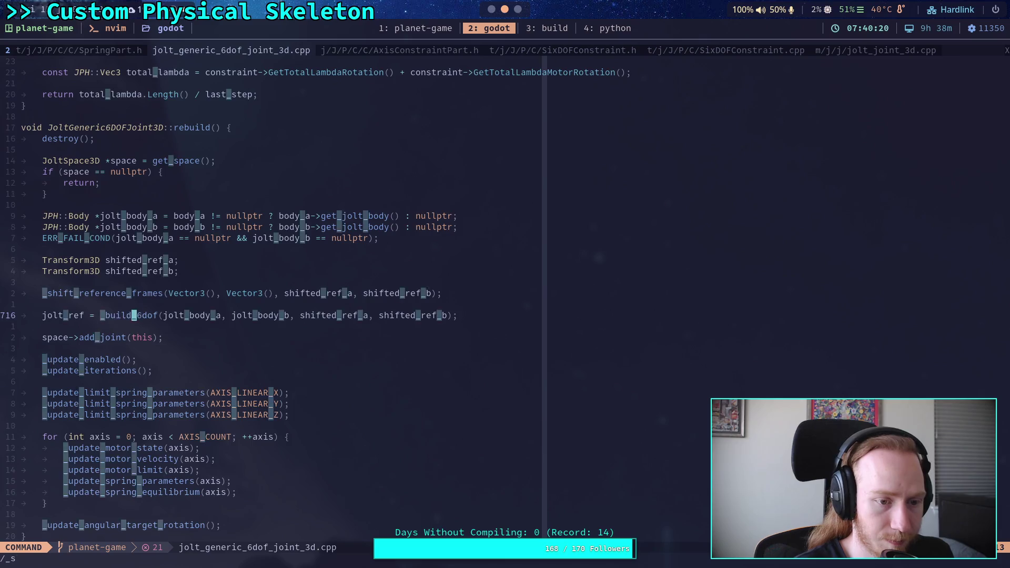
{"action": "type", "text": "hift_reference"}
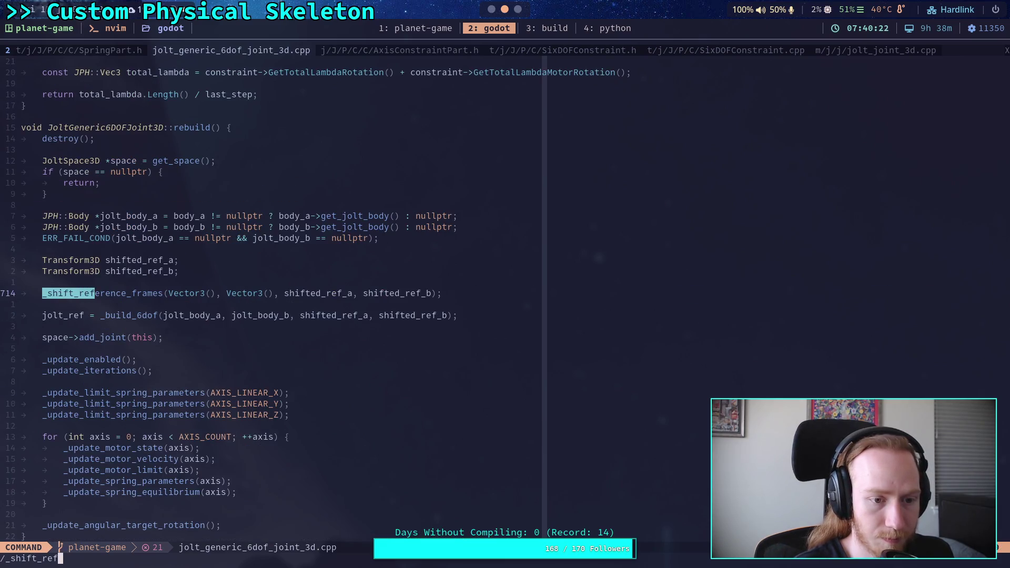
{"action": "key", "text": "Return"}
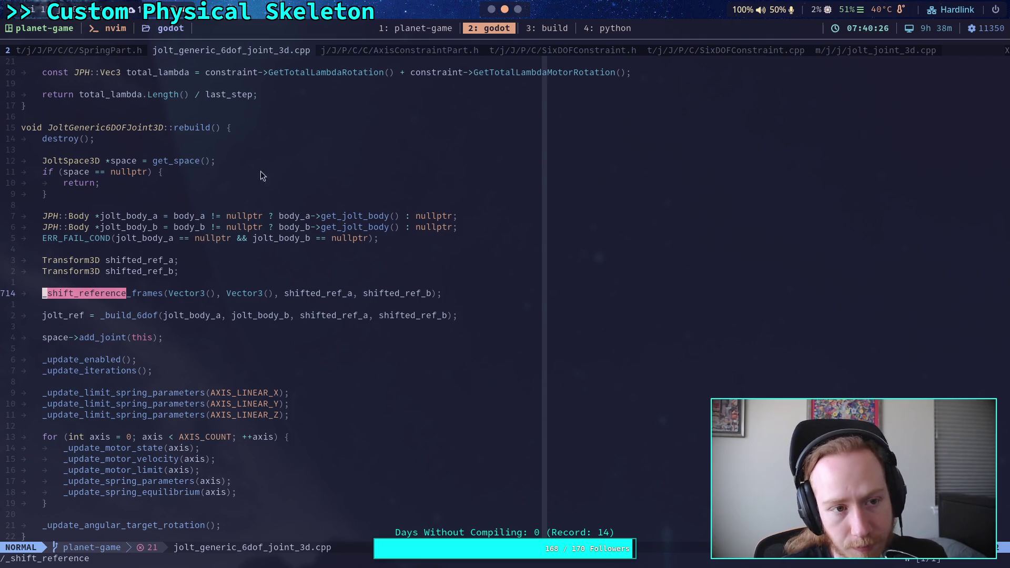
{"action": "left_click", "coordinate": [855, 49]}
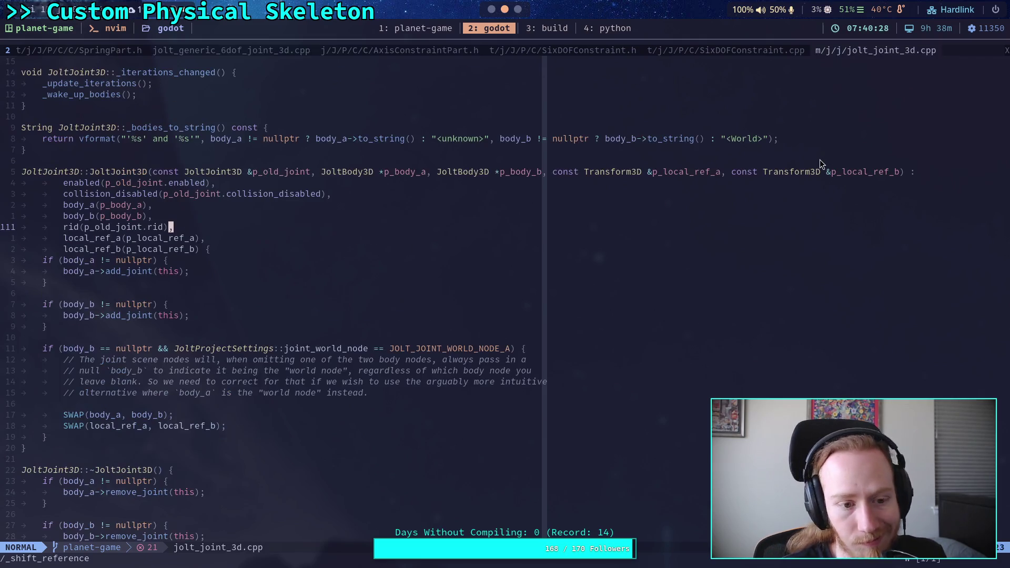
- Jump to the _shift_reference_frames definition and open the Neotree file tree
{"action": "key", "text": "n"}
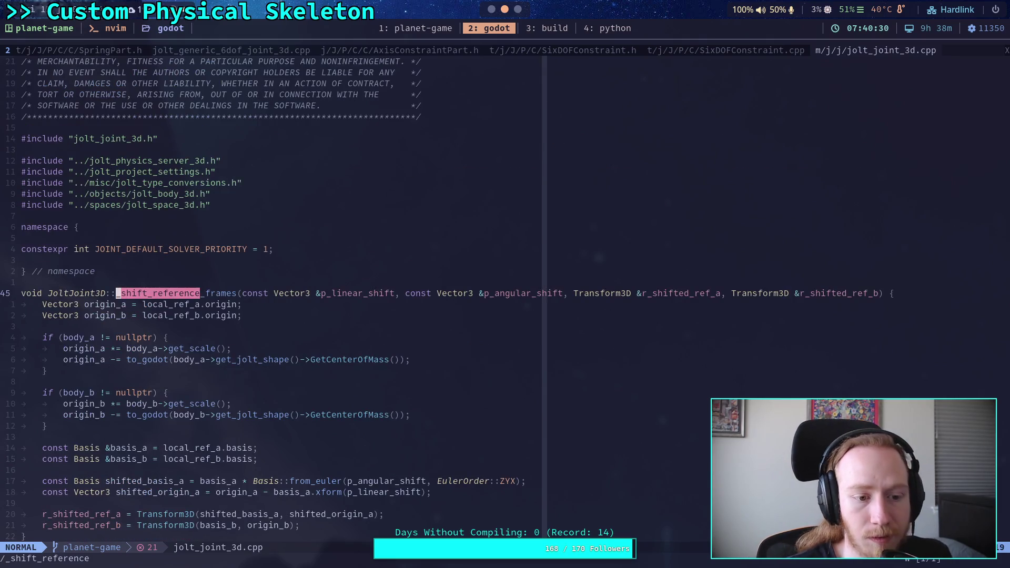
{"action": "scroll", "coordinate": [710, 292], "scroll_direction": "down", "scroll_amount": 3}
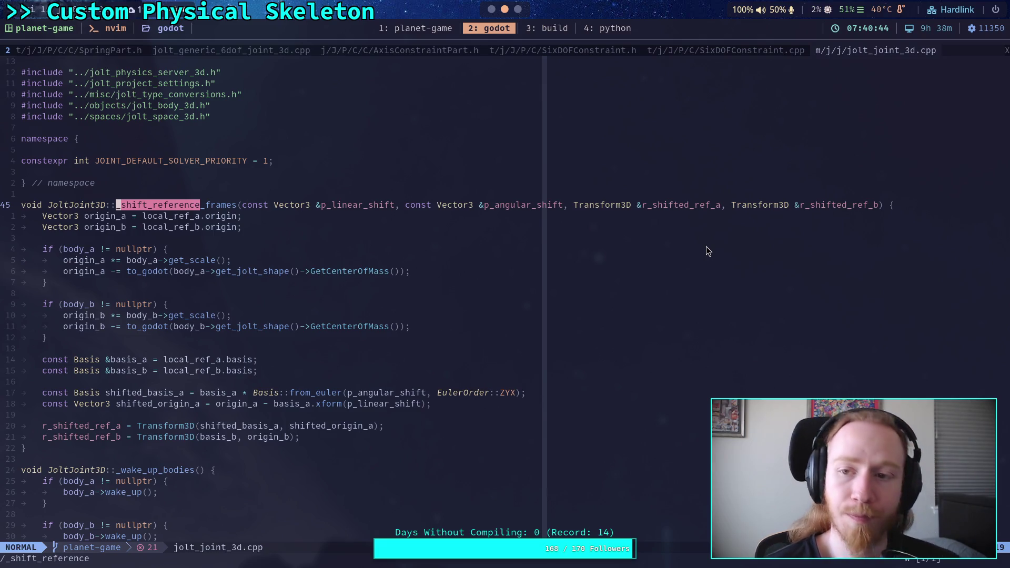
{"action": "type", "text": ":Neotree"}
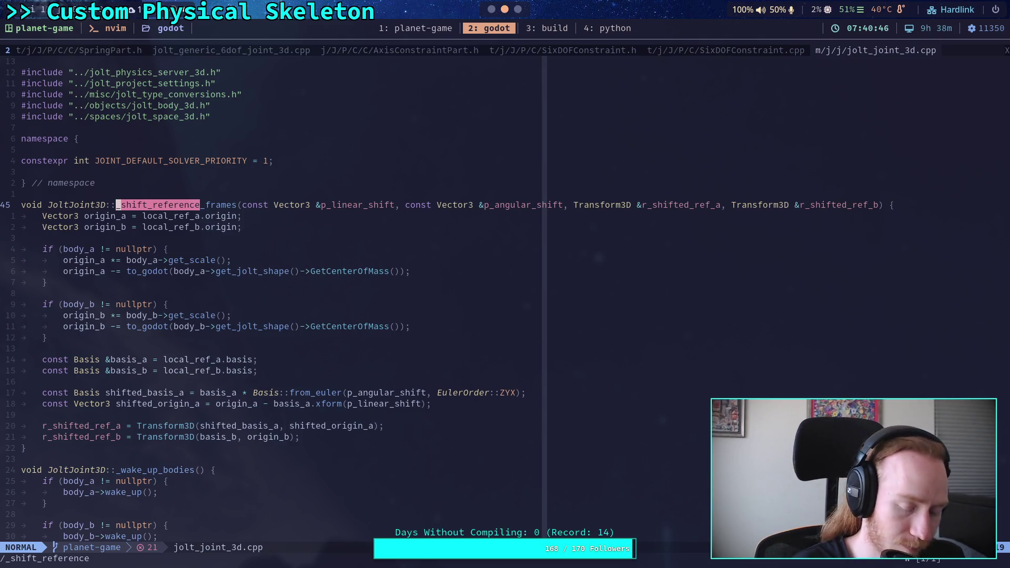
{"action": "key", "text": "Return"}
{"action": "key", "text": "j"}
{"action": "key", "text": "j"}
{"action": "key", "text": "j"}
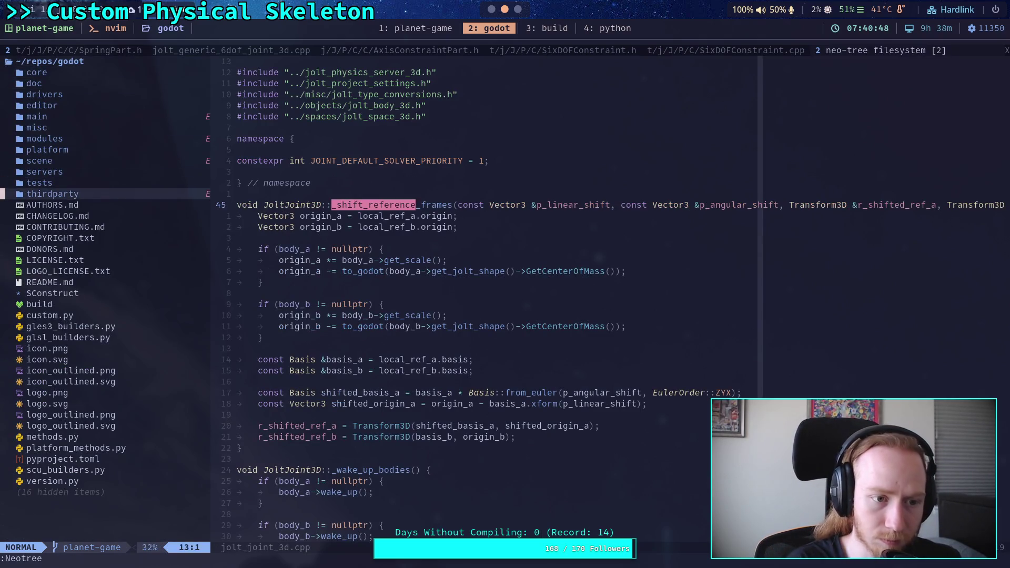
{"action": "key", "text": "Return"}
- Fuzzy-find jolt_joint to open jolt_joint_3d.h, then read jolt_joint_3d.cpp's functions
{"action": "key", "text": "space"}
{"action": "key", "text": "f"}
{"action": "key", "text": "f"}
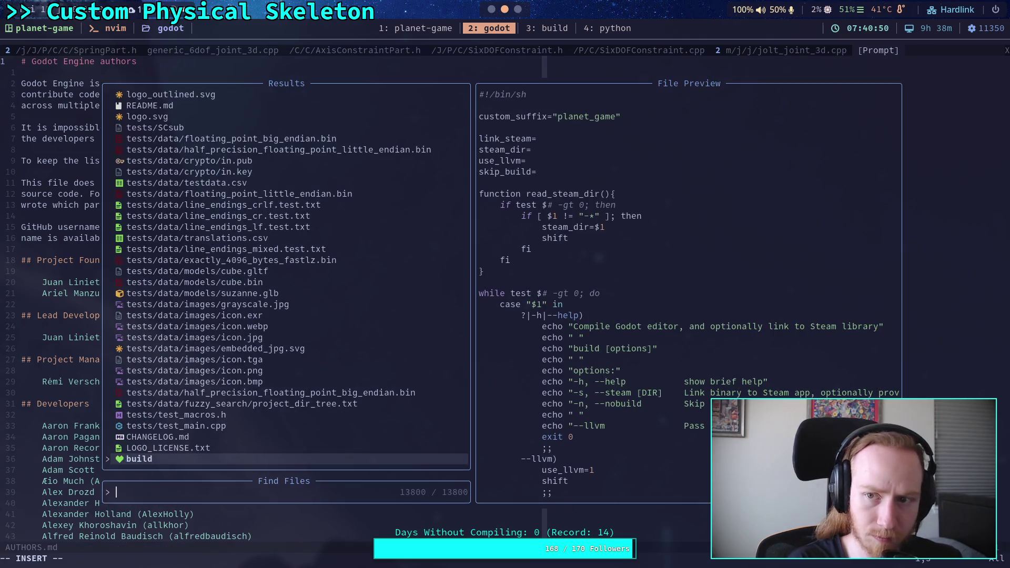
{"action": "type", "text": "jolt_joint"}
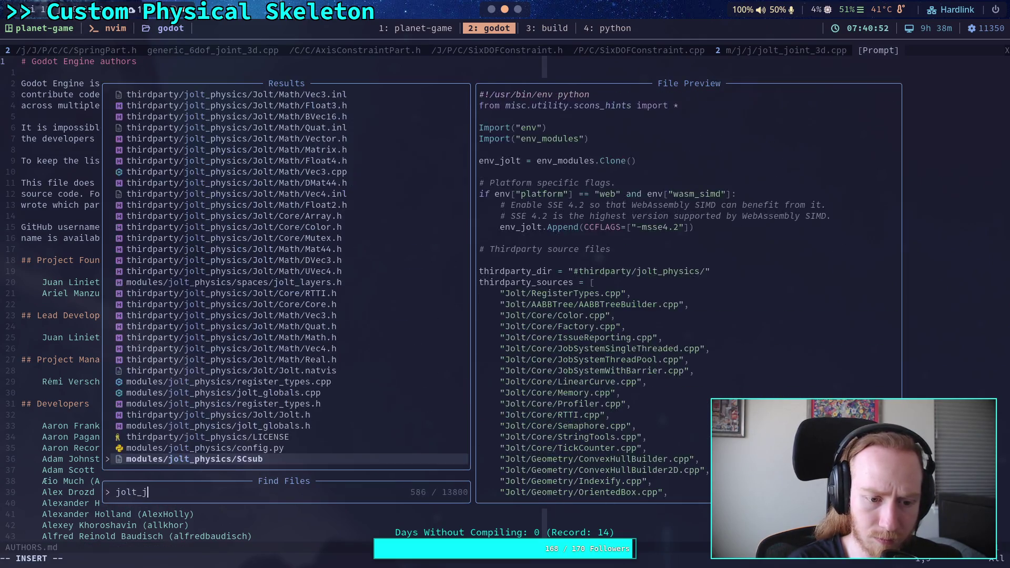
{"action": "key", "text": "Return"}
{"action": "scroll", "coordinate": [537, 324], "scroll_direction": "up", "scroll_amount": 10}
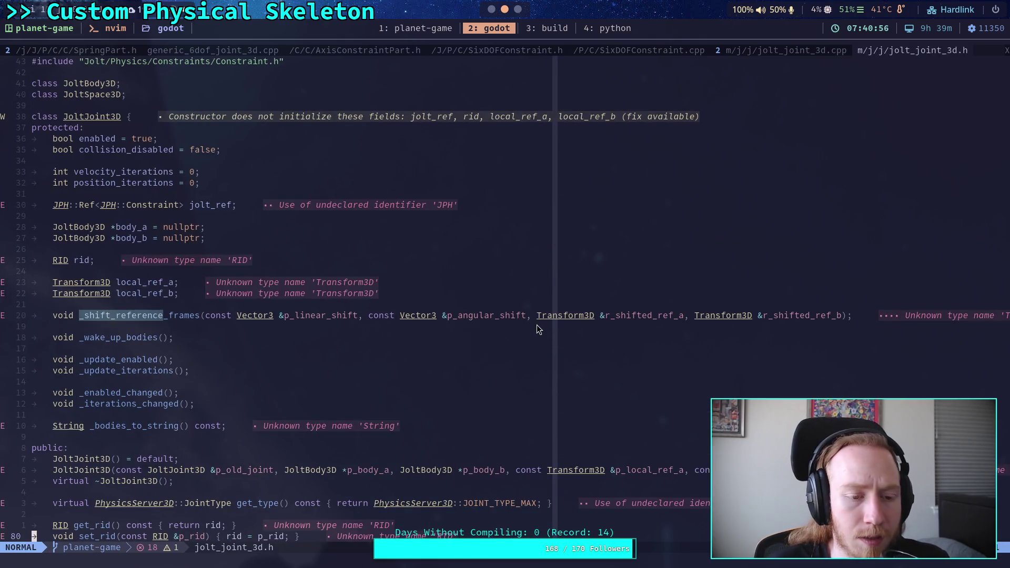
{"action": "scroll", "coordinate": [469, 329], "scroll_direction": "down", "scroll_amount": 5}
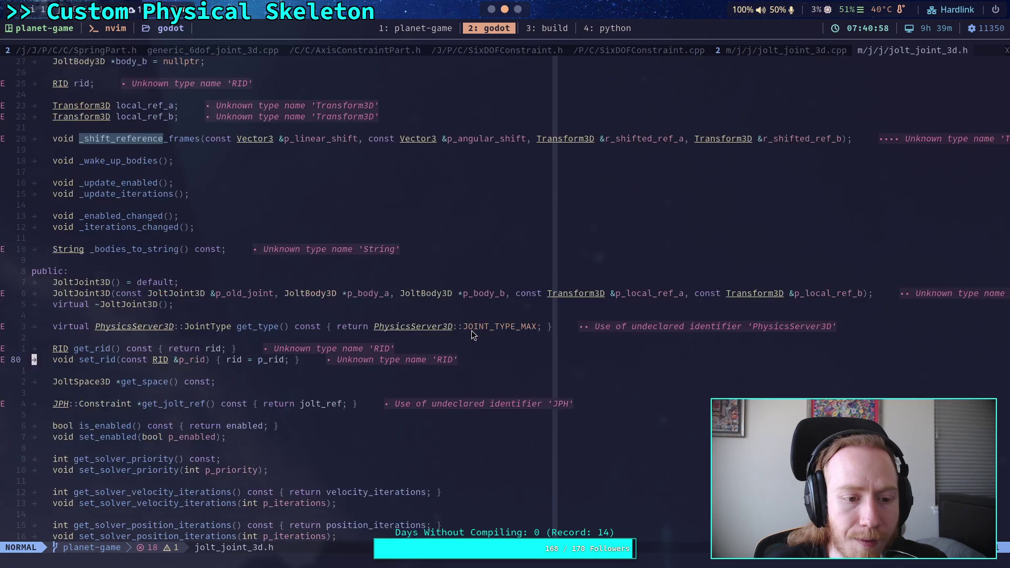
{"action": "scroll", "coordinate": [472, 331], "scroll_direction": "down", "scroll_amount": 4}
{"action": "left_click", "coordinate": [791, 54]}
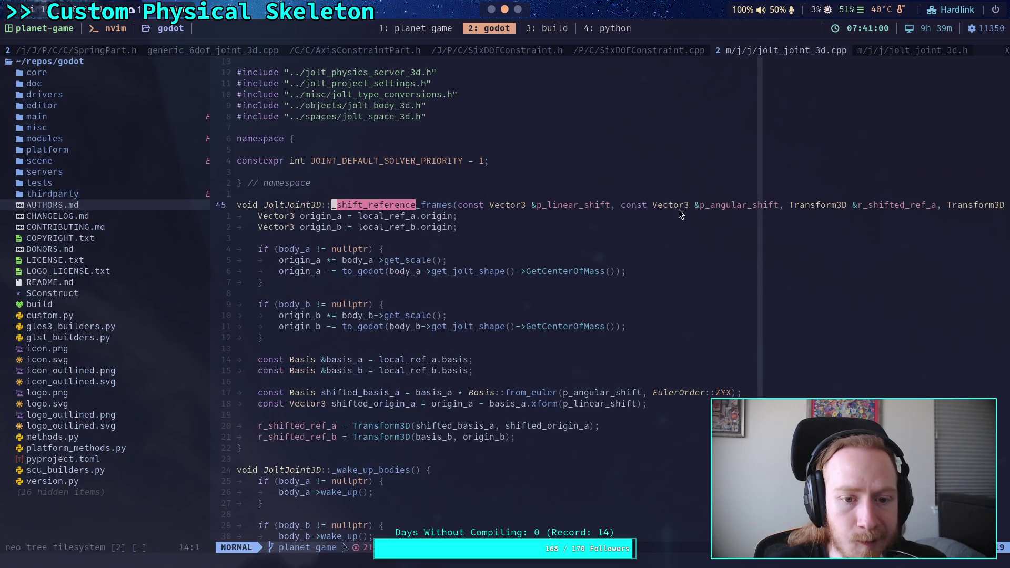
{"action": "scroll", "coordinate": [621, 282], "scroll_direction": "down", "scroll_amount": 5}
{"action": "scroll", "coordinate": [610, 304], "scroll_direction": "down", "scroll_amount": 9}
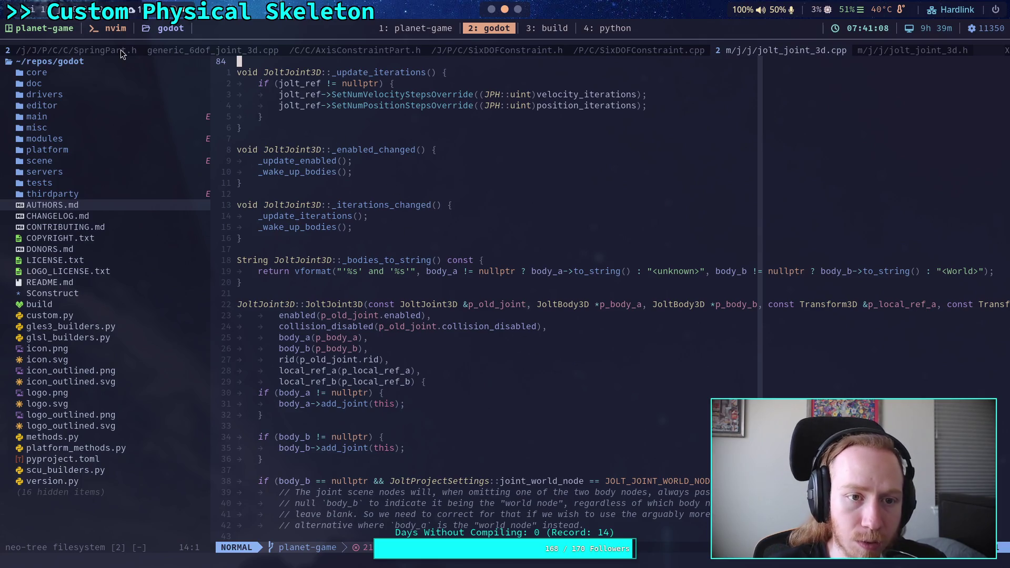
{"action": "left_click", "coordinate": [239, 49]}
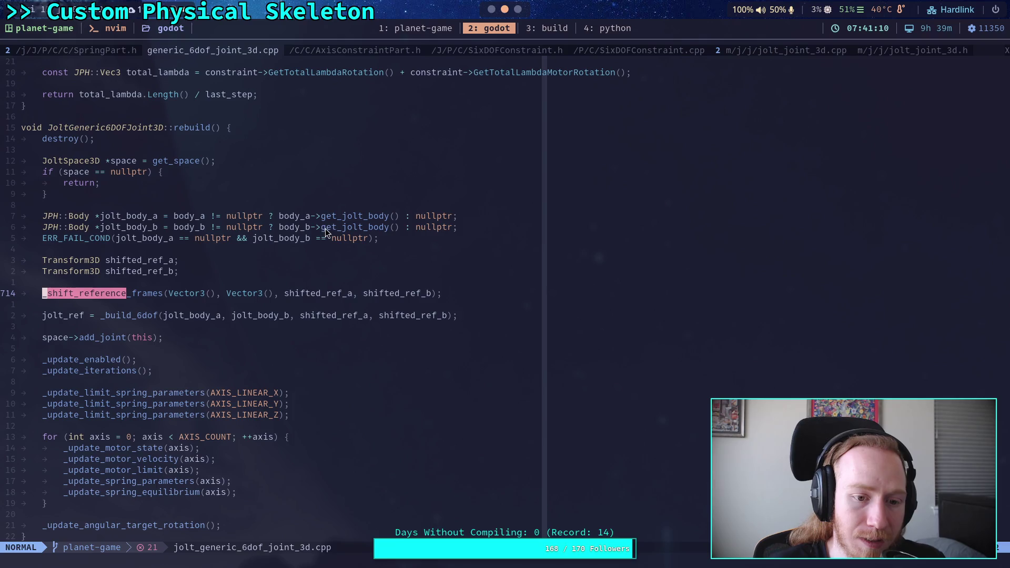
- Scroll up through jolt_generic_6dof_joint_3d.cpp to the _build_6dof function
{"action": "scroll", "coordinate": [335, 223], "scroll_direction": "up", "scroll_amount": 12}
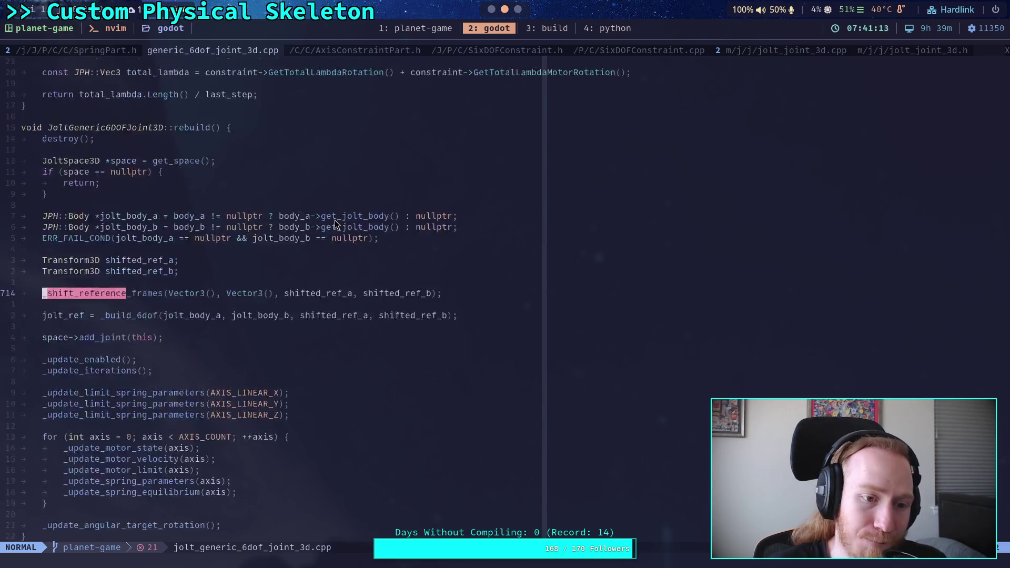
{"action": "scroll", "coordinate": [335, 225], "scroll_direction": "up", "scroll_amount": 20}
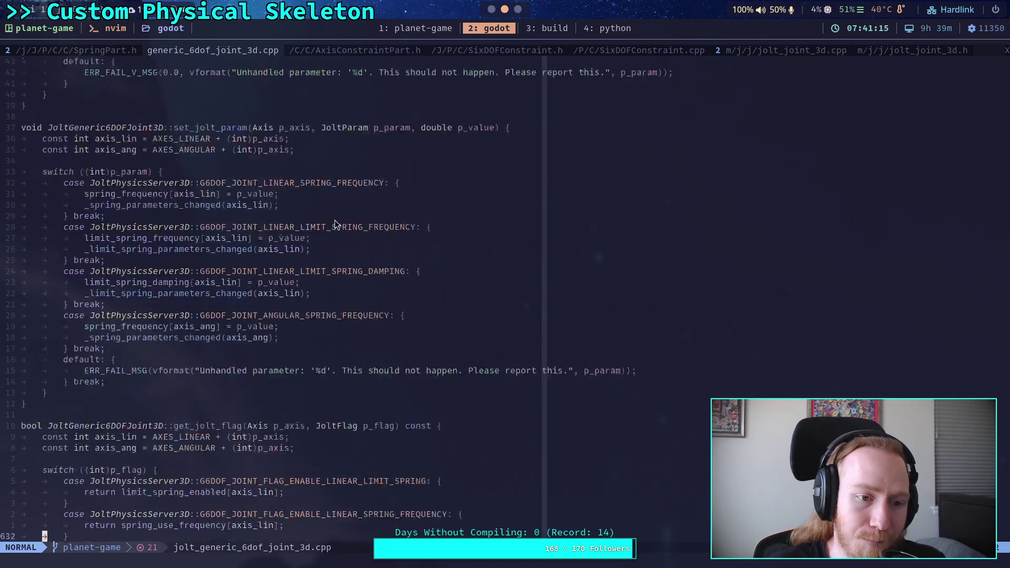
{"action": "scroll", "coordinate": [336, 224], "scroll_direction": "up", "scroll_amount": 20}
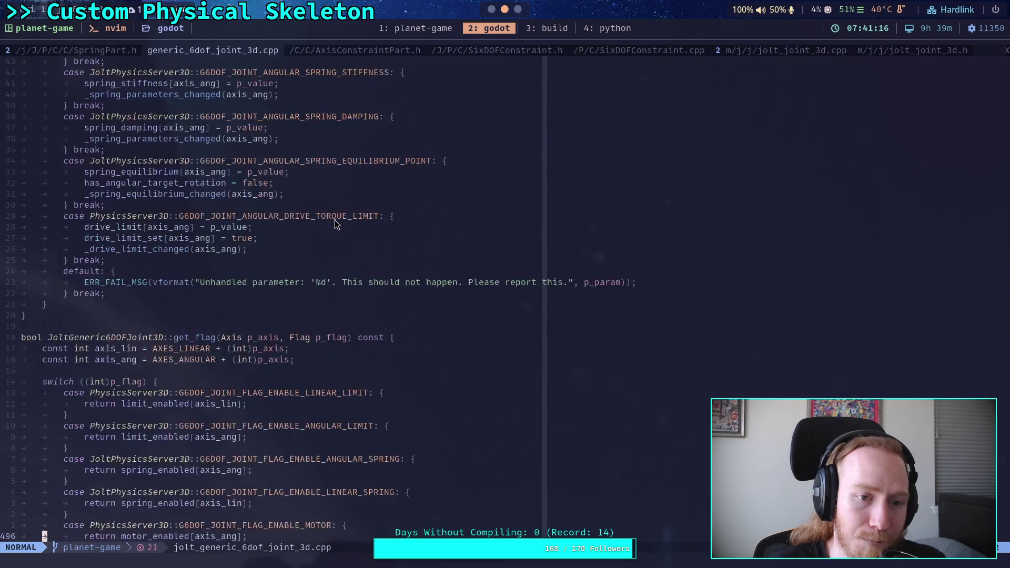
{"action": "scroll", "coordinate": [335, 220], "scroll_direction": "up", "scroll_amount": 20}
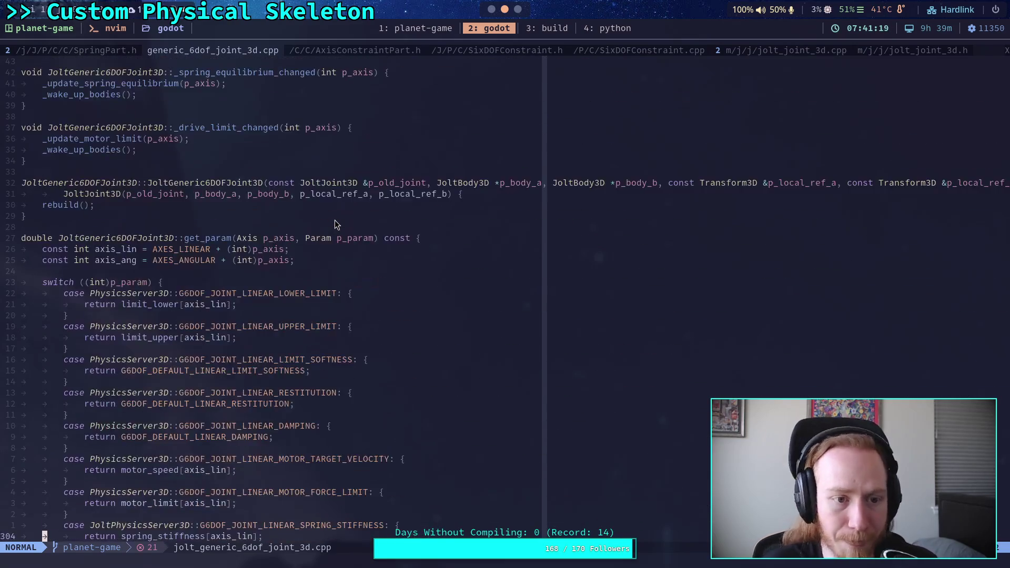
{"action": "scroll", "coordinate": [335, 220], "scroll_direction": "up", "scroll_amount": 20}
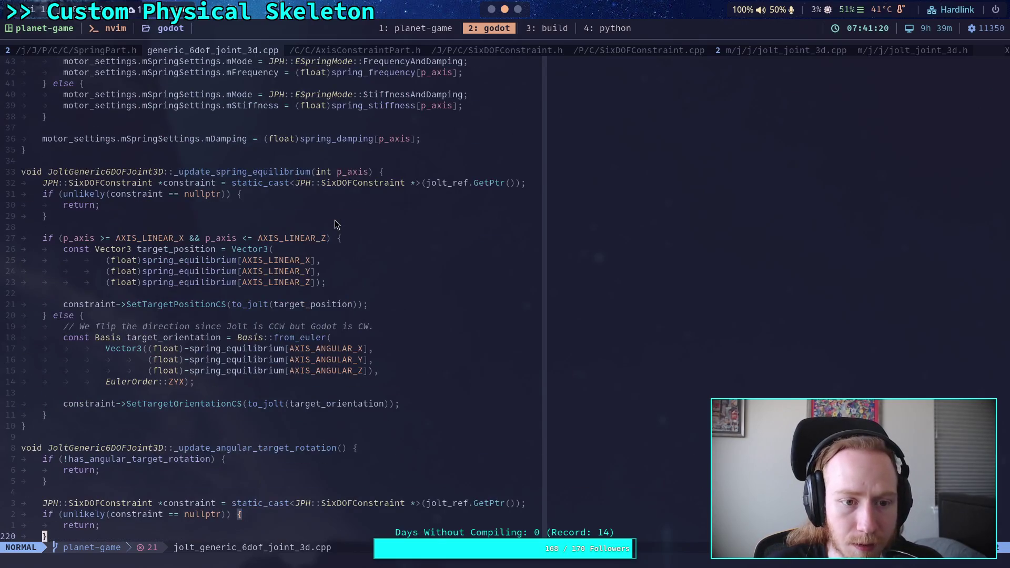
{"action": "scroll", "coordinate": [335, 220], "scroll_direction": "up", "scroll_amount": 20}
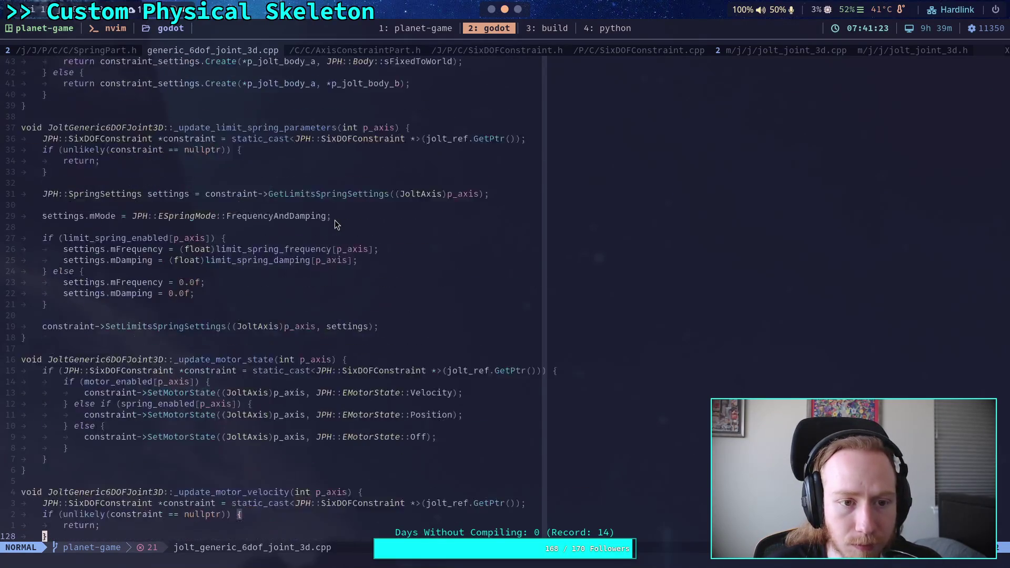
{"action": "scroll", "coordinate": [335, 220], "scroll_direction": "up", "scroll_amount": 7}
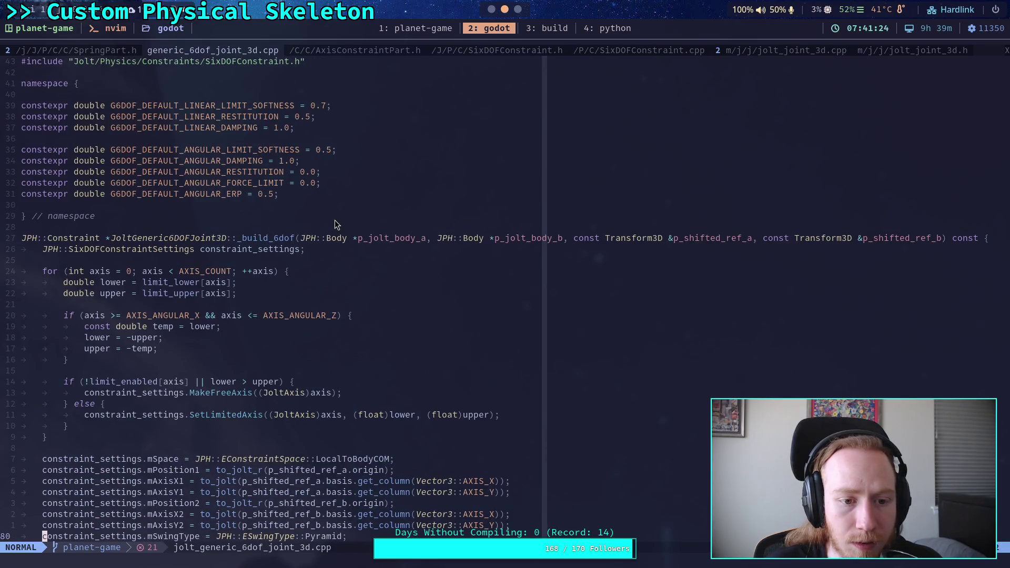
{"action": "scroll", "coordinate": [335, 220], "scroll_direction": "down", "scroll_amount": 11}
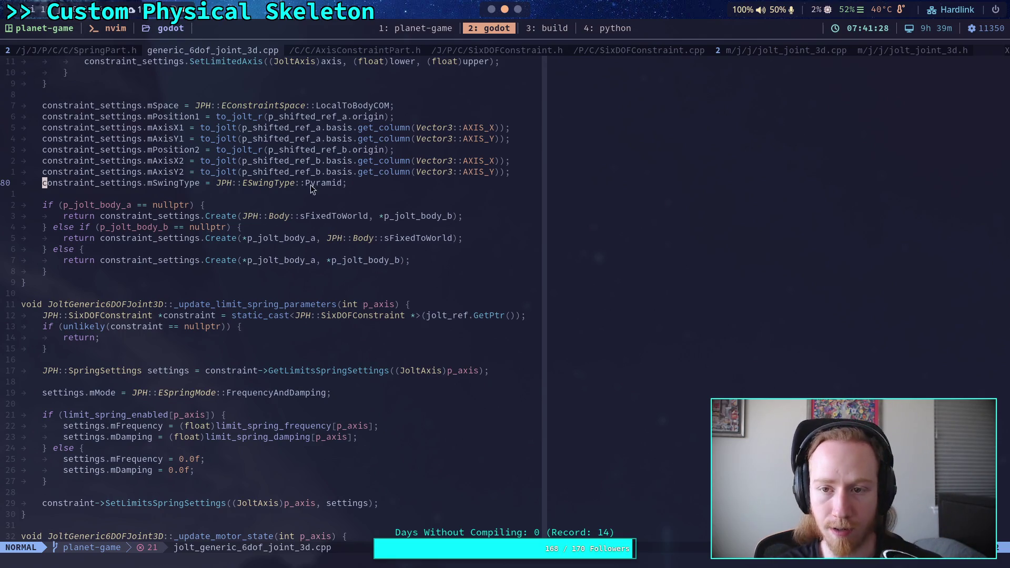
- Review jolt_joint_3d.h, return to jolt_joint_3d.cpp, and close the file tree
{"action": "left_click", "coordinate": [935, 54]}
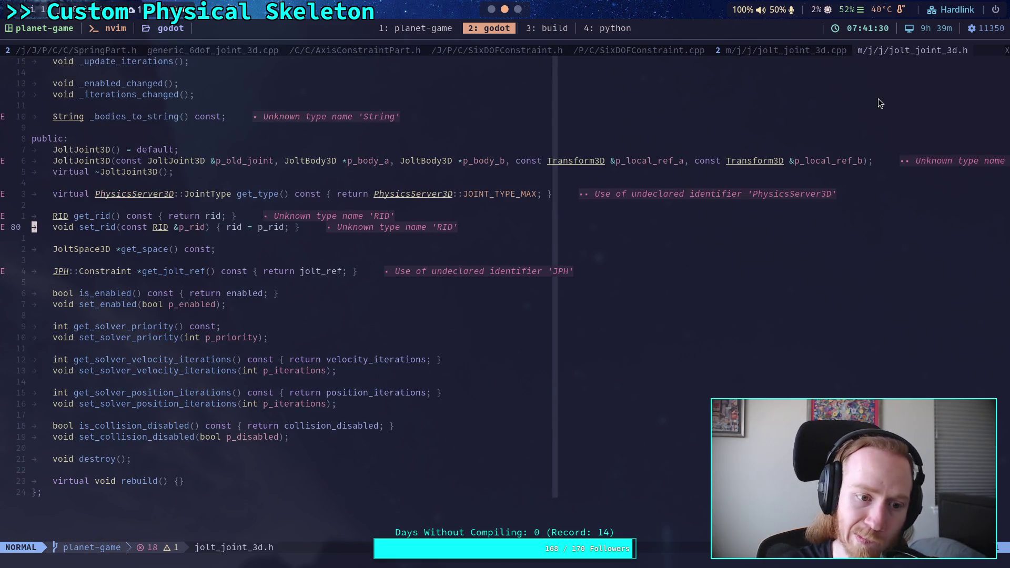
{"action": "scroll", "coordinate": [726, 168], "scroll_direction": "up", "scroll_amount": 7}
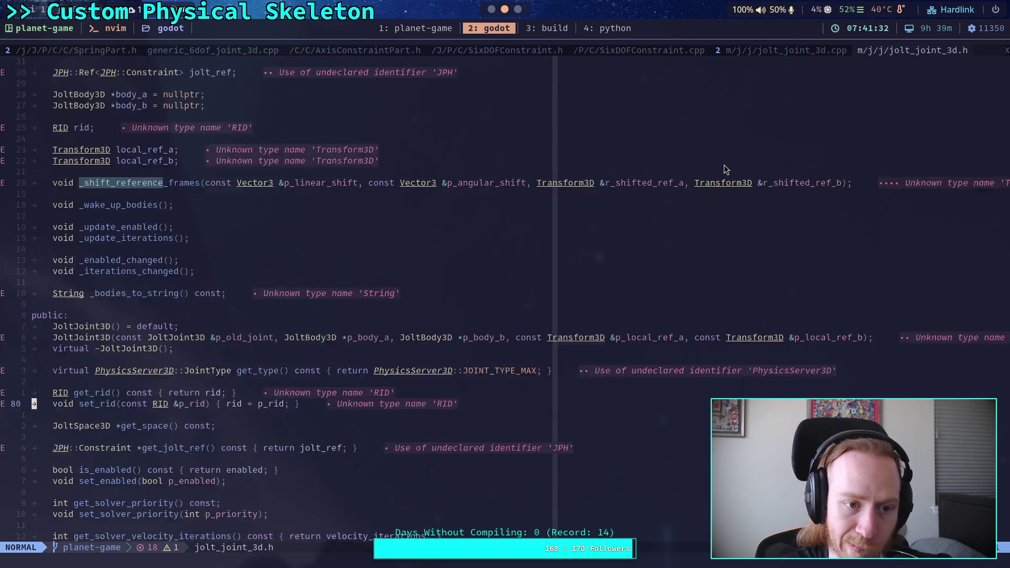
{"action": "left_click", "coordinate": [791, 50]}
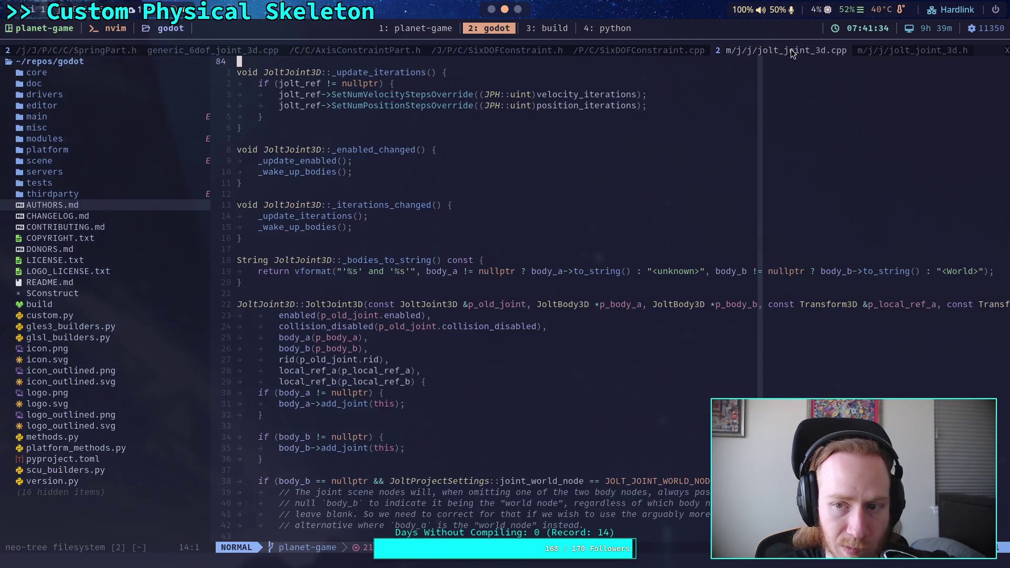
{"action": "left_click", "coordinate": [162, 214]}
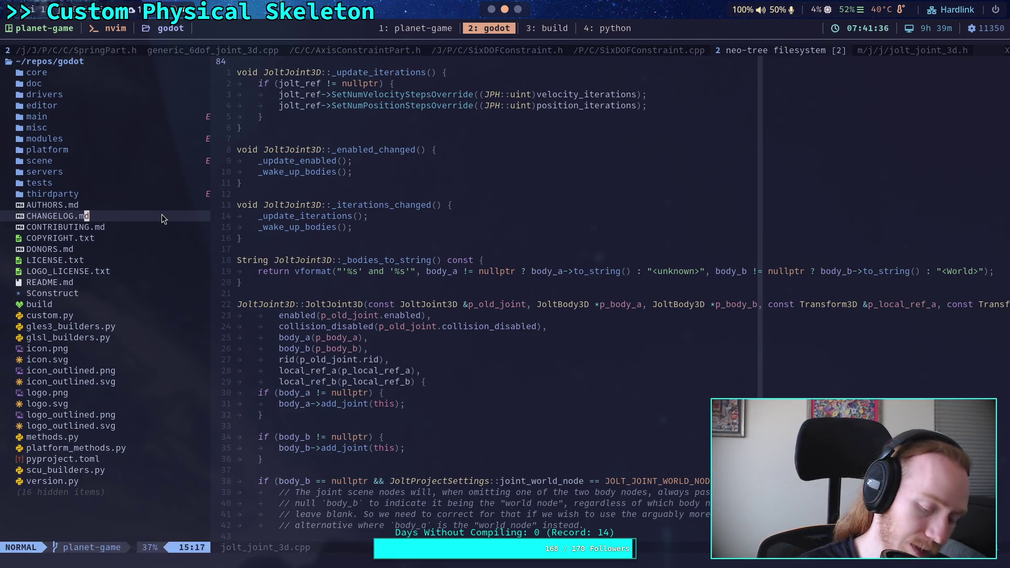
{"action": "key", "text": "q"}
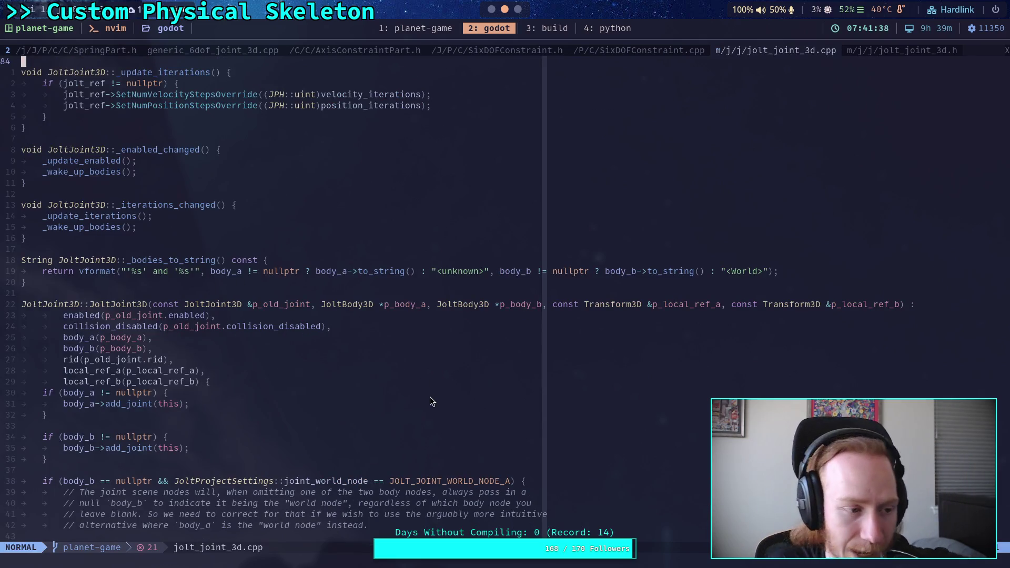
- Browse the JoltJoint3D constructor and destructor code, then return to Godot's physical_skeleton.gd
{"action": "left_click", "coordinate": [406, 416]}
{"action": "left_click", "coordinate": [350, 426]}
{"action": "scroll", "coordinate": [352, 425], "scroll_direction": "down", "scroll_amount": 7}
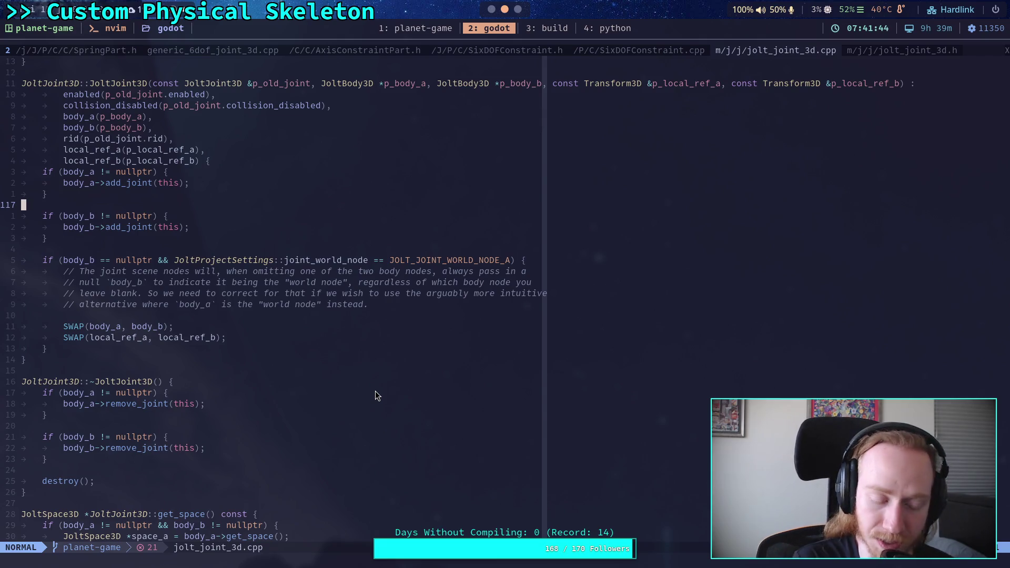
{"action": "scroll", "coordinate": [375, 396], "scroll_direction": "down", "scroll_amount": 8}
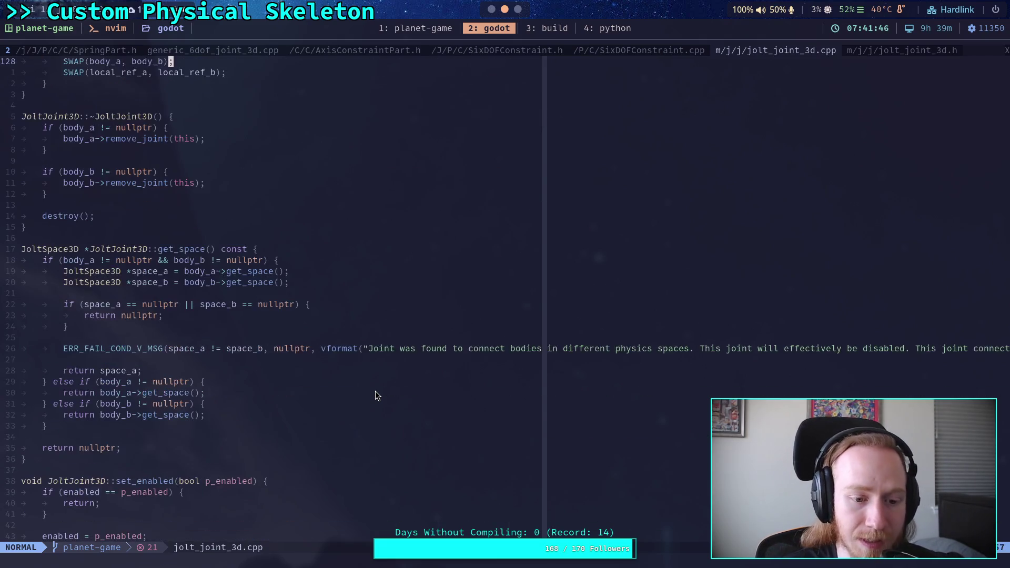
{"action": "scroll", "coordinate": [375, 396], "scroll_direction": "up", "scroll_amount": 7}
{"action": "left_click", "coordinate": [210, 437]}
{"action": "left_click", "coordinate": [190, 457]}
{"action": "scroll", "coordinate": [252, 424], "scroll_direction": "up", "scroll_amount": 5}
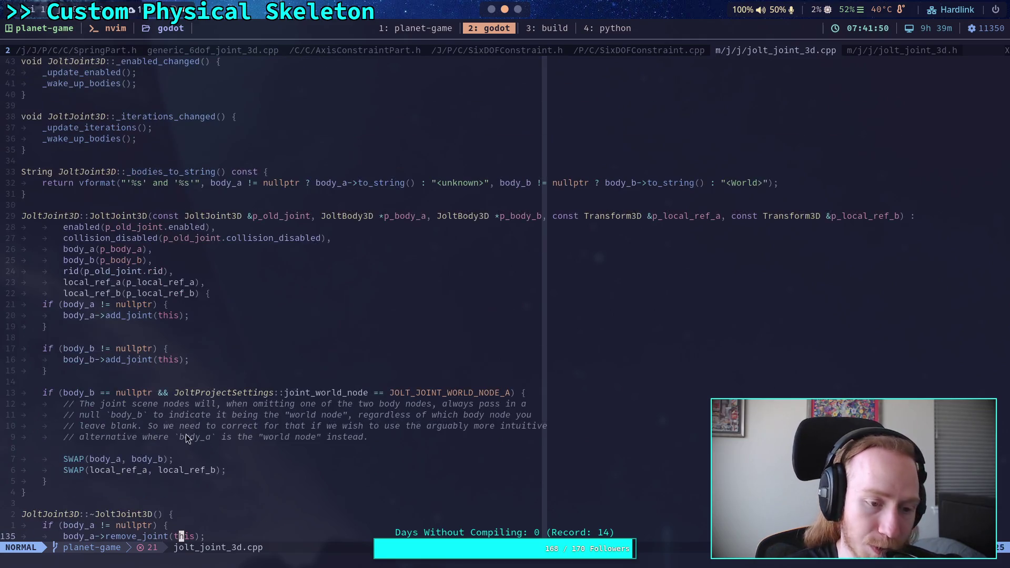
{"action": "left_click", "coordinate": [492, 9]}
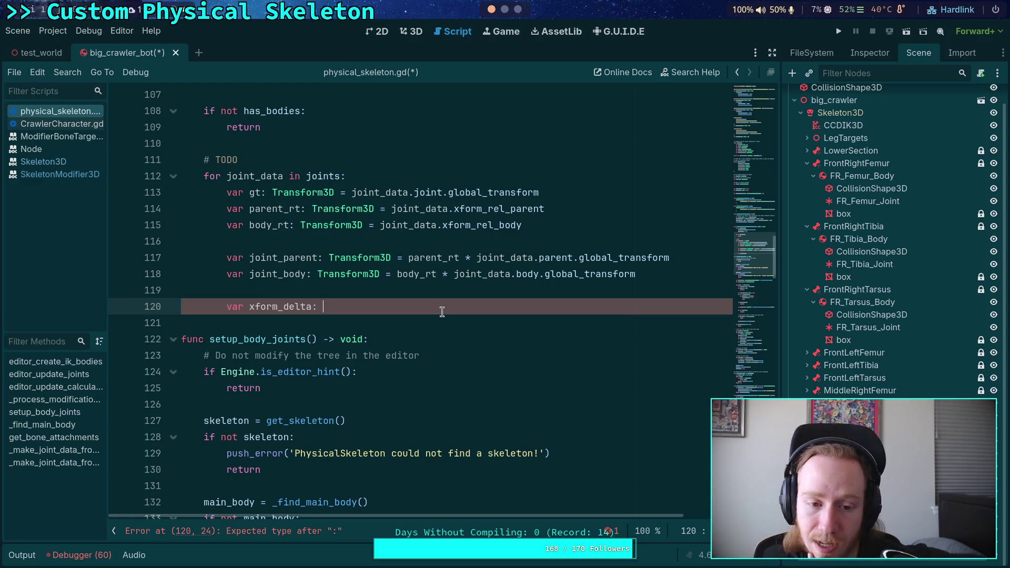
- Delete the unfinished xform_delta line and save physical_skeleton.gd
{"action": "left_click_drag", "start_coordinate": [429, 306], "coordinate": [444, 293]}
{"action": "key", "text": "BackSpace"}
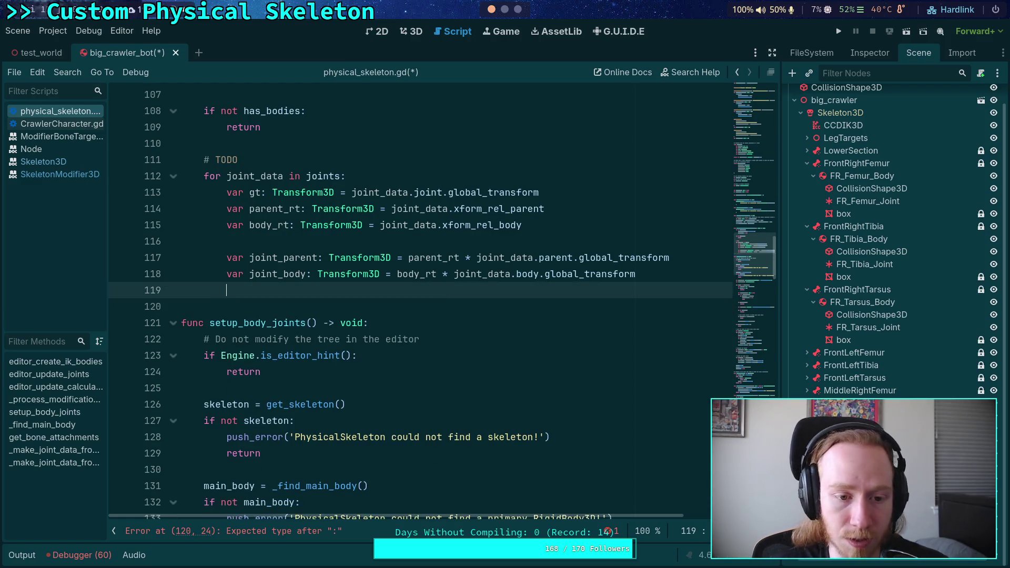
{"action": "key", "text": "ctrl+s"}
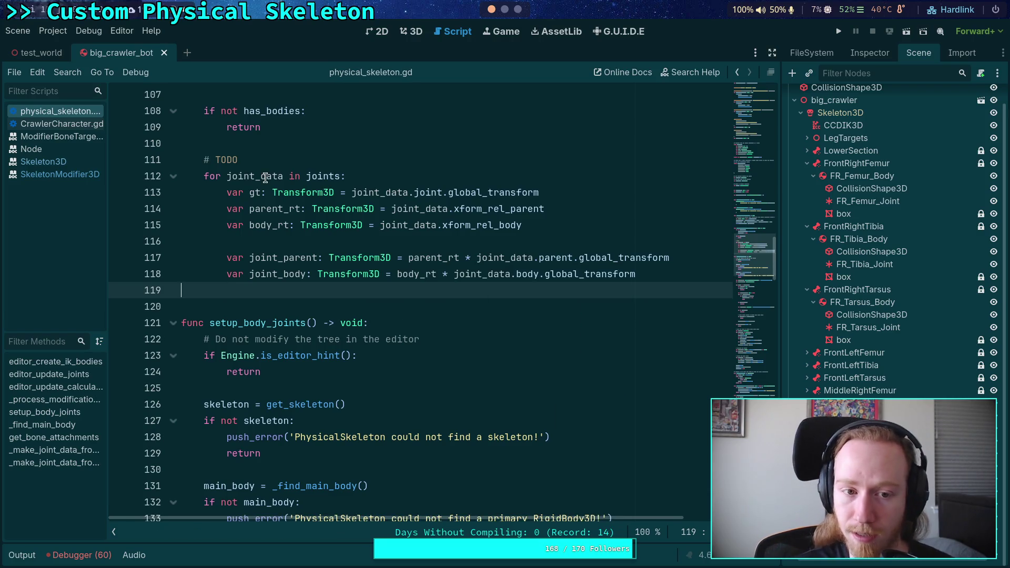
- Move the # TODO comment below the loop body, indent it into the loop, add a blank line, and save
{"action": "left_click", "coordinate": [279, 160]}
{"action": "key", "text": "alt+Down"}
{"action": "key", "text": "alt+Down"}
{"action": "key", "text": "alt+Down"}
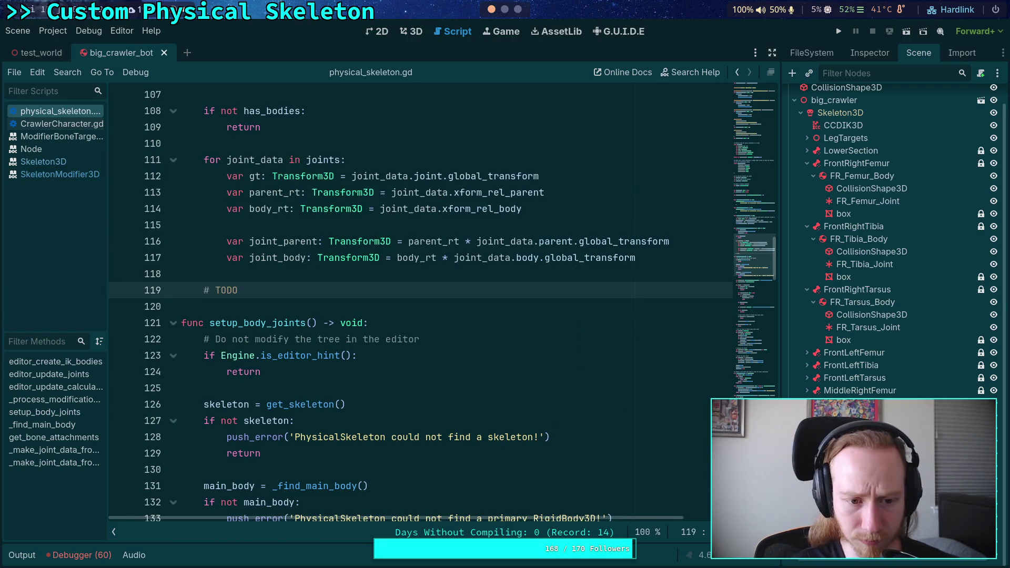
{"action": "key", "text": "Home"}
{"action": "key", "text": "Tab"}
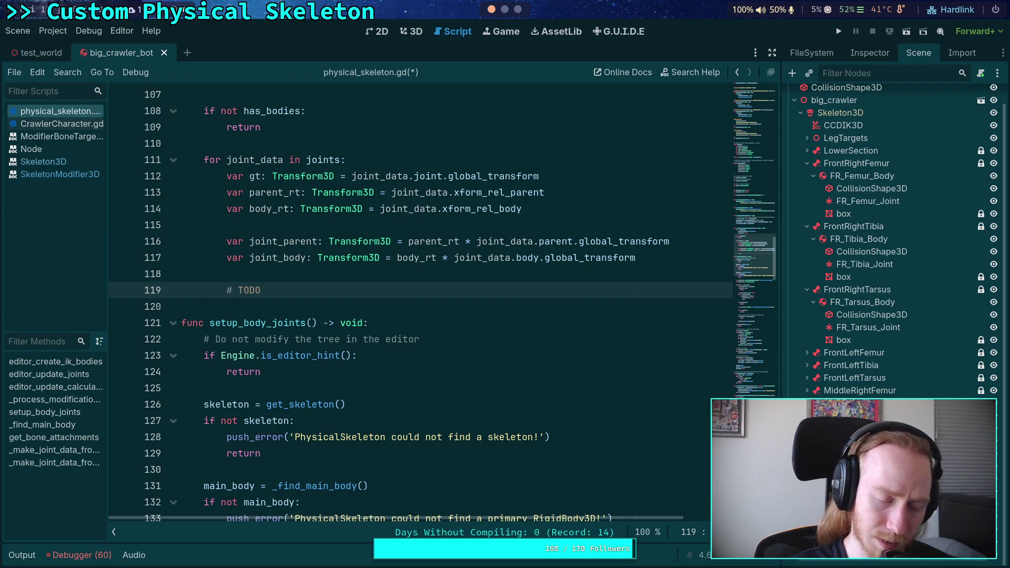
{"action": "key", "text": "End"}
{"action": "key", "text": "Return"}
{"action": "key", "text": "ctrl+s"}
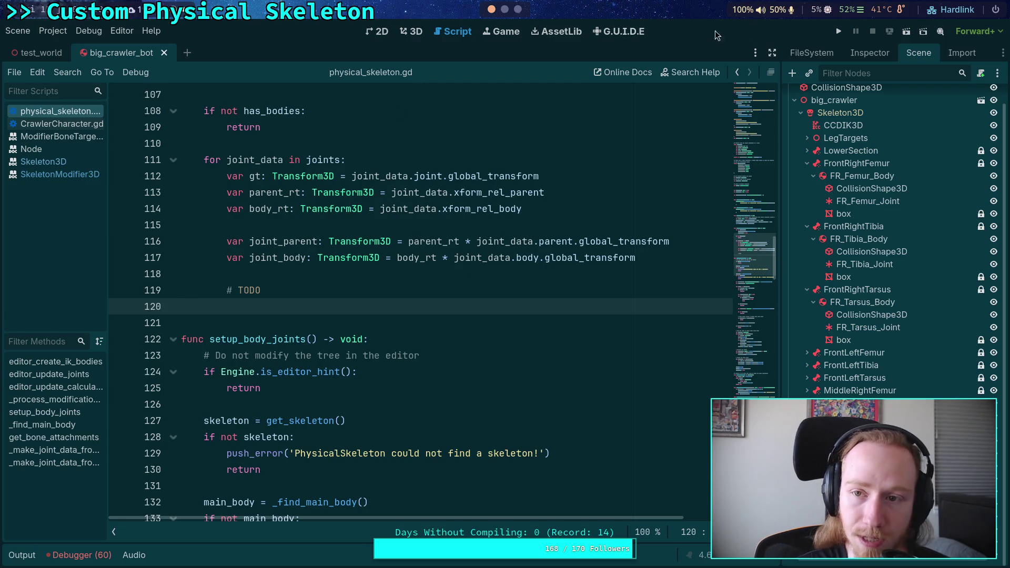
- Test-run the project to check the crawler, stop the game, then head to the terminal workspace
{"action": "left_click", "coordinate": [839, 32]}
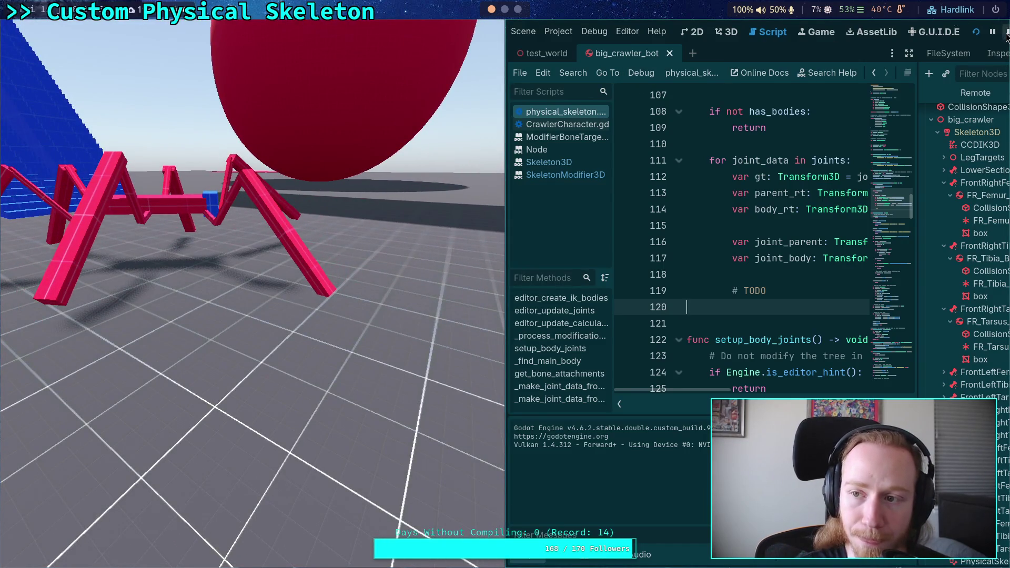
{"action": "key", "text": "F8"}
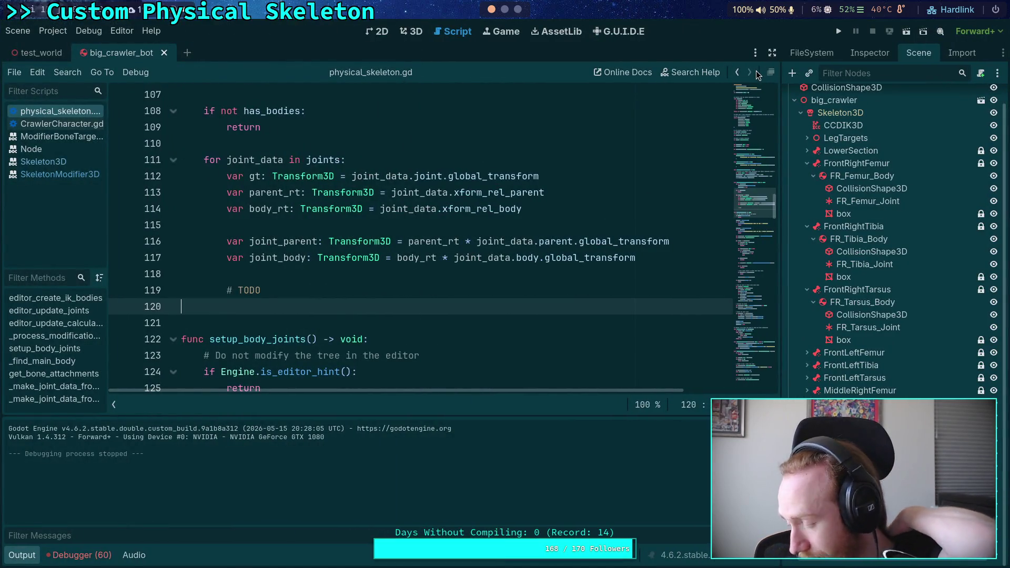
{"action": "left_click", "coordinate": [341, 147]}
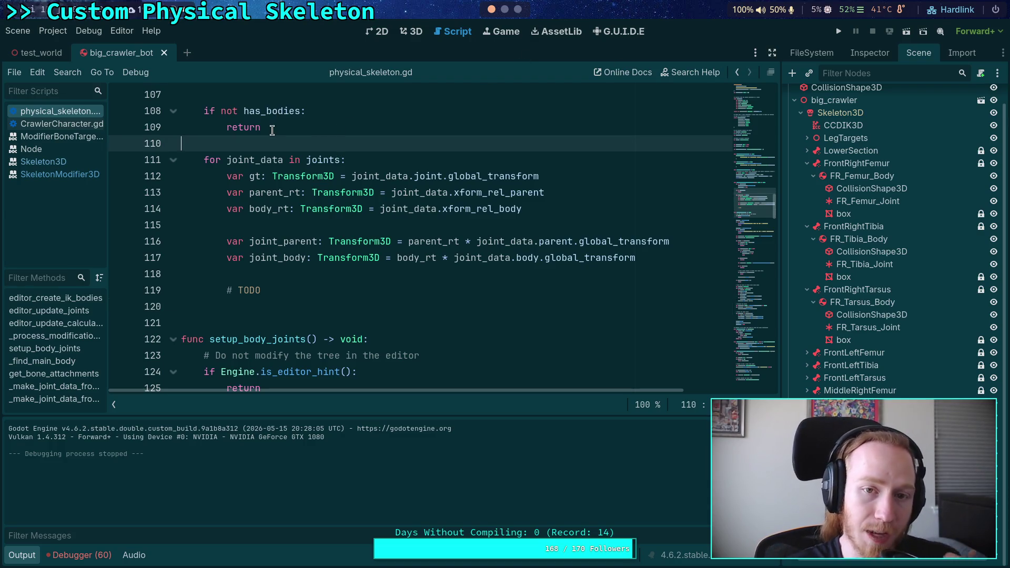
{"action": "left_click", "coordinate": [505, 9]}
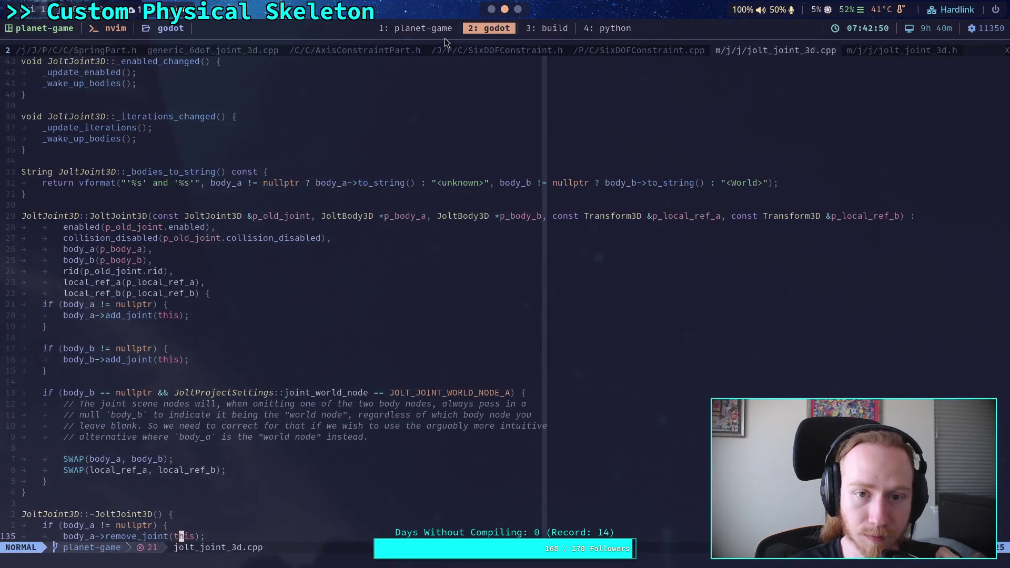
- Check git status in both repos and push the engine's planet-game commits to GitHub
{"action": "type", "text": "git status"}
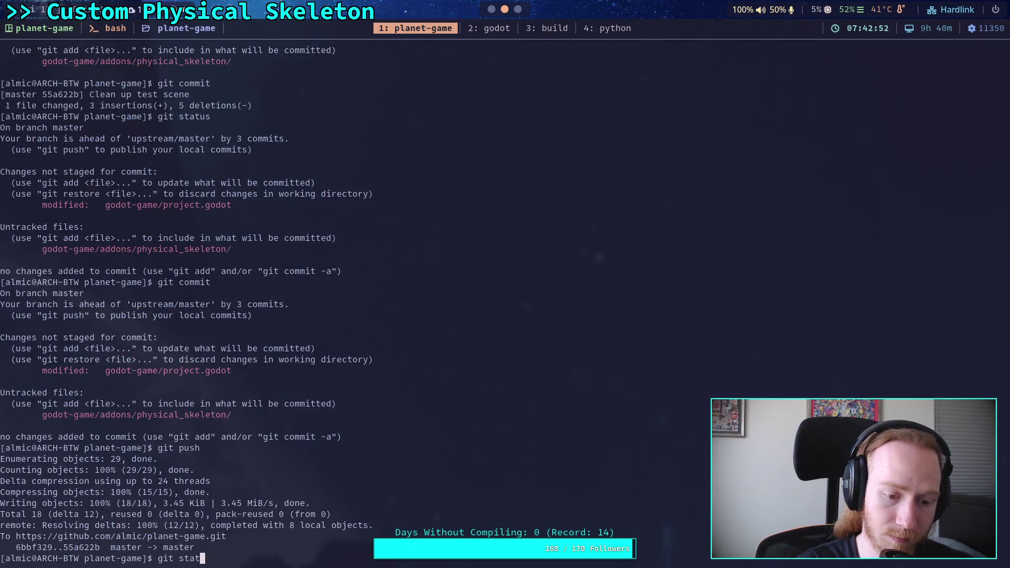
{"action": "key", "text": "Return"}
{"action": "left_click", "coordinate": [555, 30]}
{"action": "type", "text": "git statu"}
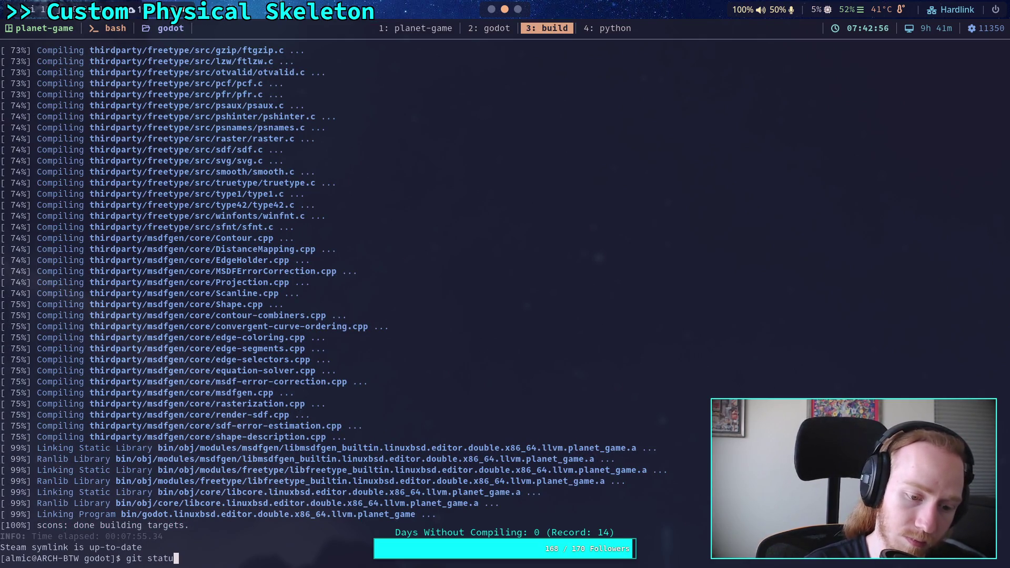
{"action": "type", "text": "s"}
{"action": "key", "text": "Return"}
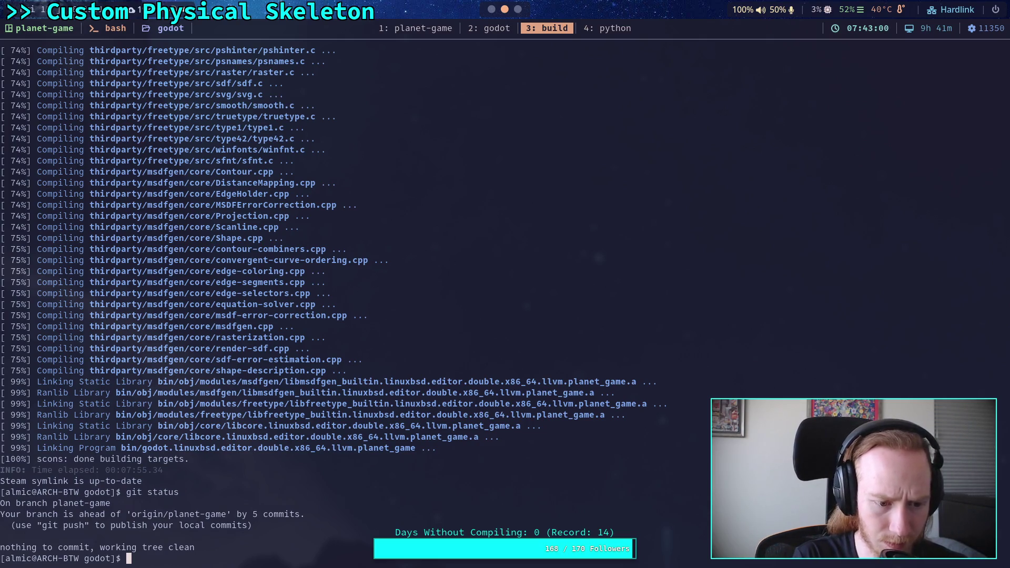
{"action": "type", "text": "git push"}
{"action": "key", "text": "Return"}
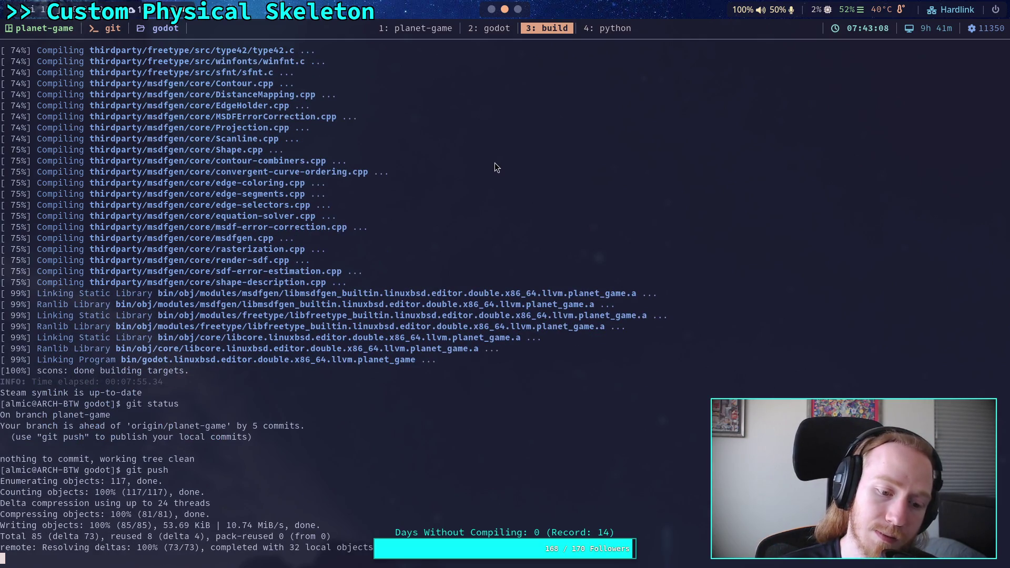
- Run git diff in the game repo and page through the crawler scene and project settings changes
{"action": "left_click", "coordinate": [446, 30]}
{"action": "key", "text": "ctrl+b"}
{"action": "key", "text": "l"}
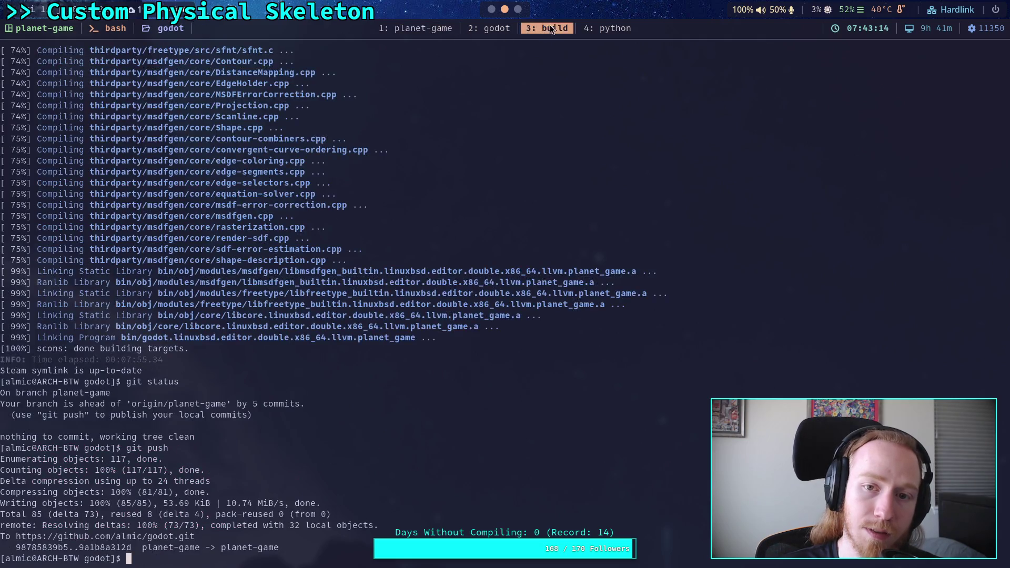
{"action": "left_click", "coordinate": [440, 30]}
{"action": "type", "text": "git diff"}
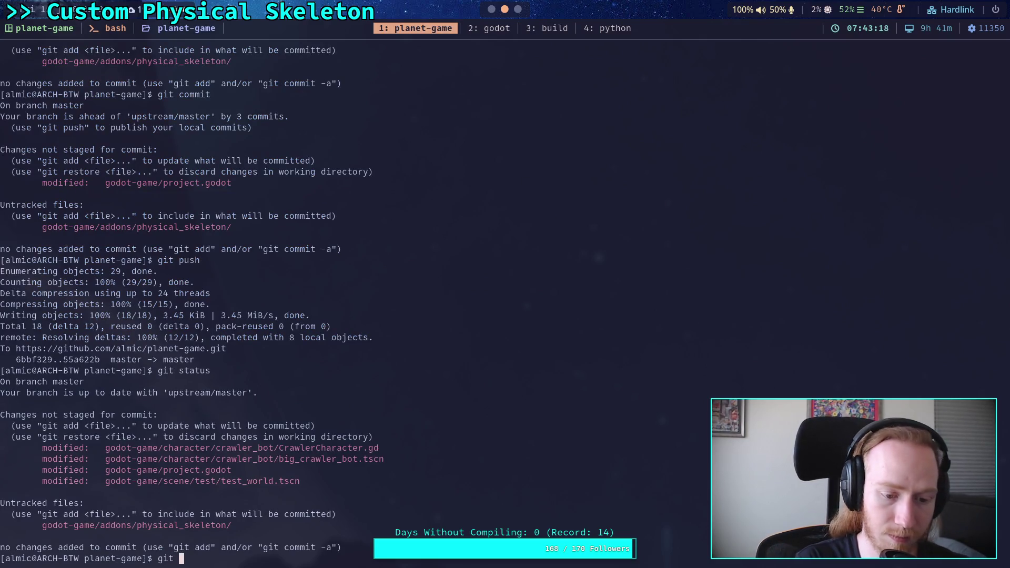
{"action": "key", "text": "Return"}
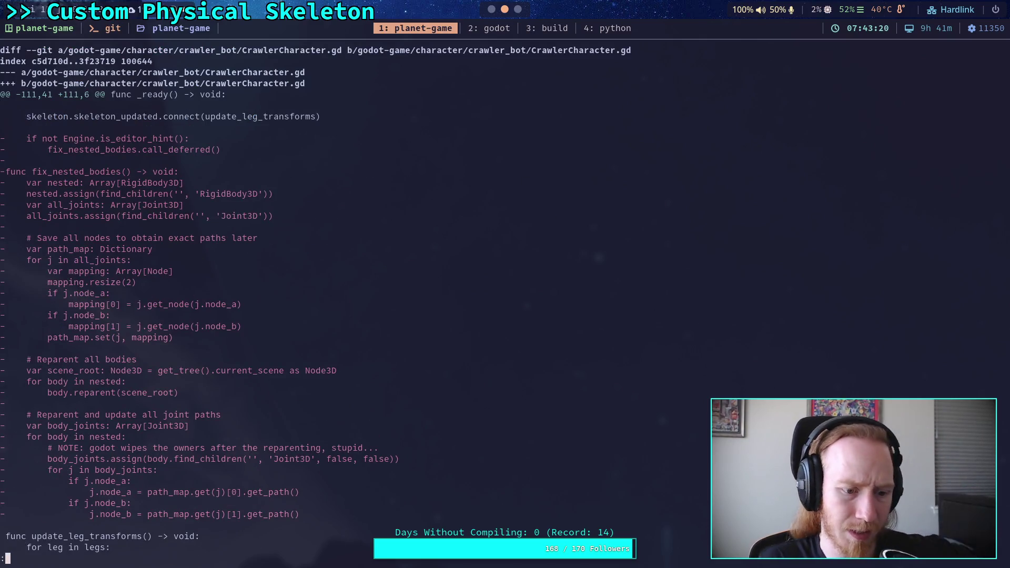
{"action": "key", "text": "space"}
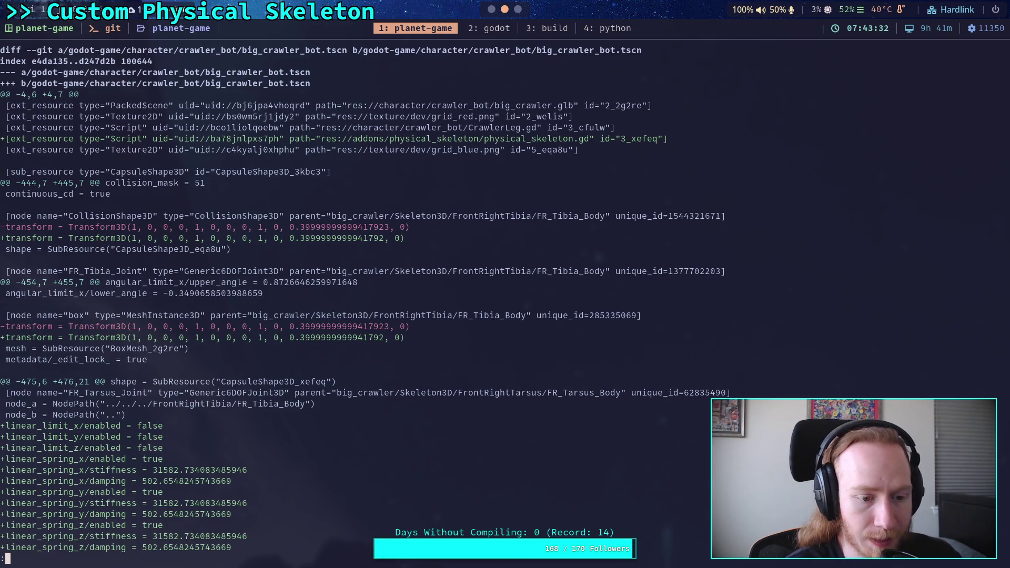
{"action": "key", "text": "space"}
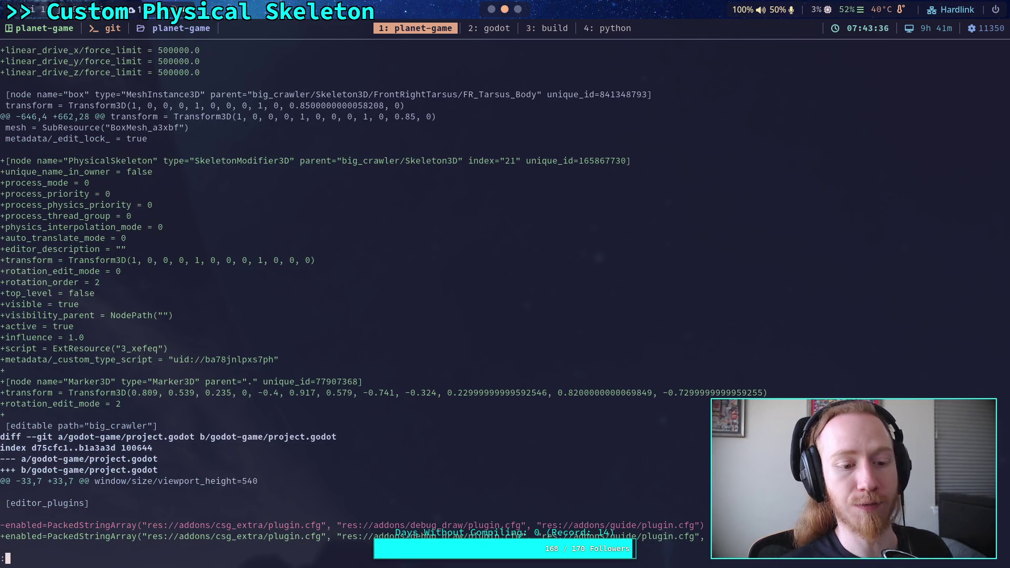
{"action": "key", "text": "super+1"}
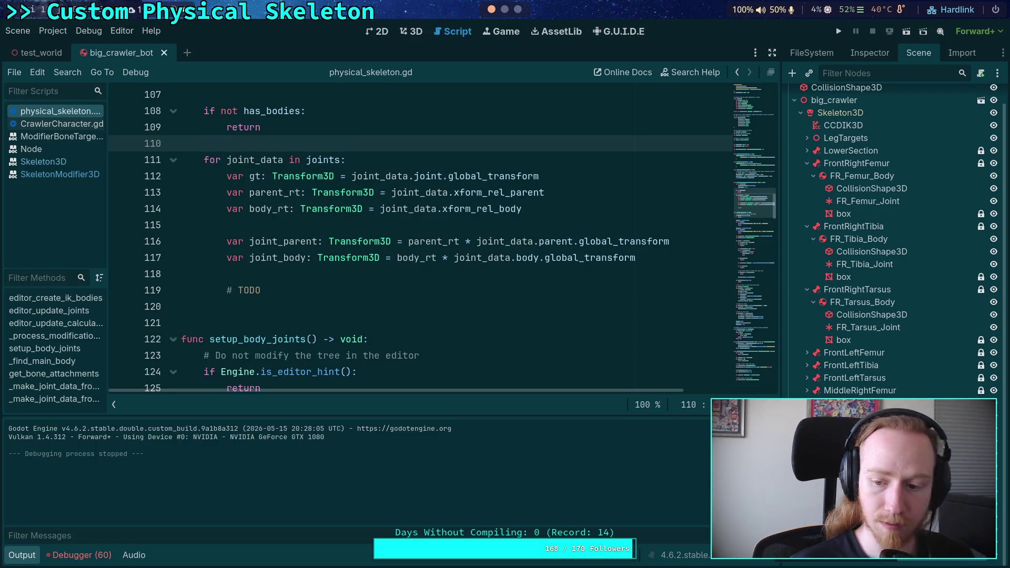
- Delete the Marker3D node, then rerun git diff to check the crawler scene's changes
{"action": "key", "text": "Delete"}
{"action": "key", "text": "Return"}
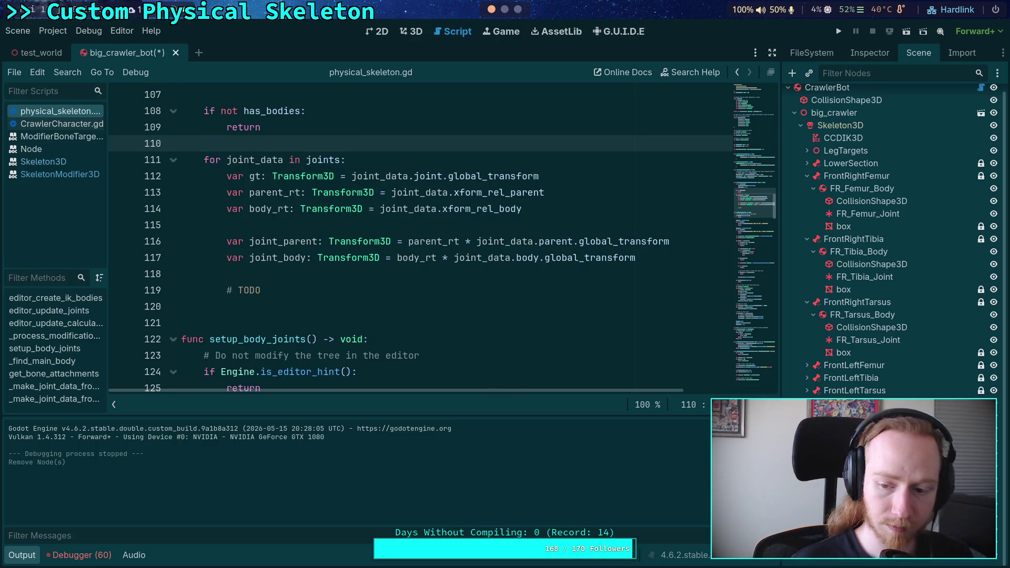
{"action": "key", "text": "super+2"}
{"action": "type", "text": "git diff"}
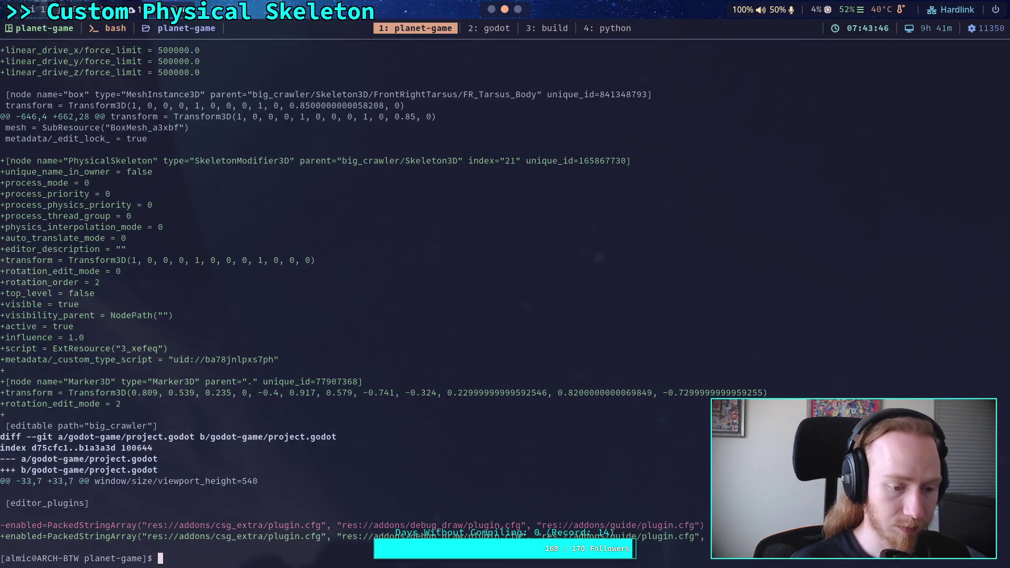
{"action": "key", "text": "Return"}
{"action": "key", "text": "space"}
{"action": "key", "text": "space"}
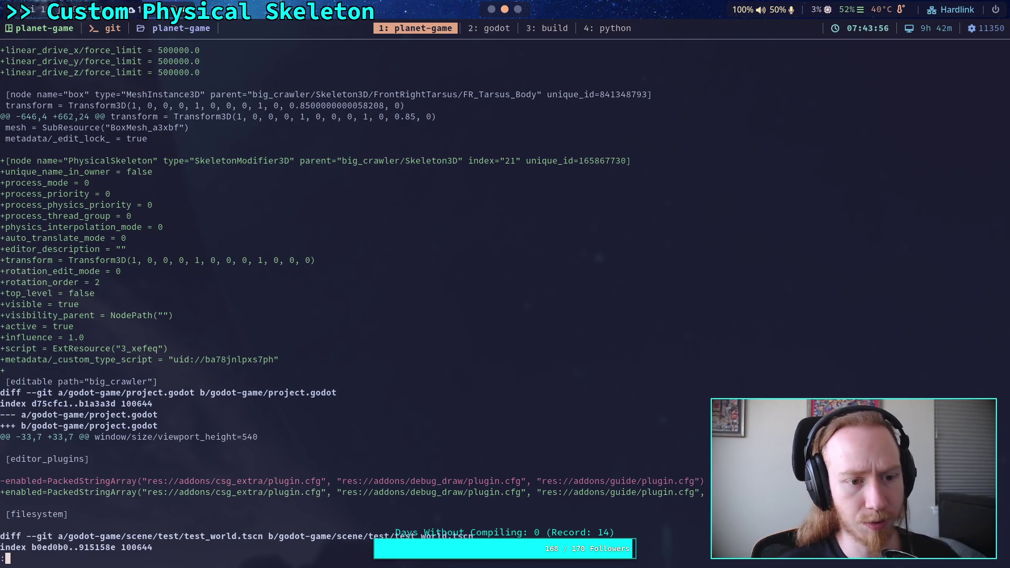
{"action": "scroll", "coordinate": [350, 311], "scroll_direction": "down", "scroll_amount": 4}
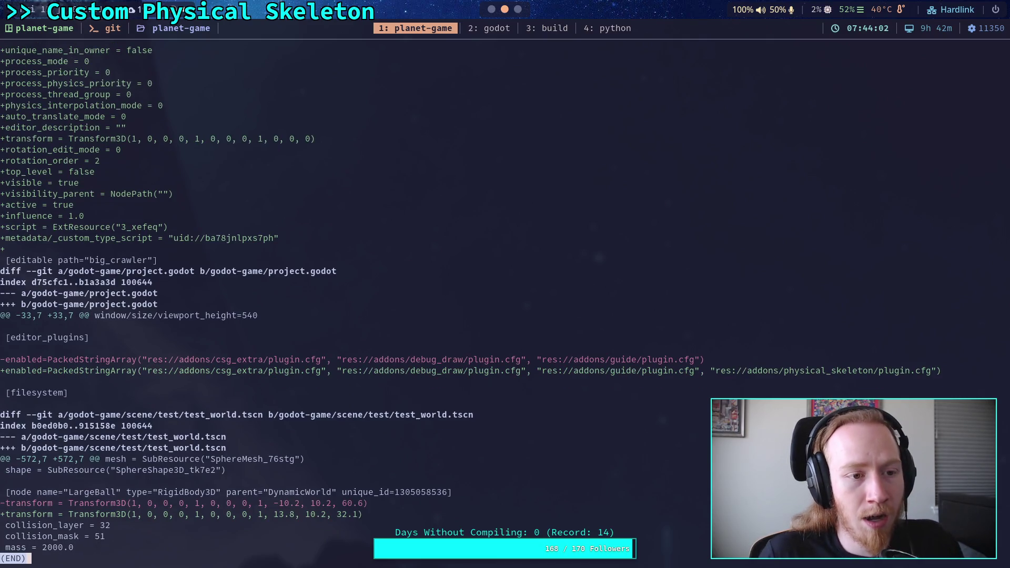
- Show PhysicalSkeleton's Inspector properties with Transform expanded
{"action": "left_click", "coordinate": [492, 9]}
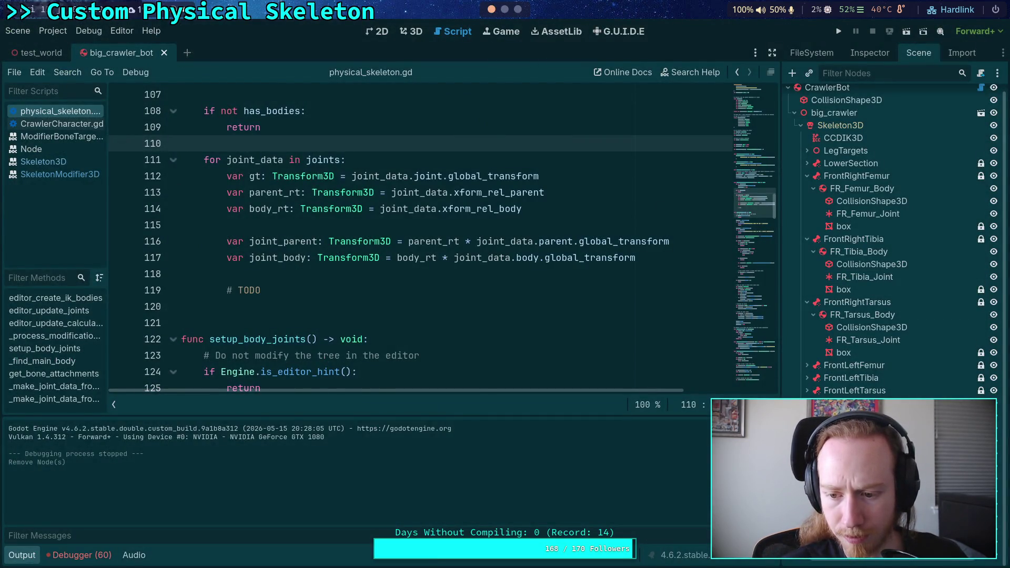
{"action": "left_click", "coordinate": [892, 54]}
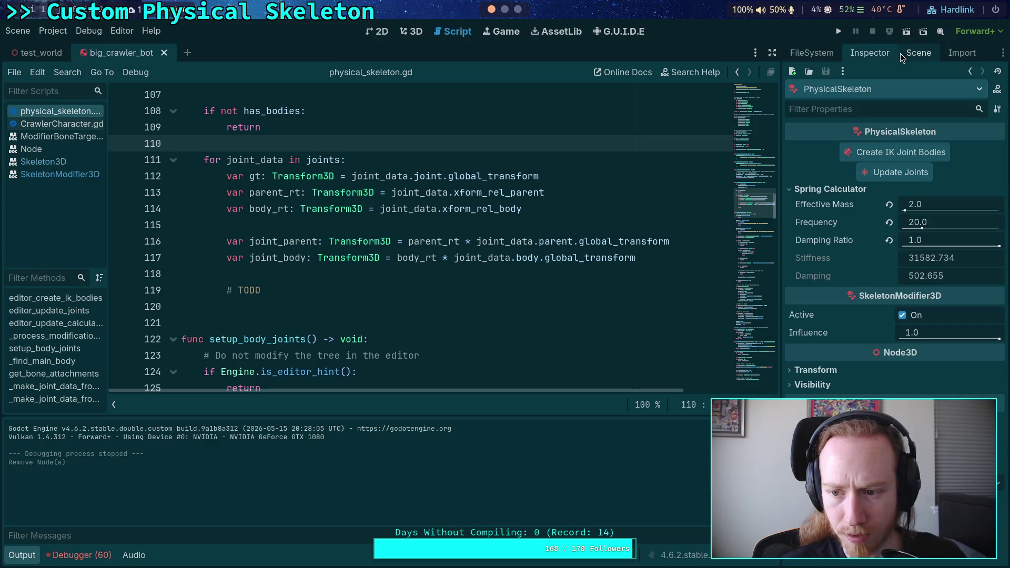
{"action": "left_click", "coordinate": [861, 373]}
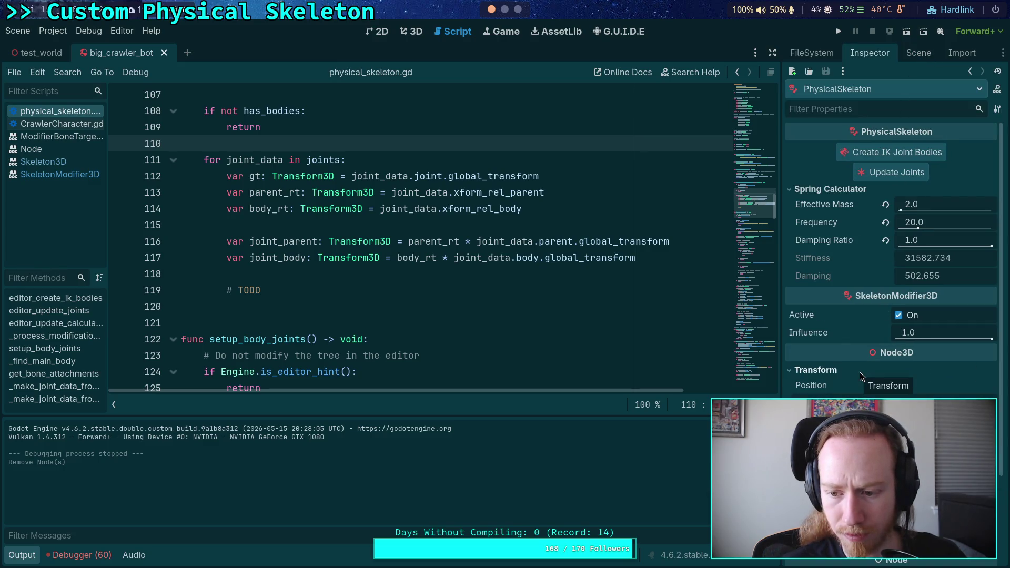
- Scroll back and forth through the git diff to review the crawler scene changes
{"action": "left_click", "coordinate": [505, 9]}
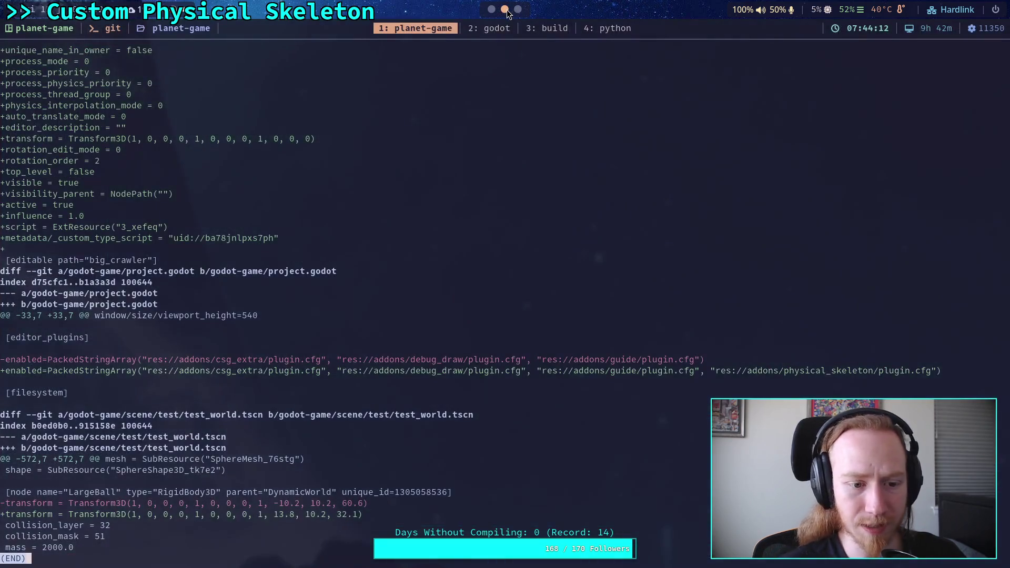
{"action": "scroll", "coordinate": [353, 208], "scroll_direction": "up", "scroll_amount": 2}
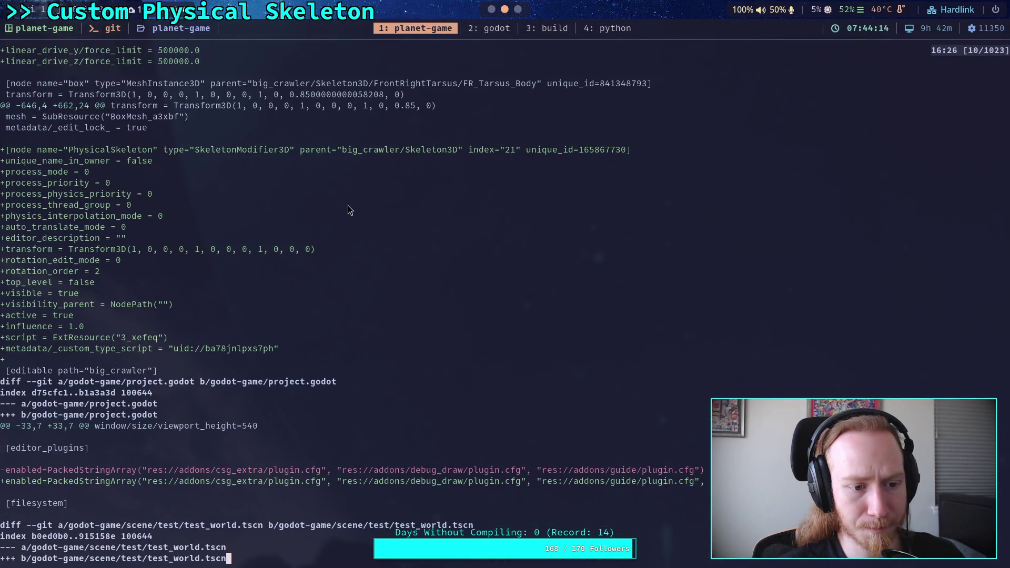
{"action": "scroll", "coordinate": [348, 207], "scroll_direction": "up", "scroll_amount": 4}
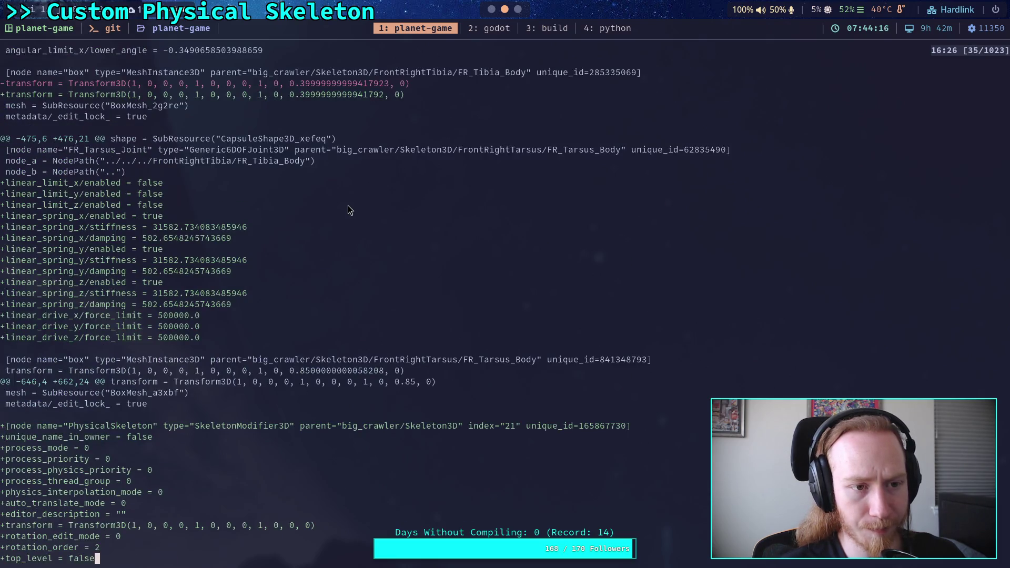
{"action": "scroll", "coordinate": [348, 207], "scroll_direction": "down", "scroll_amount": 6}
{"action": "scroll", "coordinate": [348, 209], "scroll_direction": "up", "scroll_amount": 9}
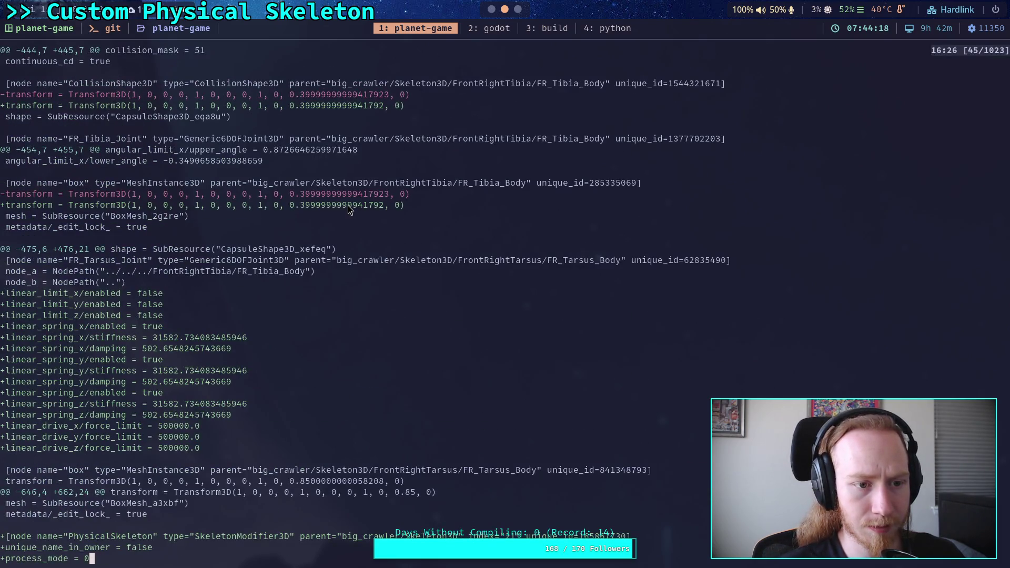
{"action": "scroll", "coordinate": [348, 209], "scroll_direction": "down", "scroll_amount": 8}
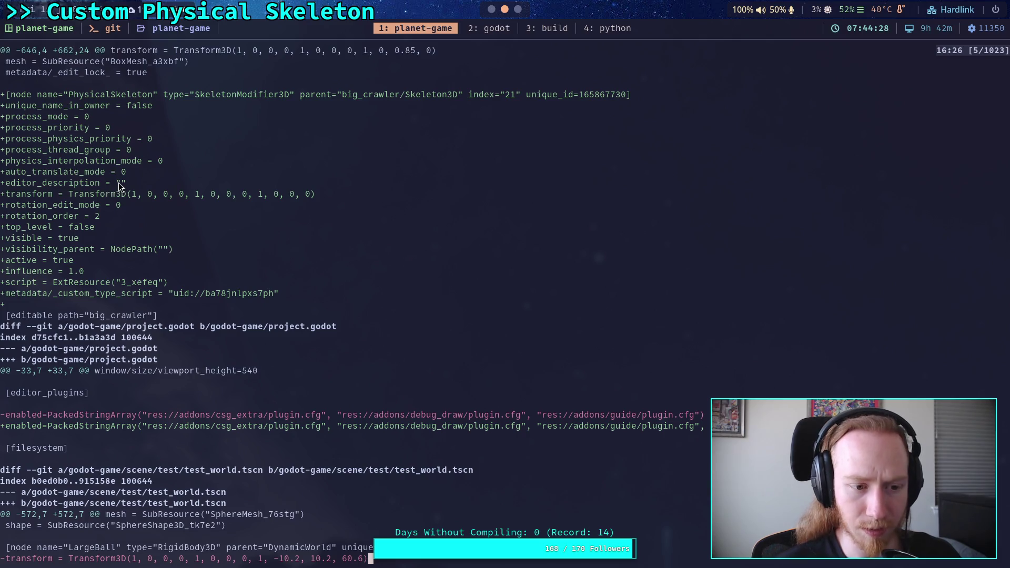
{"action": "scroll", "coordinate": [119, 182], "scroll_direction": "up", "scroll_amount": 15}
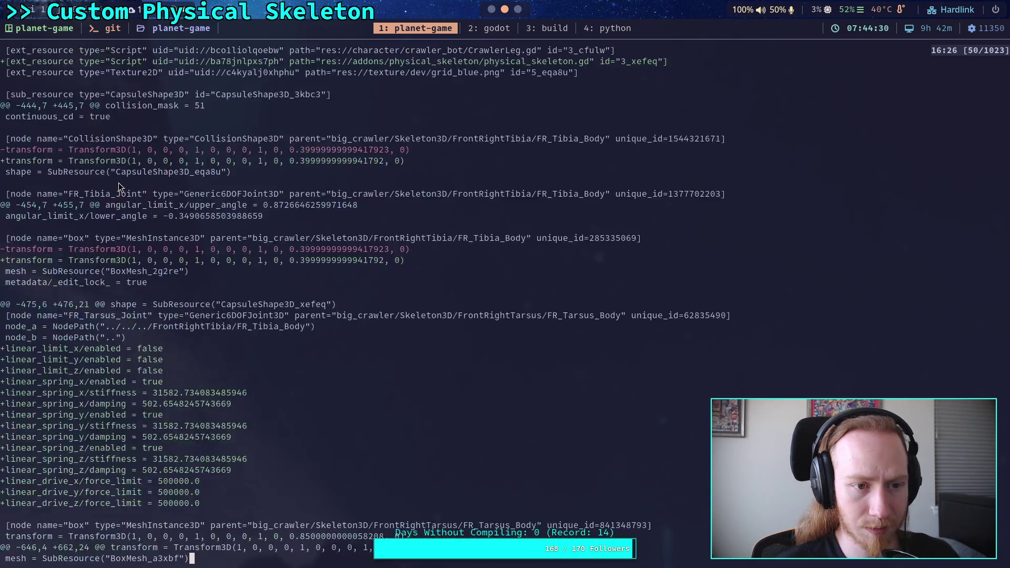
{"action": "scroll", "coordinate": [118, 182], "scroll_direction": "down", "scroll_amount": 13}
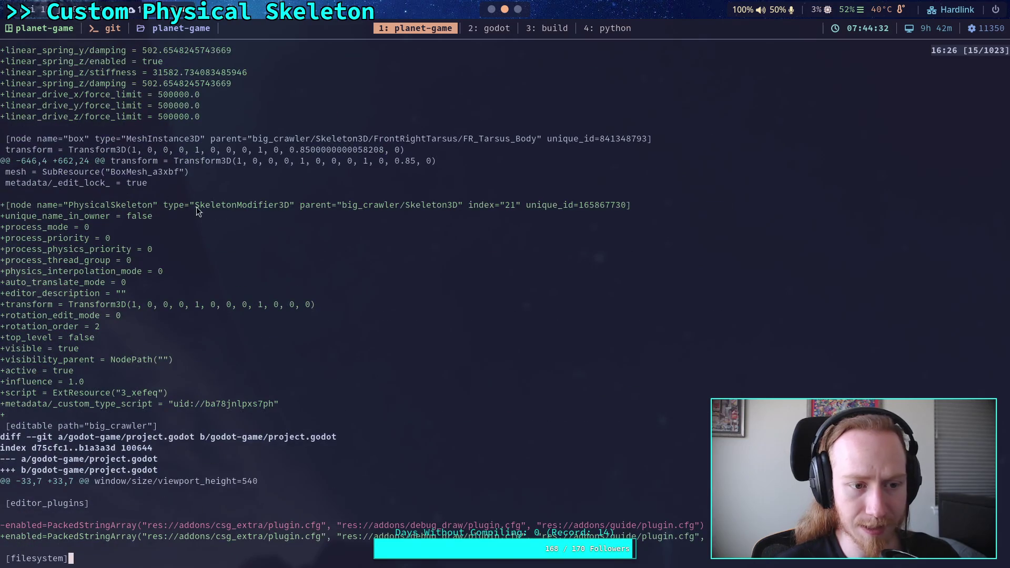
{"action": "scroll", "coordinate": [504, 10], "scroll_direction": "down", "scroll_amount": 2}
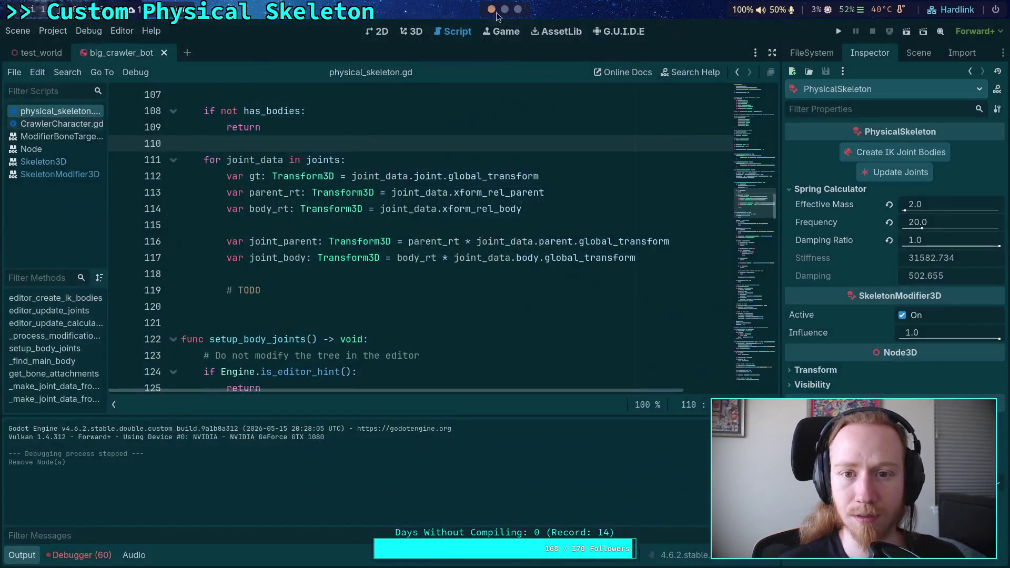
- Switch PhysicalSkeleton's Rotation Edit Mode to Quaternion and then back to Euler
{"action": "left_click", "coordinate": [848, 370]}
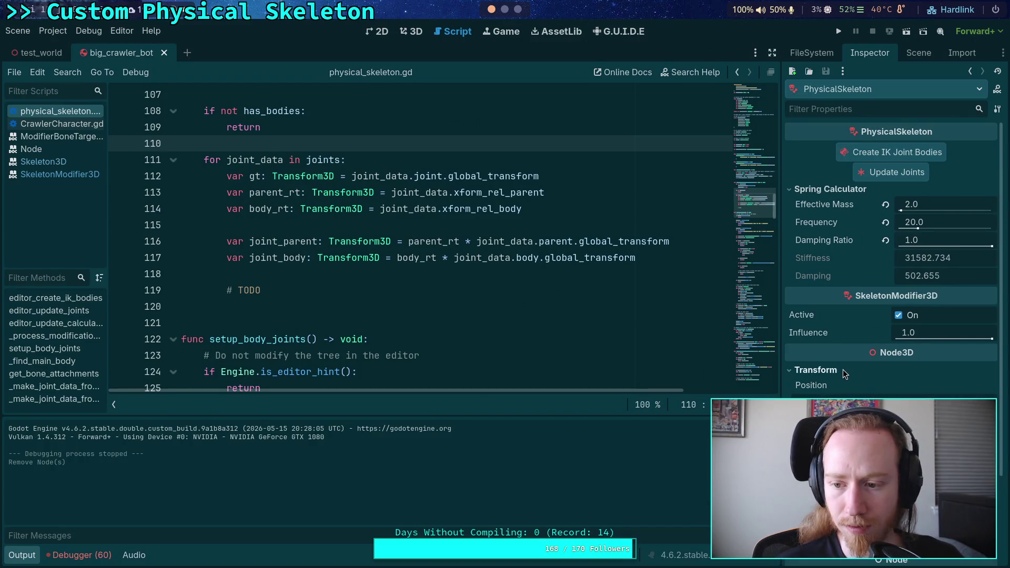
{"action": "scroll", "coordinate": [969, 379], "scroll_direction": "down", "scroll_amount": 3}
{"action": "left_click", "coordinate": [972, 385]}
{"action": "left_click", "coordinate": [921, 398]}
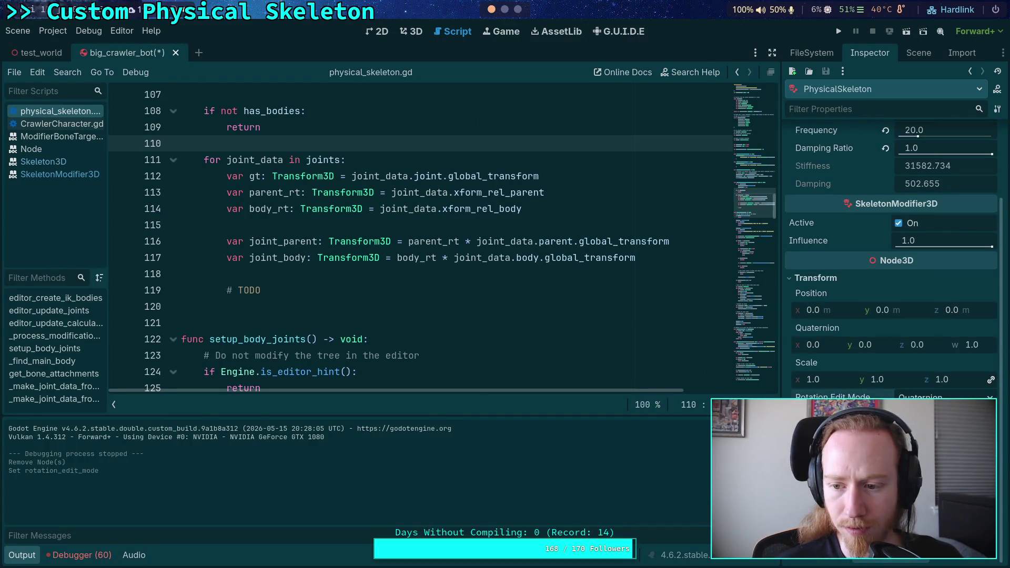
{"action": "left_click", "coordinate": [942, 397]}
{"action": "left_click", "coordinate": [922, 410]}
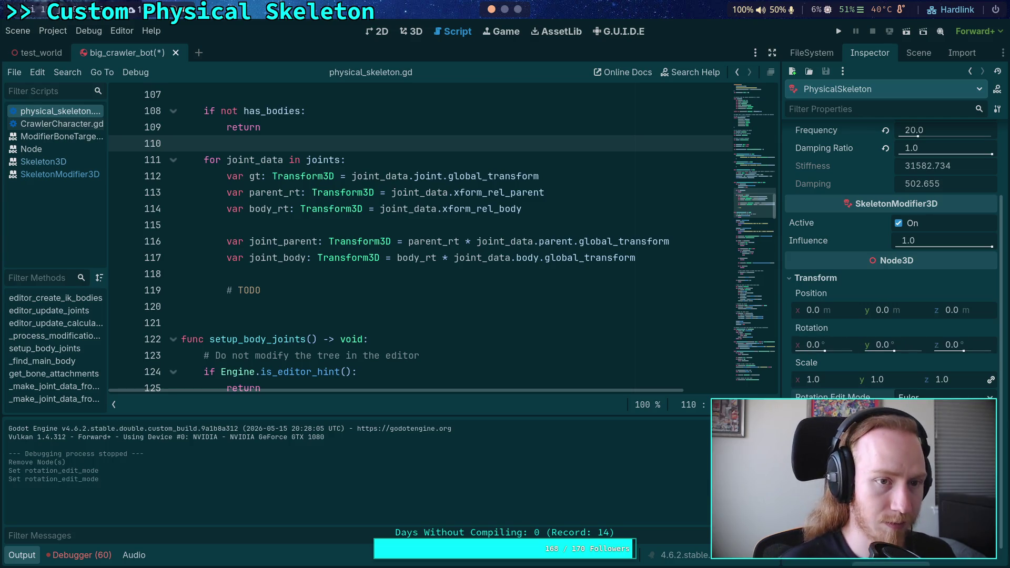
- Quit the pager, rerun git diff, and review it through the project settings changes
{"action": "key", "text": "super+2"}
{"action": "key", "text": "q"}
{"action": "key", "text": "Up"}
{"action": "key", "text": "Return"}
{"action": "key", "text": "q"}
{"action": "key", "text": "Up"}
{"action": "key", "text": "Return"}
{"action": "key", "text": "space"}
{"action": "key", "text": "space"}
{"action": "key", "text": "space"}
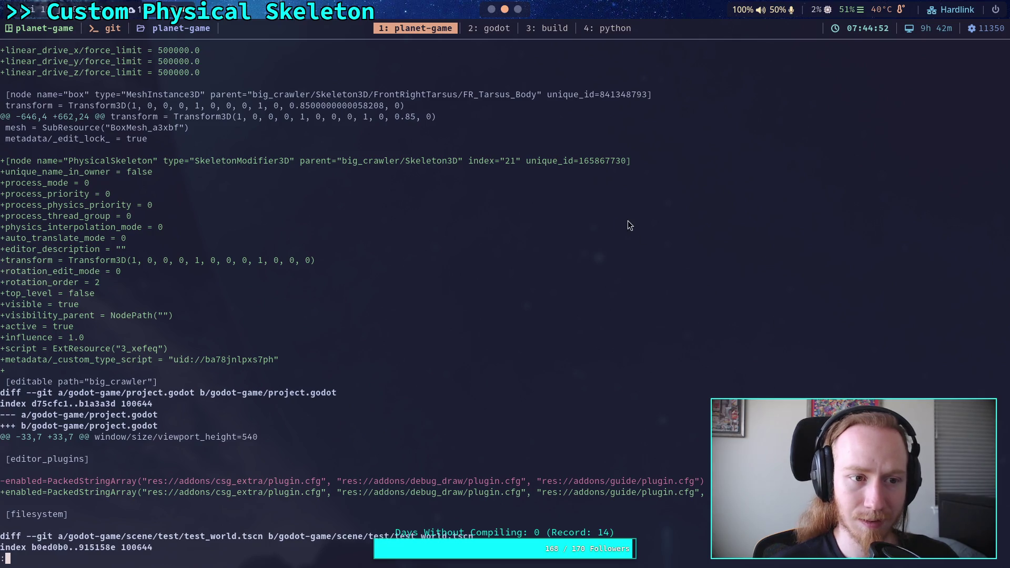
{"action": "scroll", "coordinate": [374, 193], "scroll_direction": "up", "scroll_amount": 7}
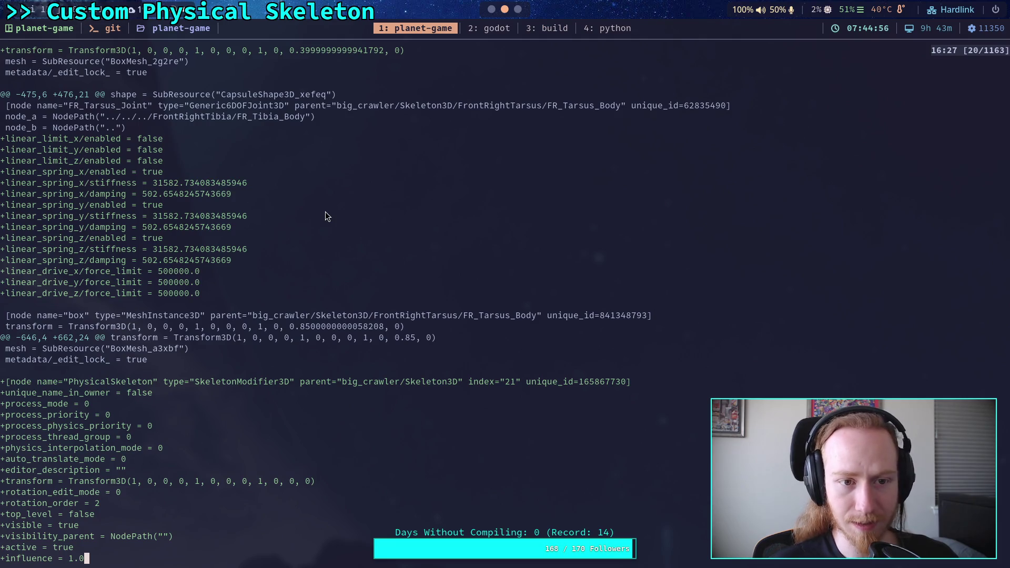
{"action": "scroll", "coordinate": [349, 209], "scroll_direction": "down", "scroll_amount": 2}
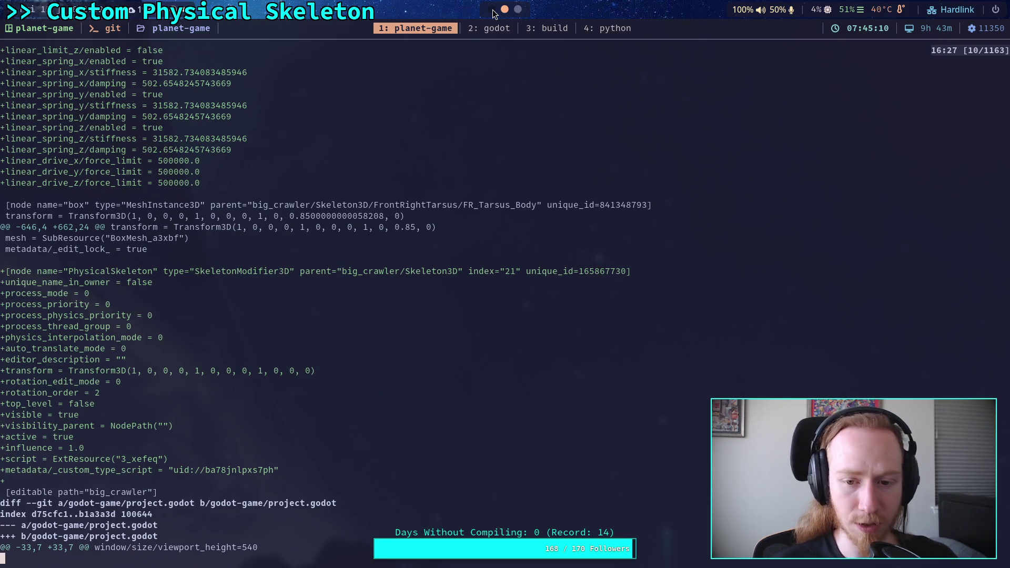
{"action": "left_click", "coordinate": [493, 10]}
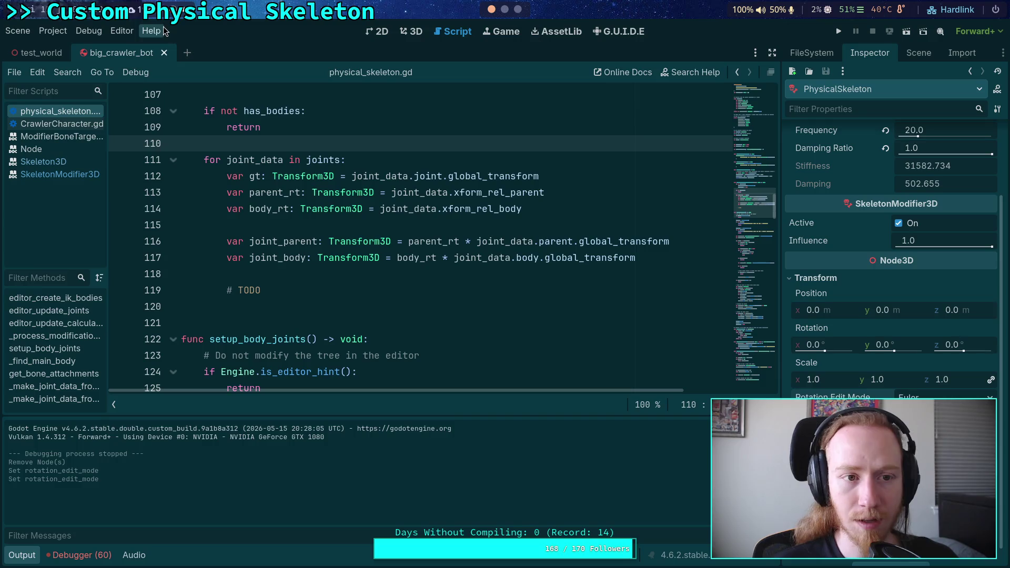
- Quit to the Project List, reopen Planet Game, and view the crawler bot in 3D
{"action": "left_click", "coordinate": [53, 30]}
{"action": "left_click", "coordinate": [79, 185]}
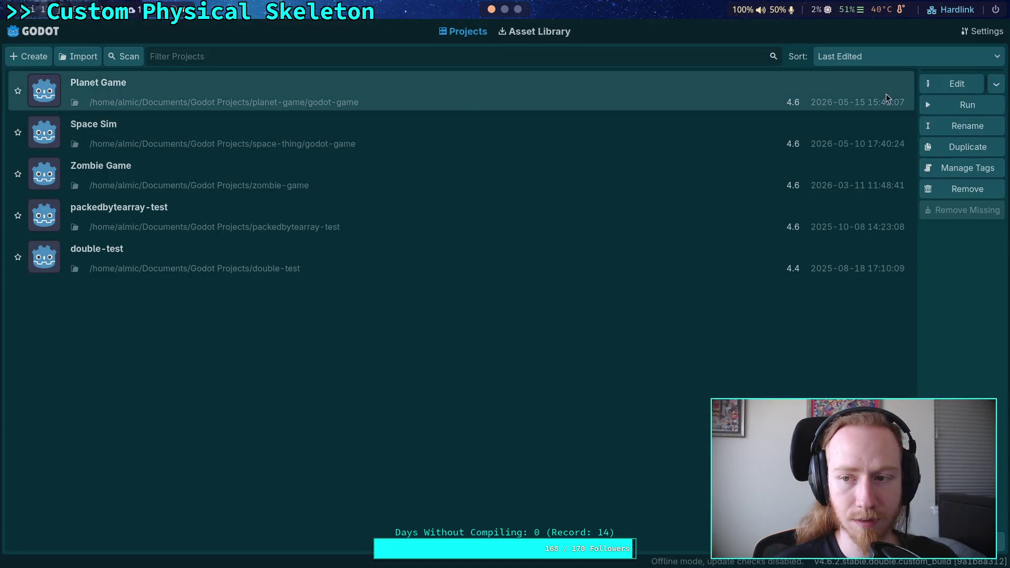
{"action": "double_click", "coordinate": [831, 103]}
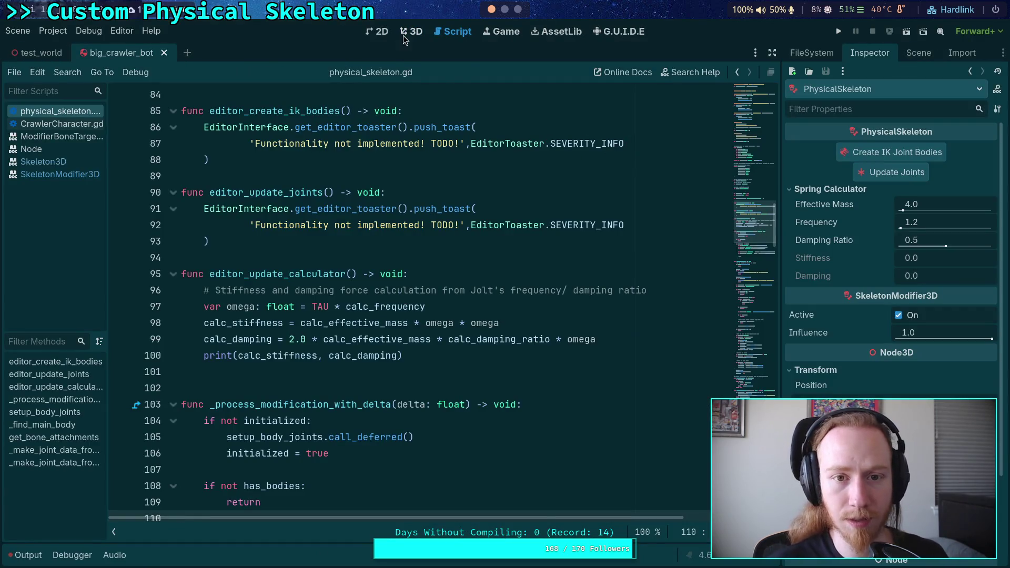
{"action": "left_click", "coordinate": [411, 31]}
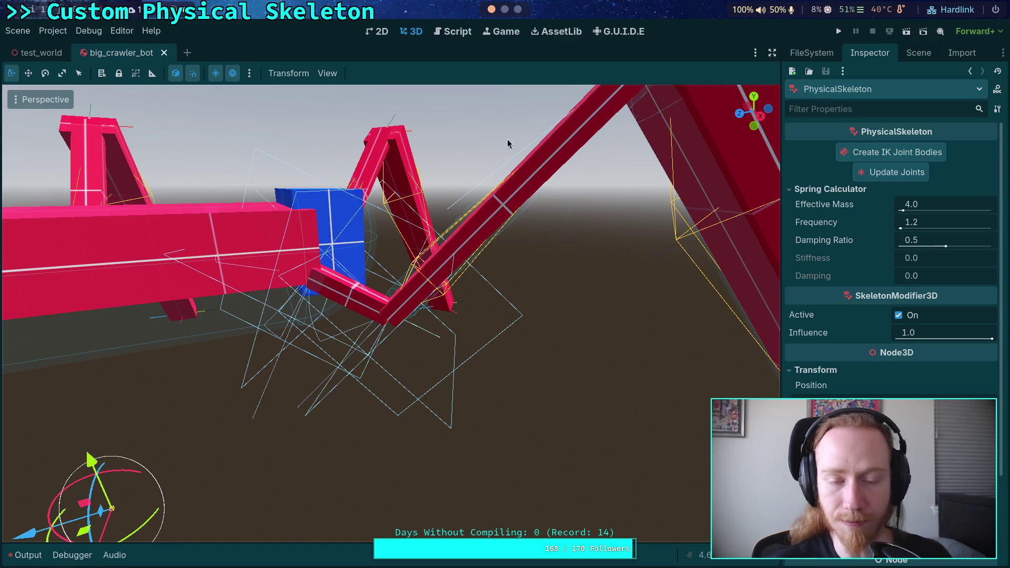
- Quit the pager and rerun git diff, paging through to later files
{"action": "key", "text": "super+2"}
{"action": "type", "text": "q"}
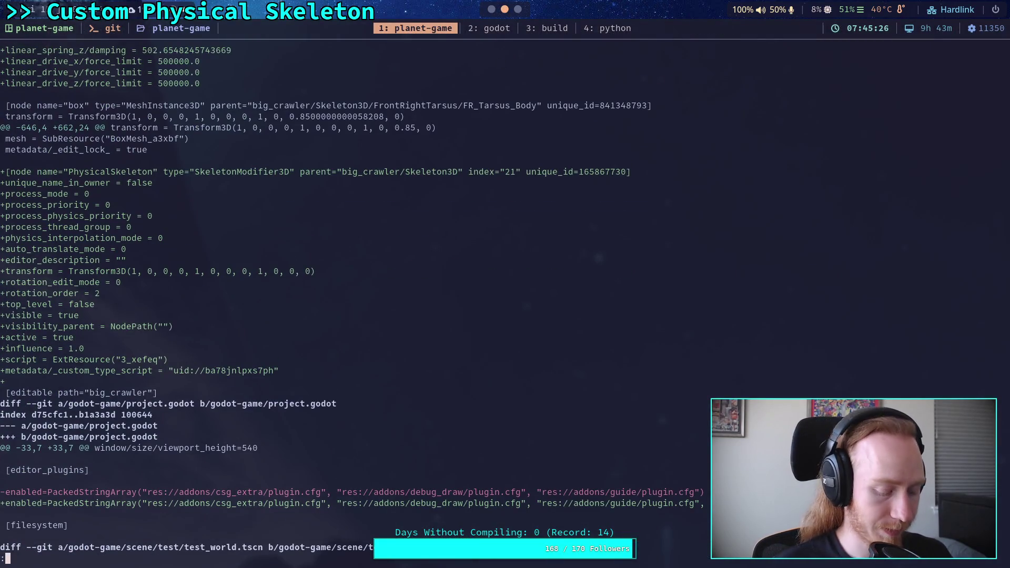
{"action": "type", "text": "git diff"}
{"action": "key", "text": "Return"}
{"action": "key", "text": "space"}
{"action": "key", "text": "space"}
{"action": "key", "text": "space"}
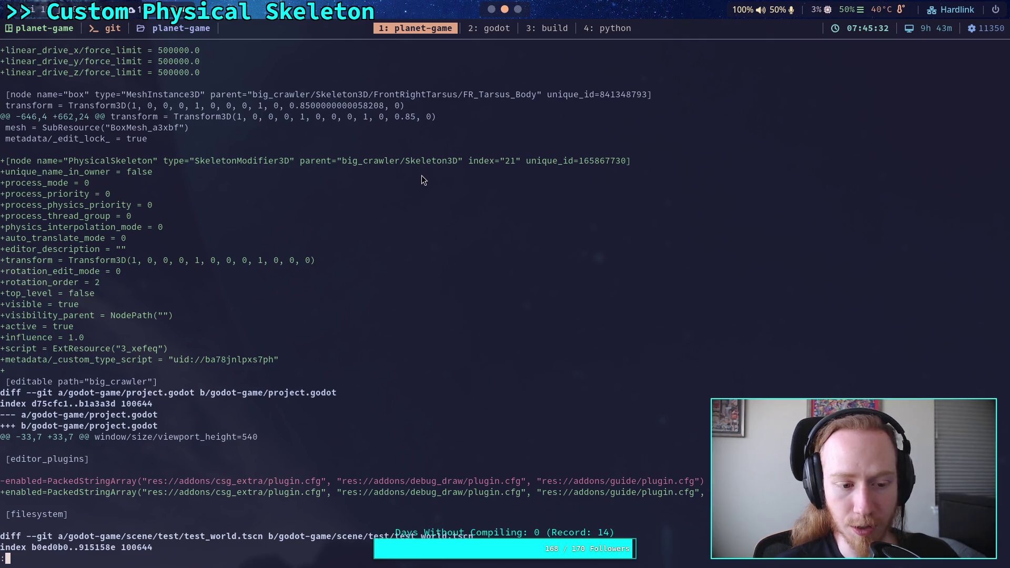
{"action": "left_click", "coordinate": [492, 9]}
{"action": "left_click", "coordinate": [18, 31]}
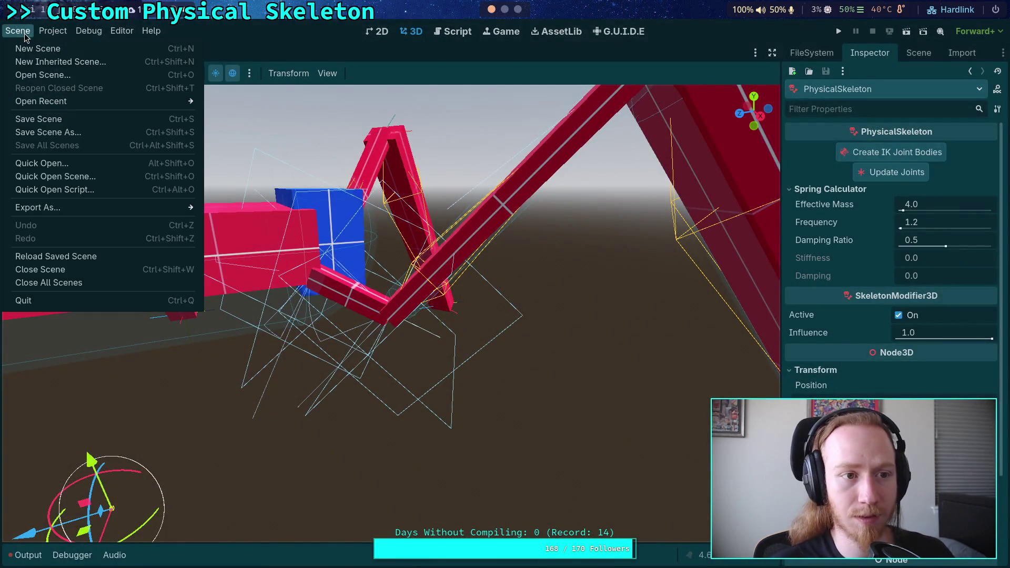
{"action": "left_click", "coordinate": [505, 9]}
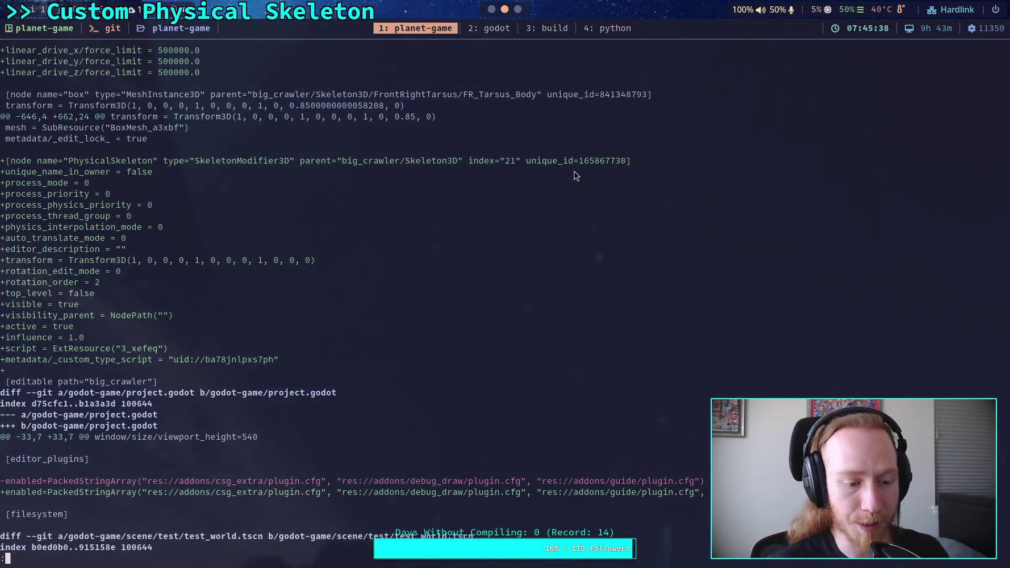
{"action": "type", "text": "qn"}
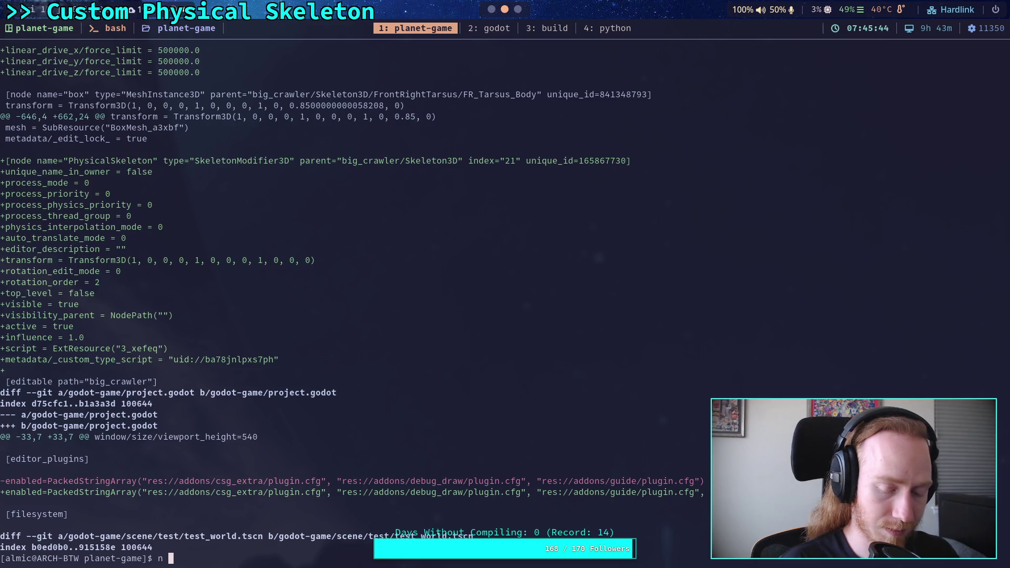
- Open godot-game/character/crawler_bot/big_crawler_bot.tscn in Neovim and go to the PhysicalSkeleton properties
{"action": "type", "text": "go"}
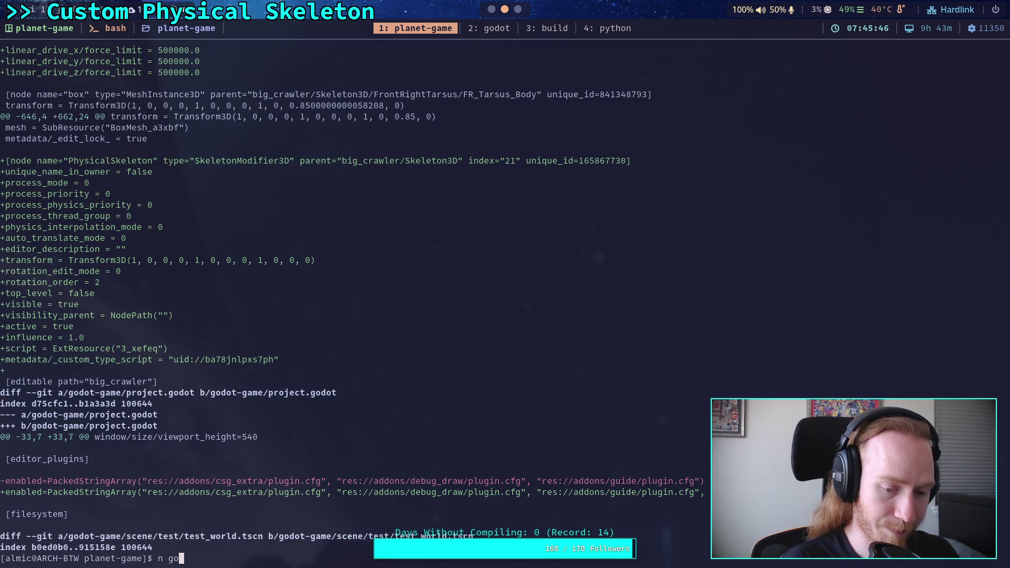
{"action": "type", "text": "dot-game/character/crawler_bot/b"}
{"action": "key", "text": "Tab"}
{"action": "type", "text": "_"}
{"action": "key", "text": "Tab"}
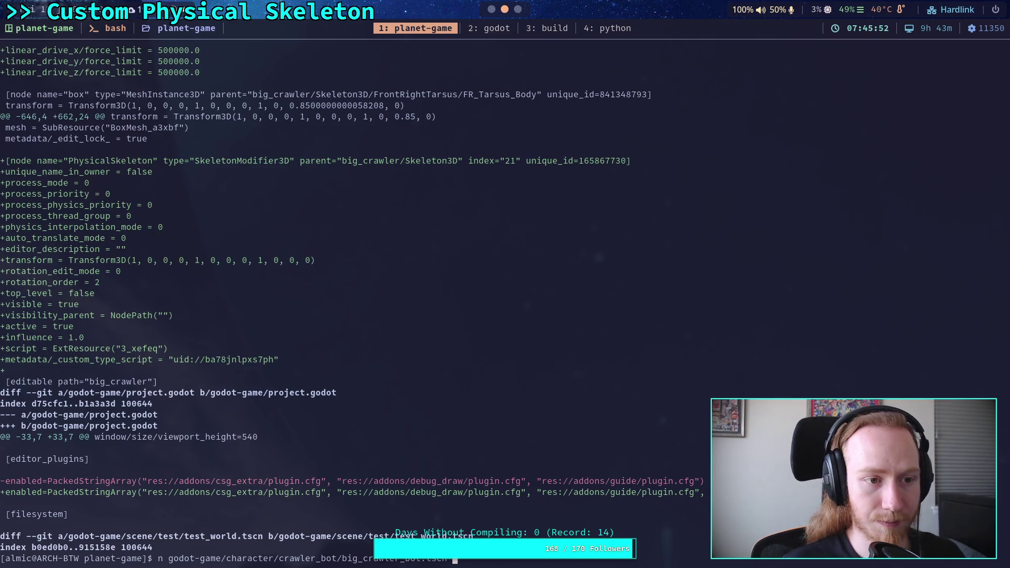
{"action": "key", "text": "Return"}
{"action": "key", "text": "G"}
{"action": "key", "text": "k"}
{"action": "key", "text": "k"}
{"action": "key", "text": "k"}
{"action": "key", "text": "k"}
{"action": "key", "text": "k"}
{"action": "key", "text": "k"}
{"action": "key", "text": "G"}
{"action": "key", "text": "k"}
{"action": "key", "text": "k"}
{"action": "key", "text": "k"}
{"action": "key", "text": "k"}
{"action": "key", "text": "k"}
{"action": "key", "text": "k"}
{"action": "key", "text": "j"}
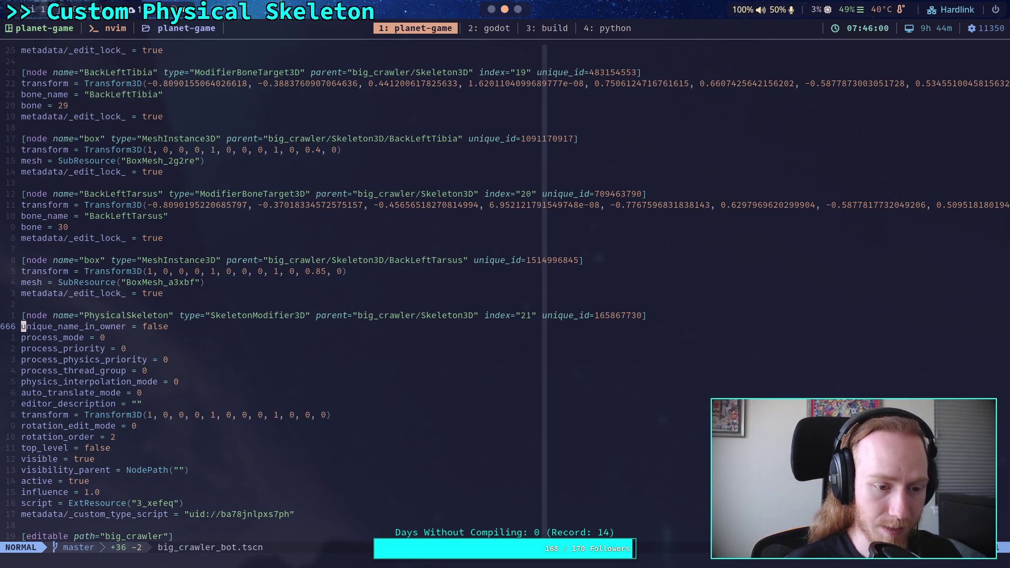
- Delete the default property lines plus active and influence, then save and quit with :wq
{"action": "key", "text": "V"}
{"action": "key", "text": "j"}
{"action": "key", "text": "j"}
{"action": "key", "text": "j"}
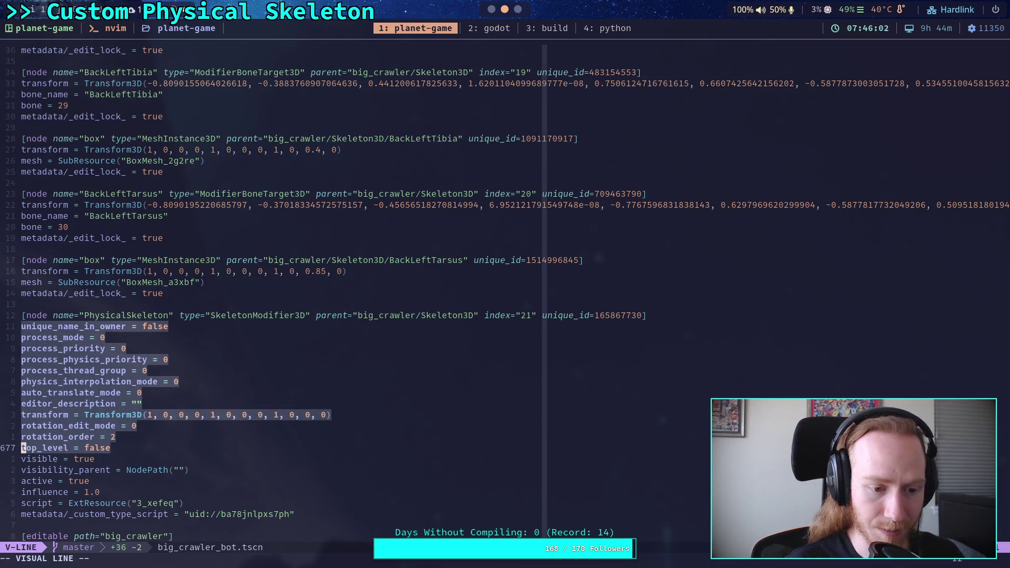
{"action": "key", "text": "j"}
{"action": "key", "text": "j"}
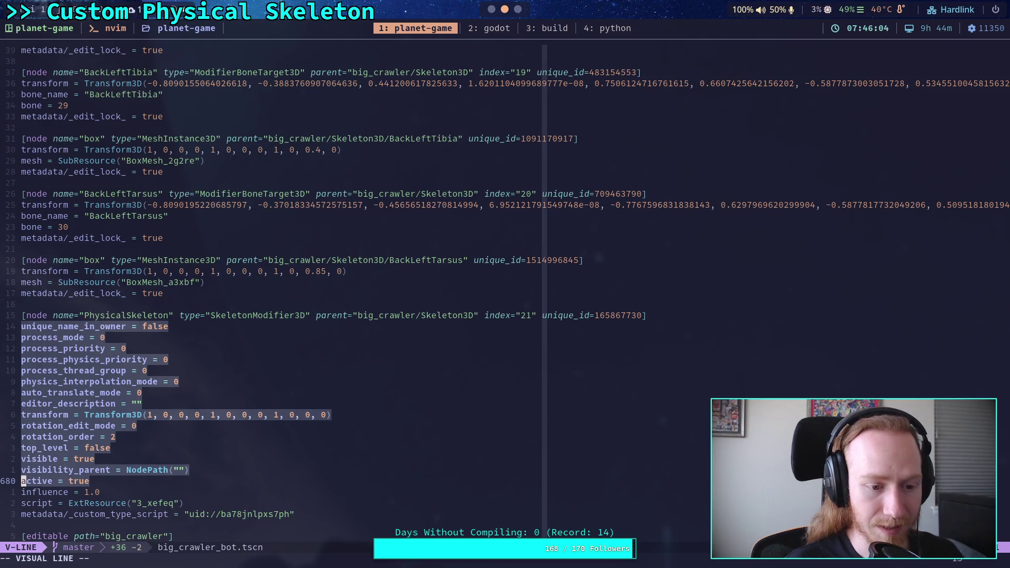
{"action": "key", "text": "k"}
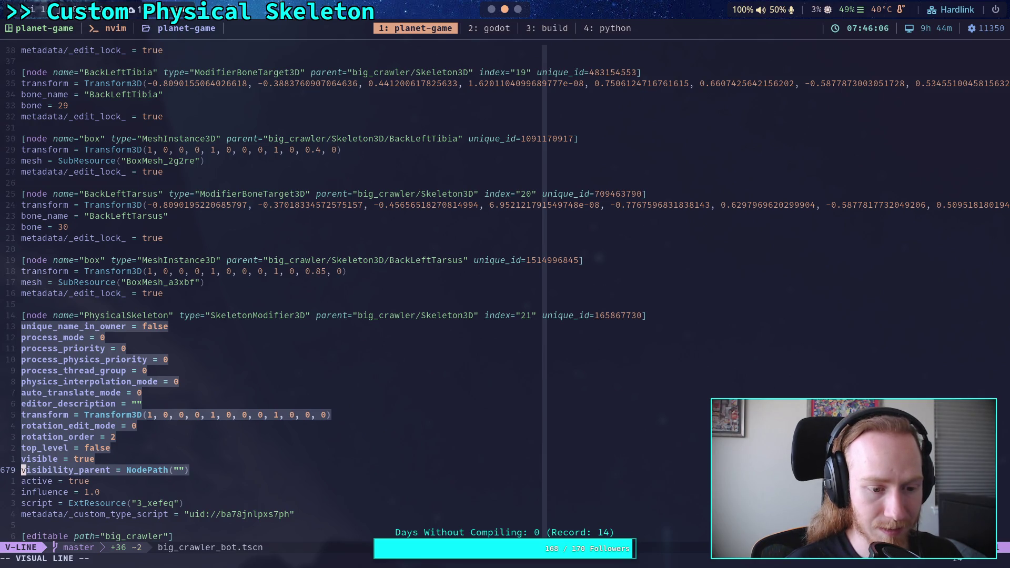
{"action": "key", "text": "d"}
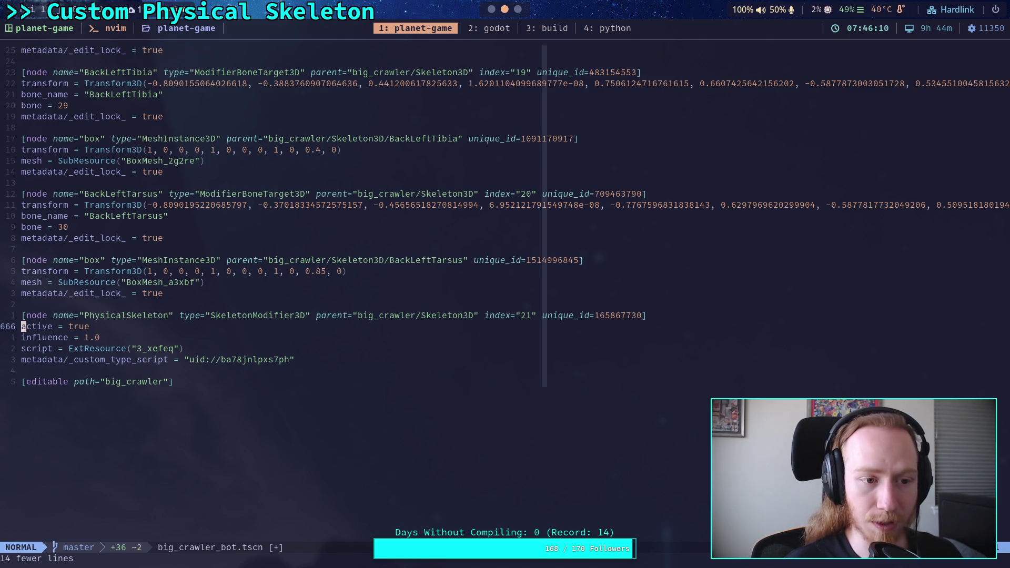
{"action": "key", "text": "d"}
{"action": "key", "text": "d"}
{"action": "key", "text": "d"}
{"action": "key", "text": "d"}
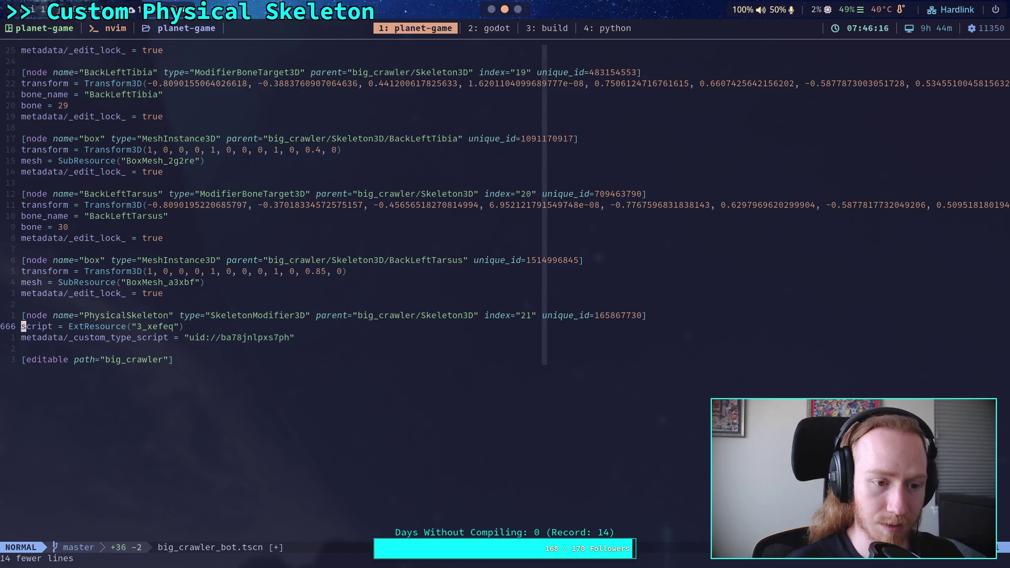
{"action": "type", "text": ":wq"}
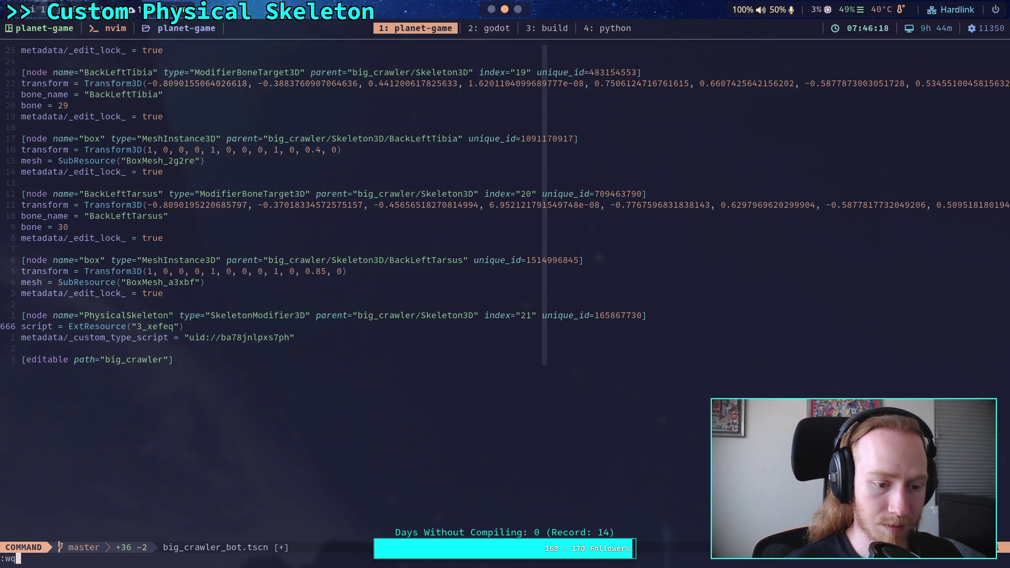
{"action": "key", "text": "Return"}
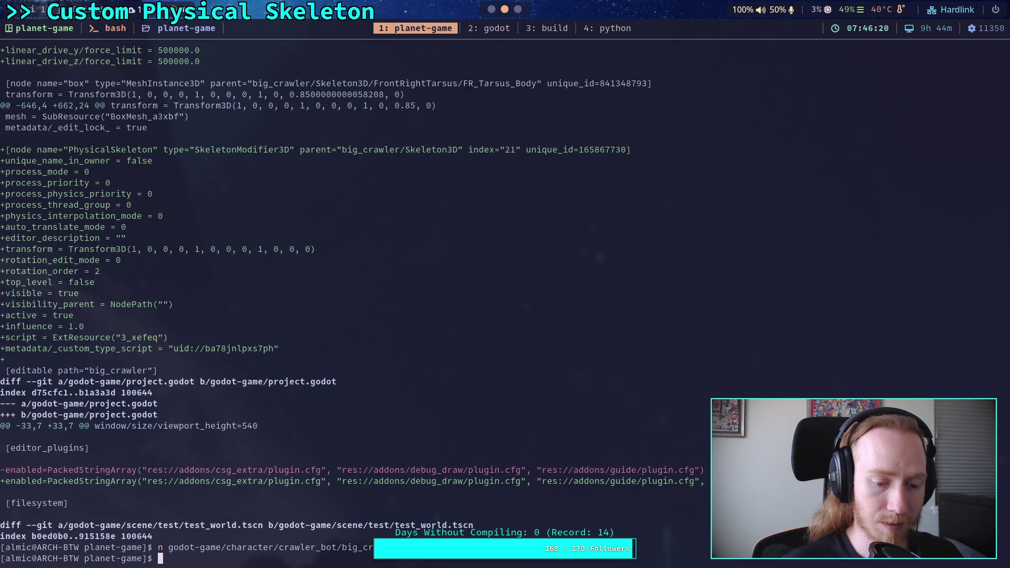
- Reload big_crawler_bot.tscn from disk, then switch to test_world and back to the crawler scene
{"action": "key", "text": "super+2"}
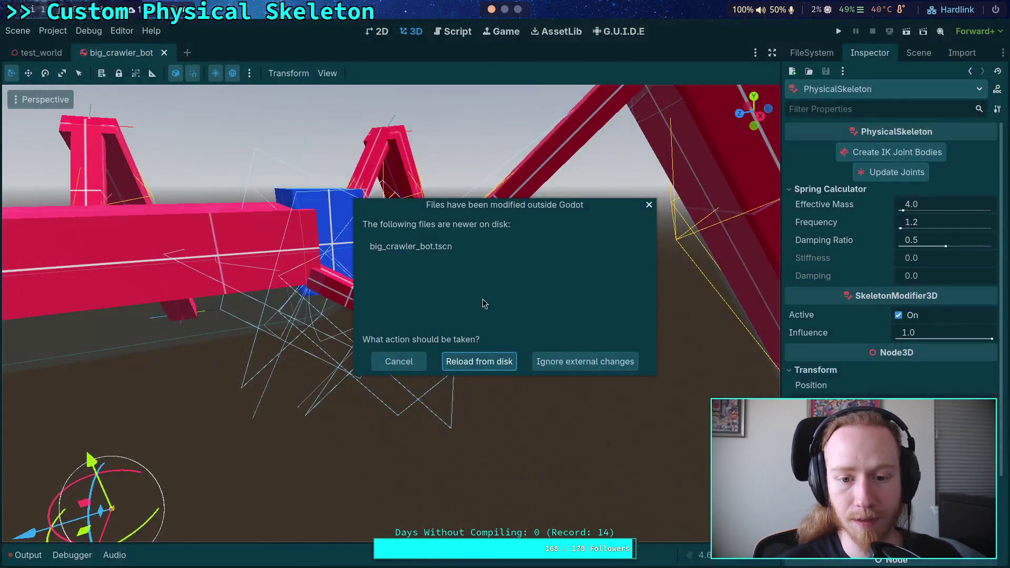
{"action": "left_click", "coordinate": [478, 363]}
{"action": "scroll", "coordinate": [867, 356], "scroll_direction": "down", "scroll_amount": 3}
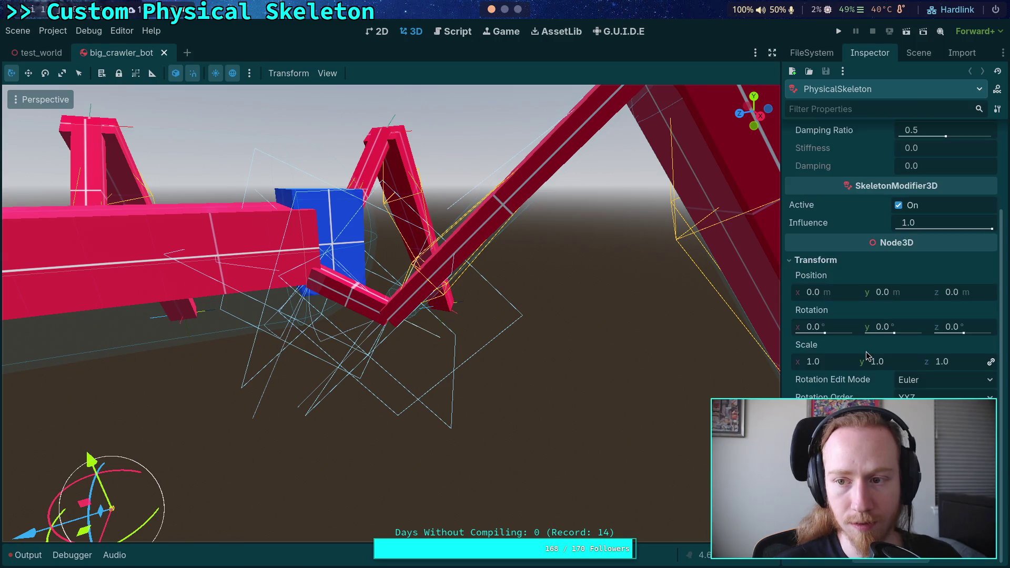
{"action": "key", "text": "ctrl+Tab"}
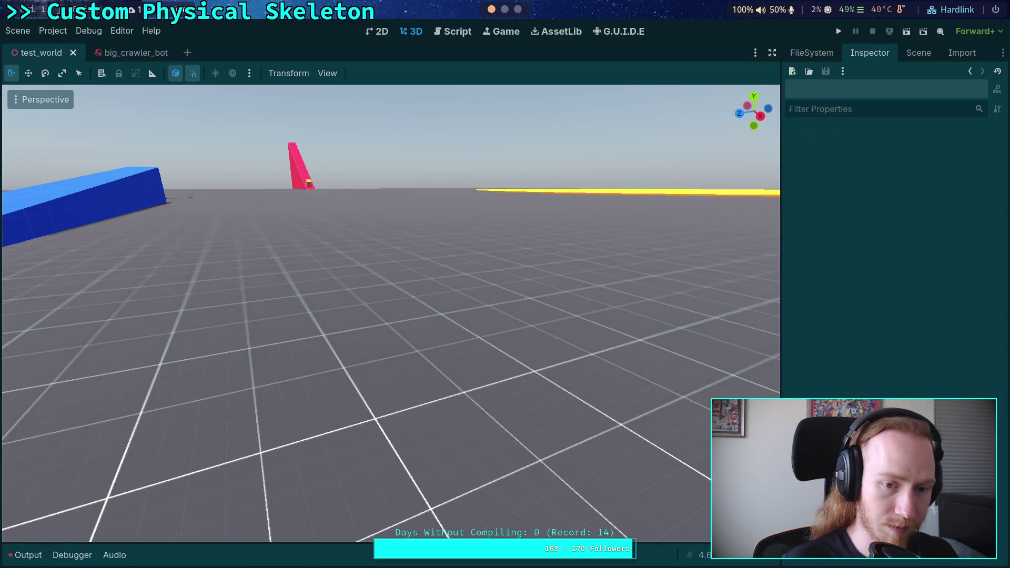
{"action": "left_click", "coordinate": [129, 53]}
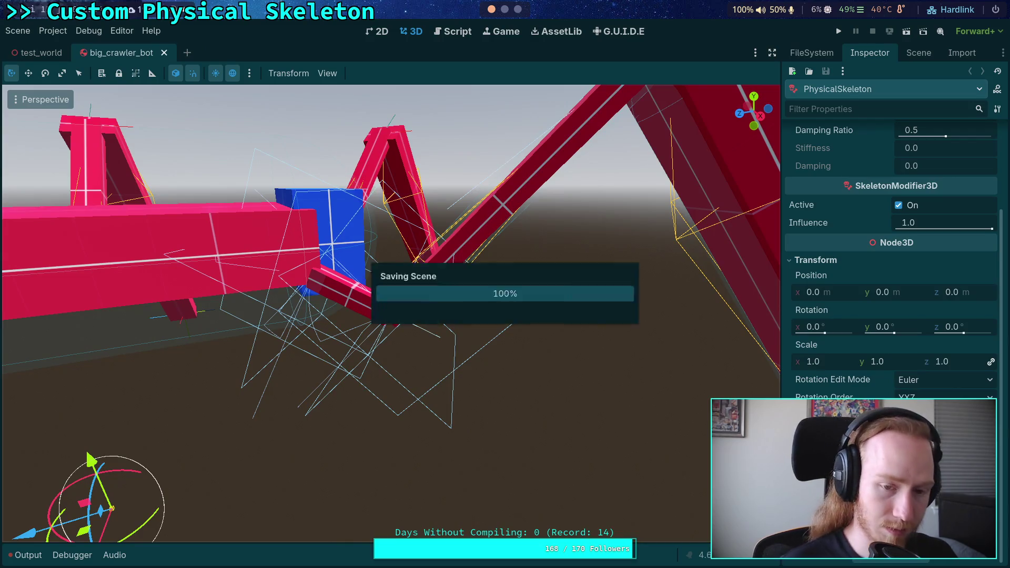
{"action": "key", "text": "super+1"}
- Run git diff and scroll to the PhysicalSkeleton block, which still lists its default properties
{"action": "type", "text": "git diff"}
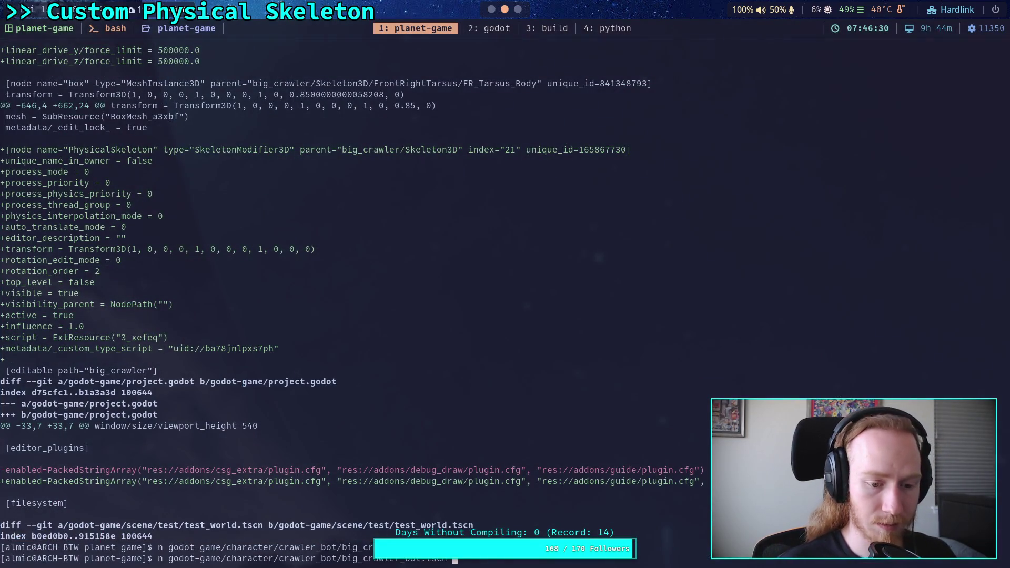
{"action": "key", "text": "Return"}
{"action": "key", "text": "space"}
{"action": "key", "text": "space"}
{"action": "key", "text": "space"}
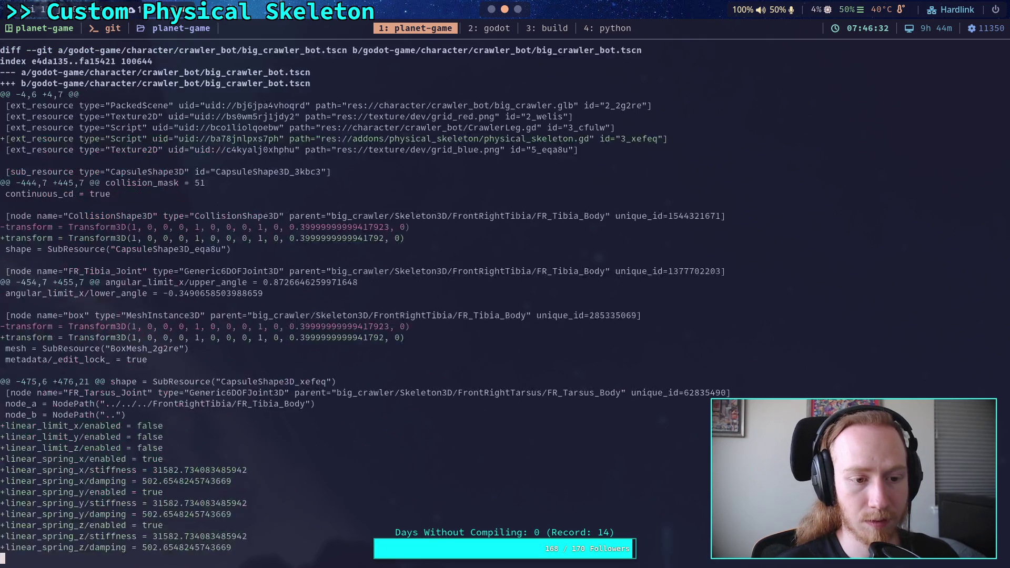
{"action": "scroll", "coordinate": [468, 306], "scroll_direction": "up", "scroll_amount": 5}
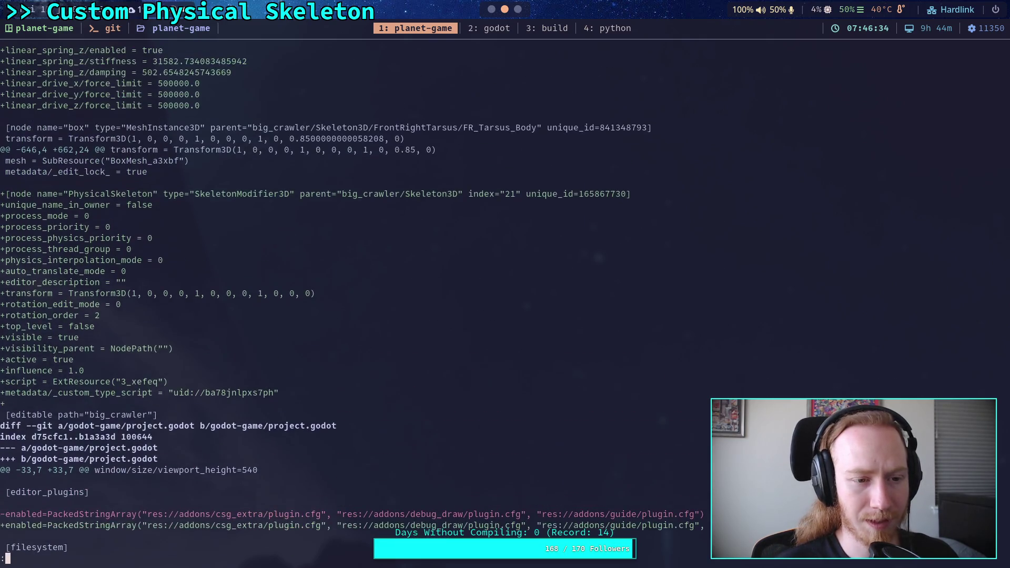
{"action": "scroll", "coordinate": [350, 299], "scroll_direction": "up", "scroll_amount": 2}
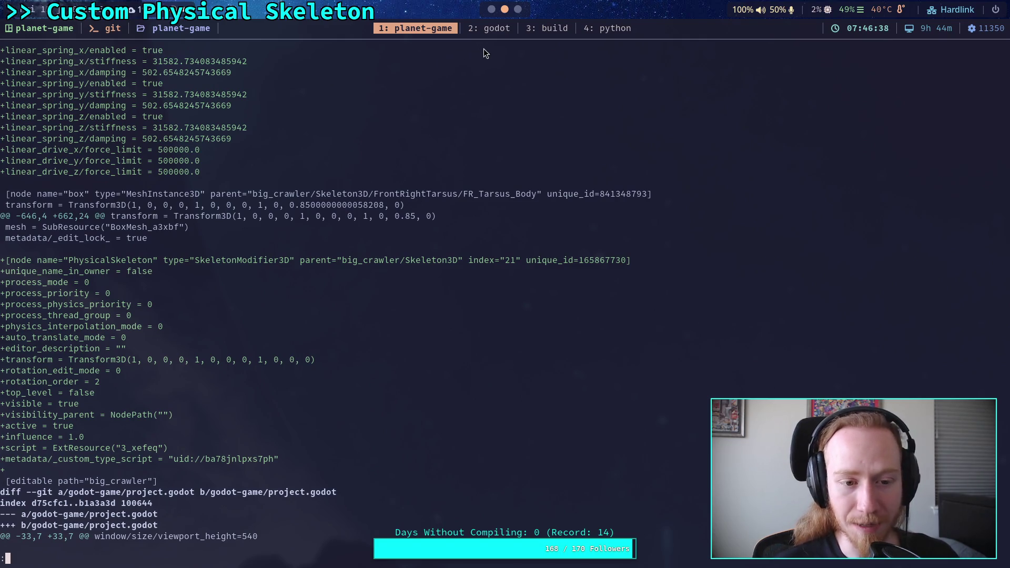
{"action": "left_click", "coordinate": [492, 16]}
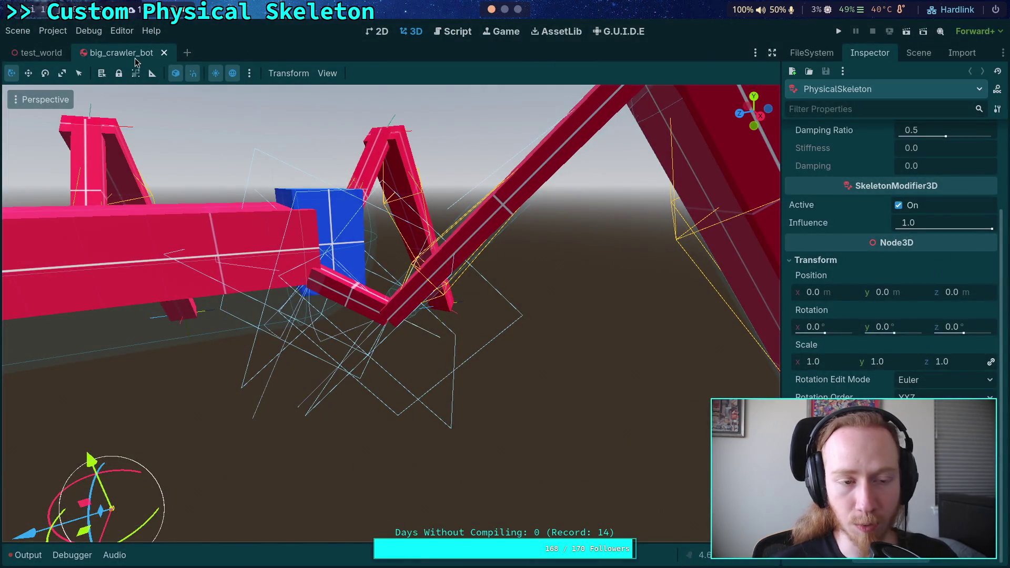
{"action": "middle_click", "coordinate": [85, 55]}
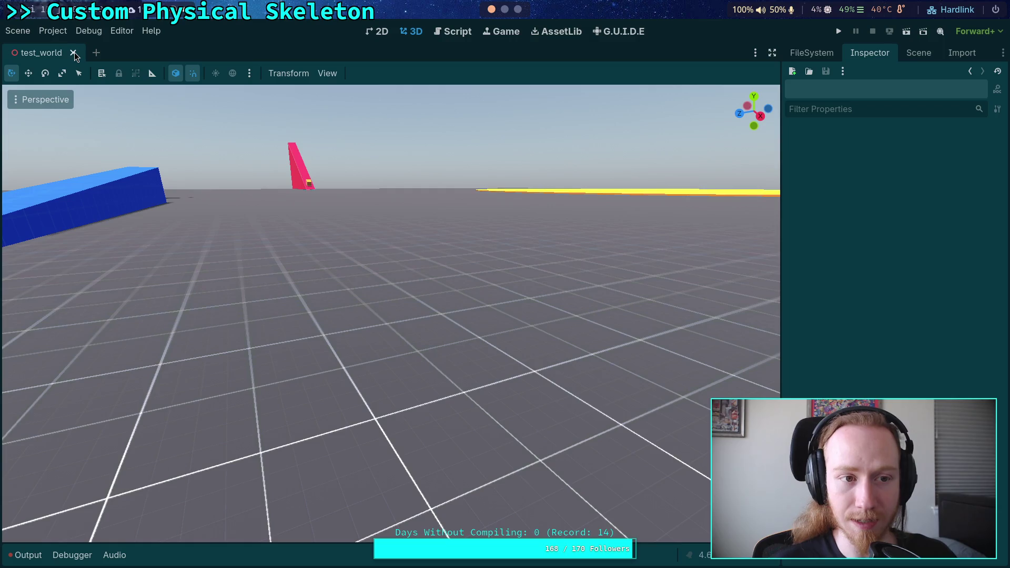
{"action": "left_click", "coordinate": [68, 54]}
{"action": "left_click", "coordinate": [52, 31]}
{"action": "left_click", "coordinate": [81, 184]}
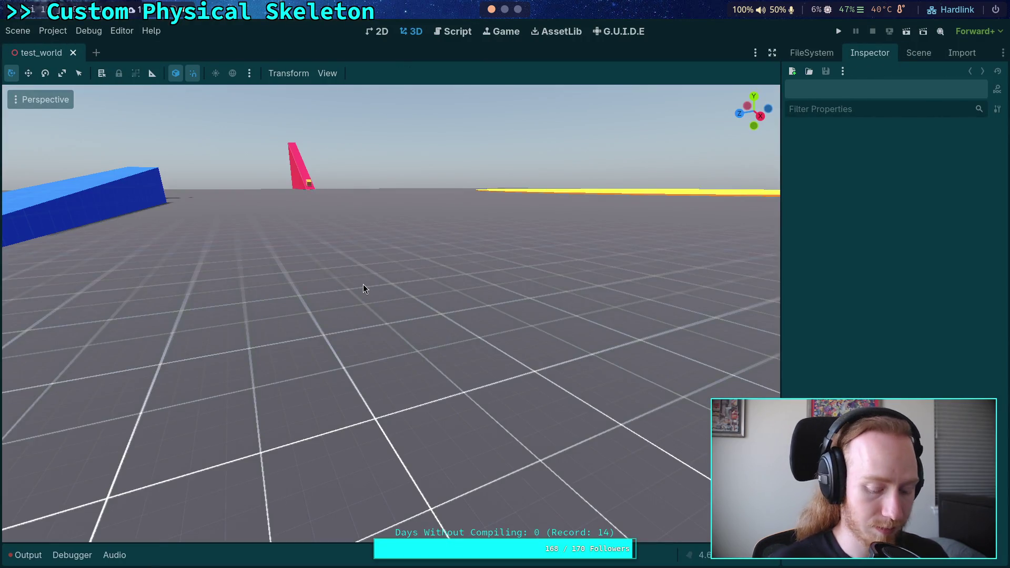
{"action": "key", "text": "super+2"}
{"action": "type", "text": "git diff"}
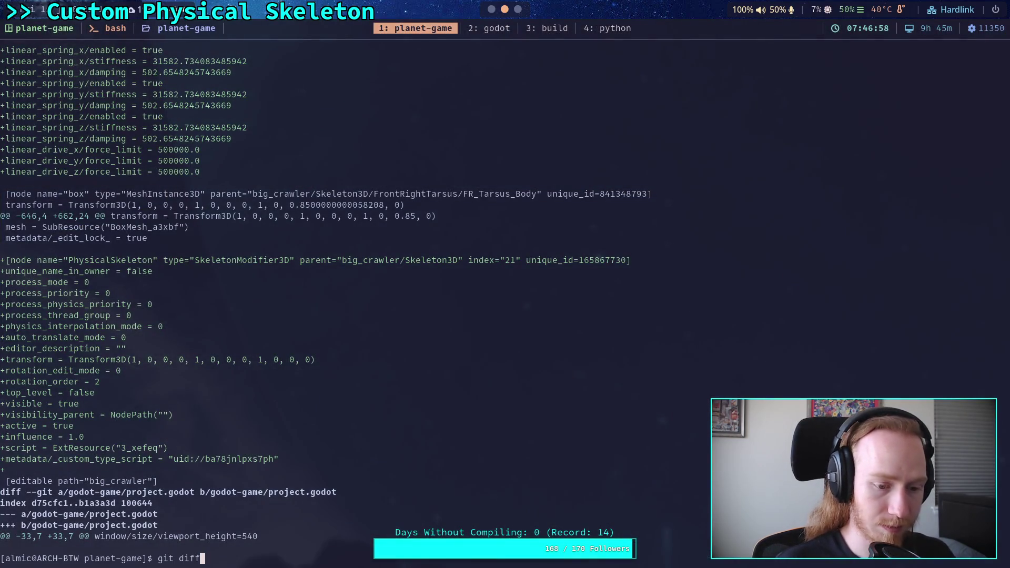
{"action": "key", "text": "Return"}
{"action": "key", "text": "shift+g"}
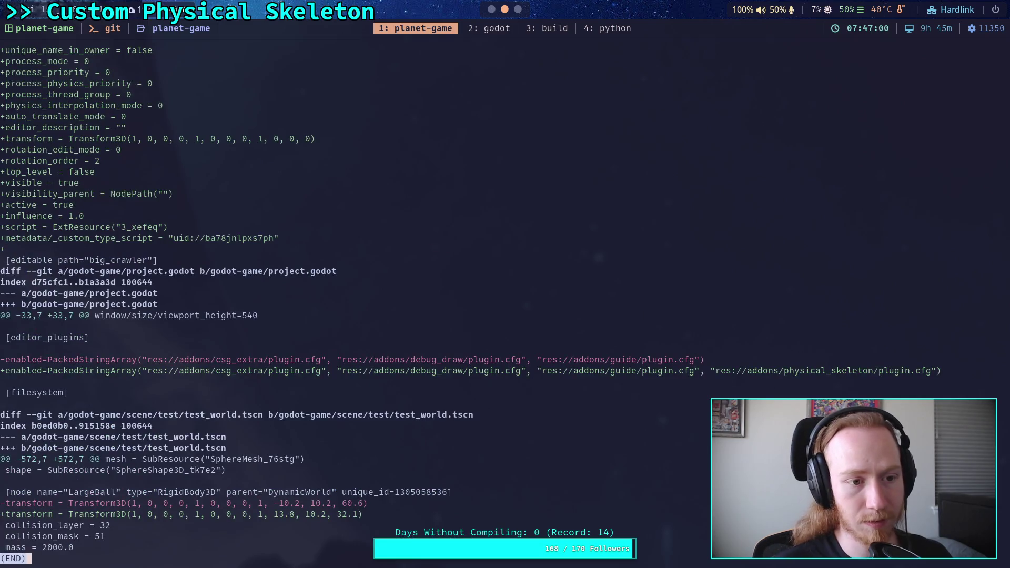
{"action": "key", "text": "q"}
{"action": "key", "text": "super+1"}
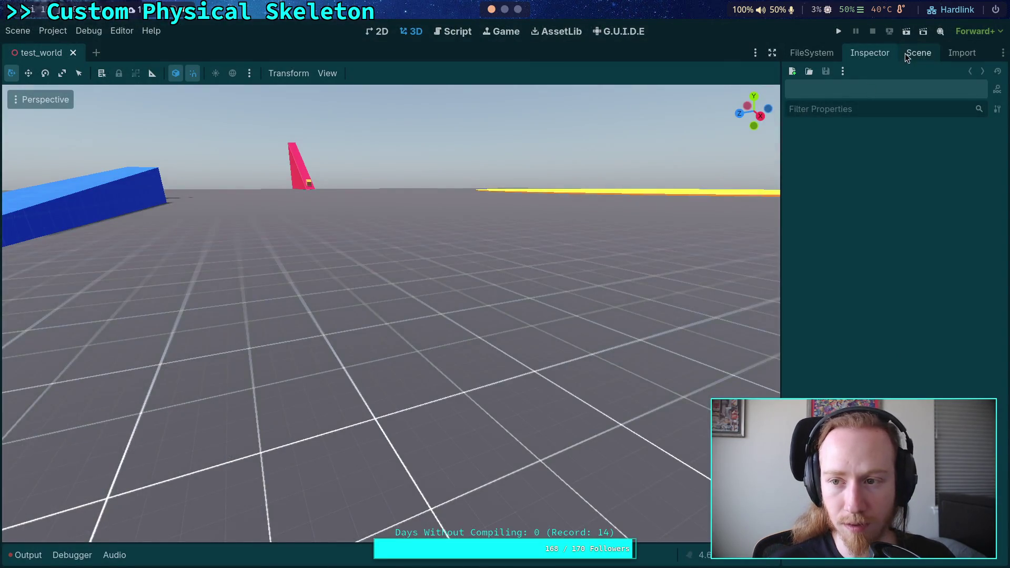
- Open the crawler bot scene, collapse the leg and Skeleton3D branches, and select CrawlerBot
{"action": "left_click", "coordinate": [919, 52]}
{"action": "left_click", "coordinate": [973, 297]}
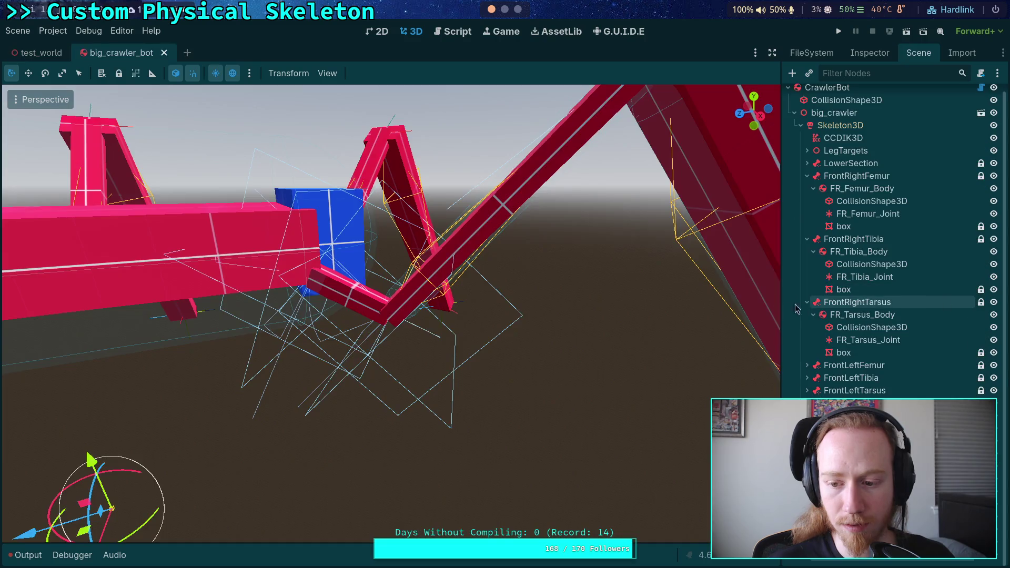
{"action": "left_click", "coordinate": [872, 373]}
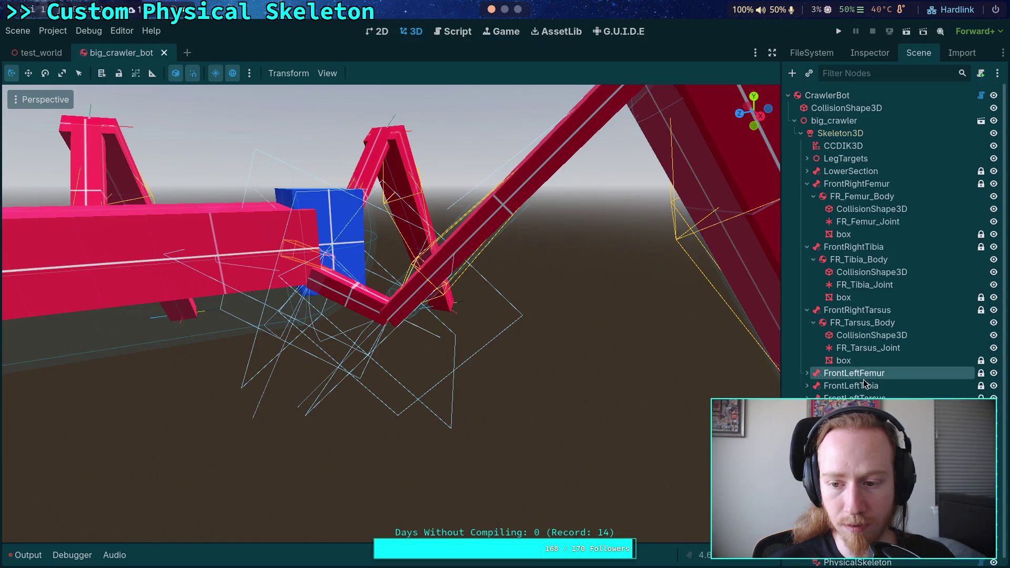
{"action": "left_click", "coordinate": [808, 184]}
{"action": "left_click", "coordinate": [808, 196]}
{"action": "left_click", "coordinate": [808, 209]}
{"action": "left_click", "coordinate": [801, 133]}
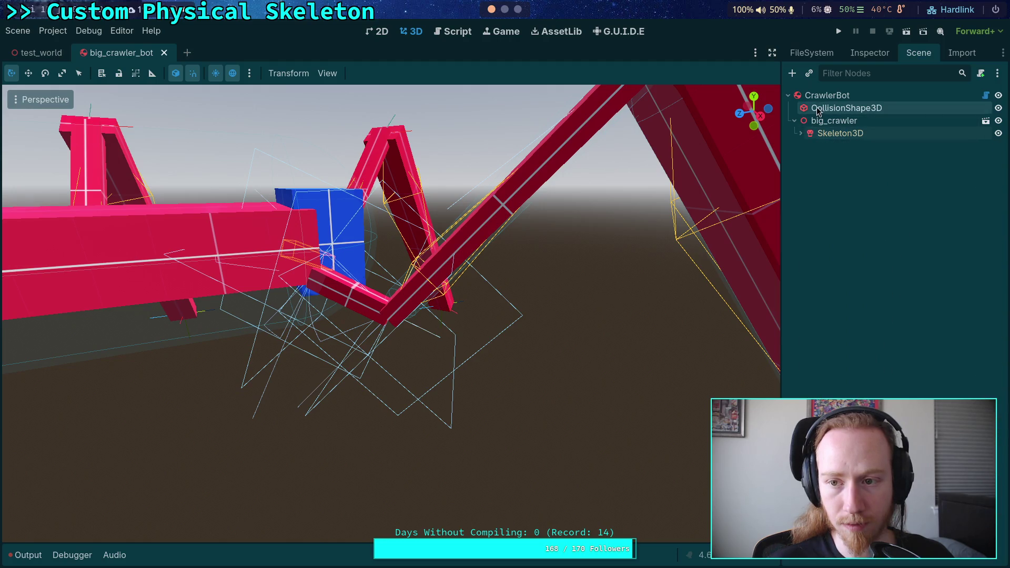
{"action": "left_click", "coordinate": [827, 95]}
- Set CrawlerBot's Max Speed to 2.0 in the Inspector and save the scene
{"action": "left_click", "coordinate": [869, 54]}
{"action": "left_click", "coordinate": [943, 151]}
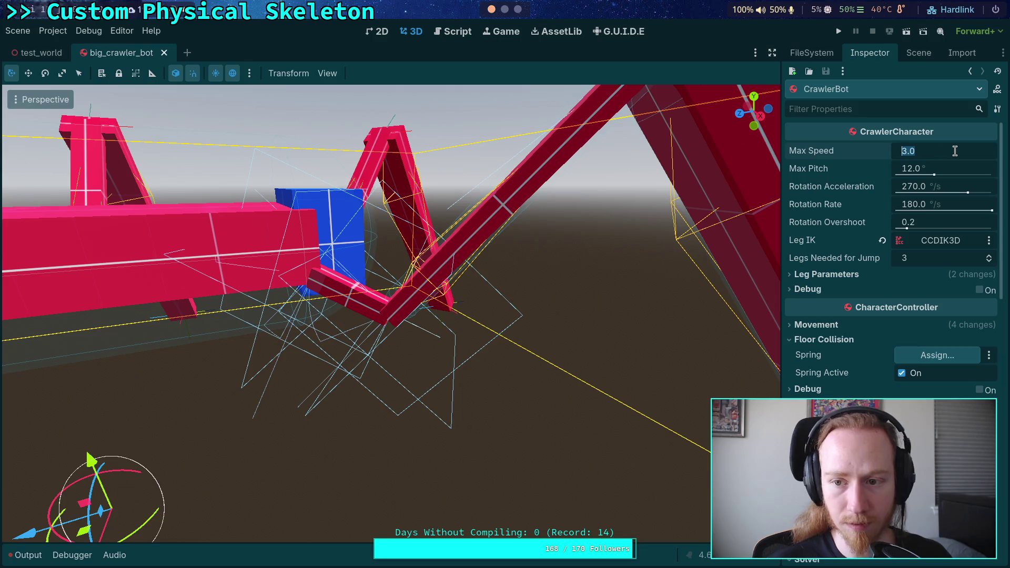
{"action": "type", "text": "2"}
{"action": "key", "text": "Return"}
{"action": "key", "text": "ctrl+s"}
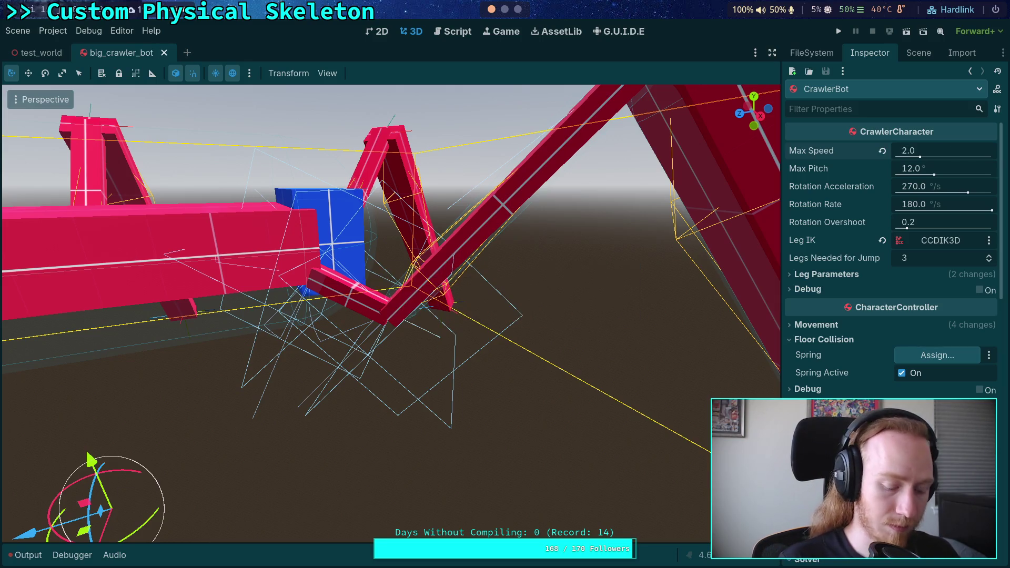
{"action": "key", "text": "super+3"}
{"action": "key", "text": "super+2"}
- Run git diff and scroll through the big_crawler_bot.tscn changes, including max_speed = 2.0
{"action": "type", "text": "git diff"}
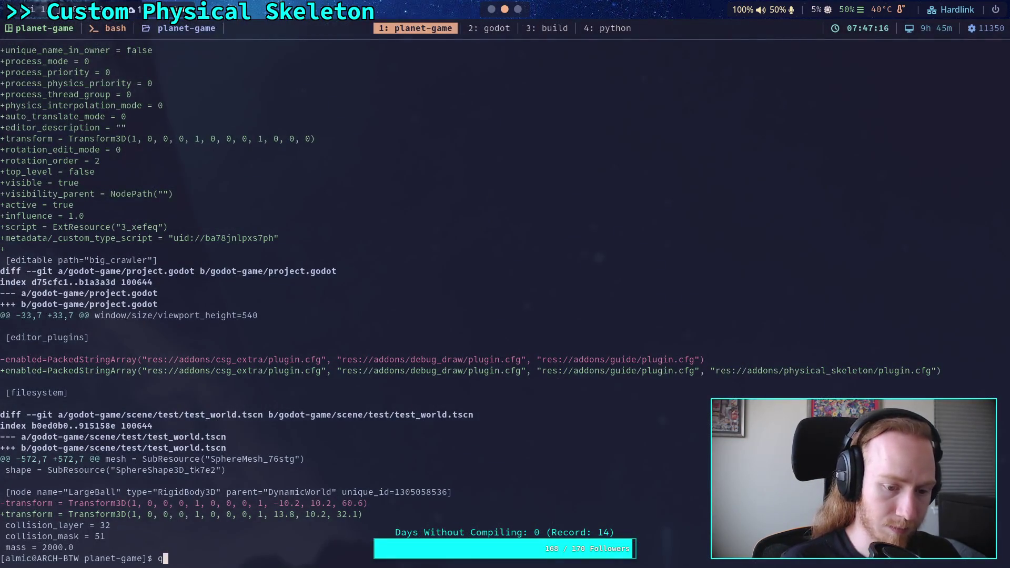
{"action": "key", "text": "Return"}
{"action": "key", "text": "space"}
{"action": "key", "text": "space"}
{"action": "key", "text": "space"}
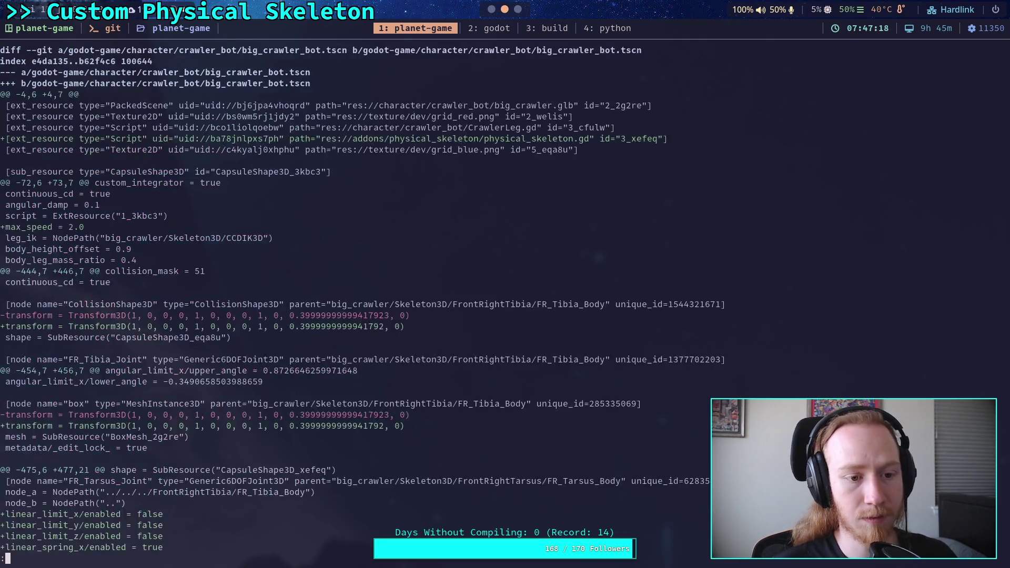
{"action": "scroll", "coordinate": [326, 298], "scroll_direction": "up", "scroll_amount": 12}
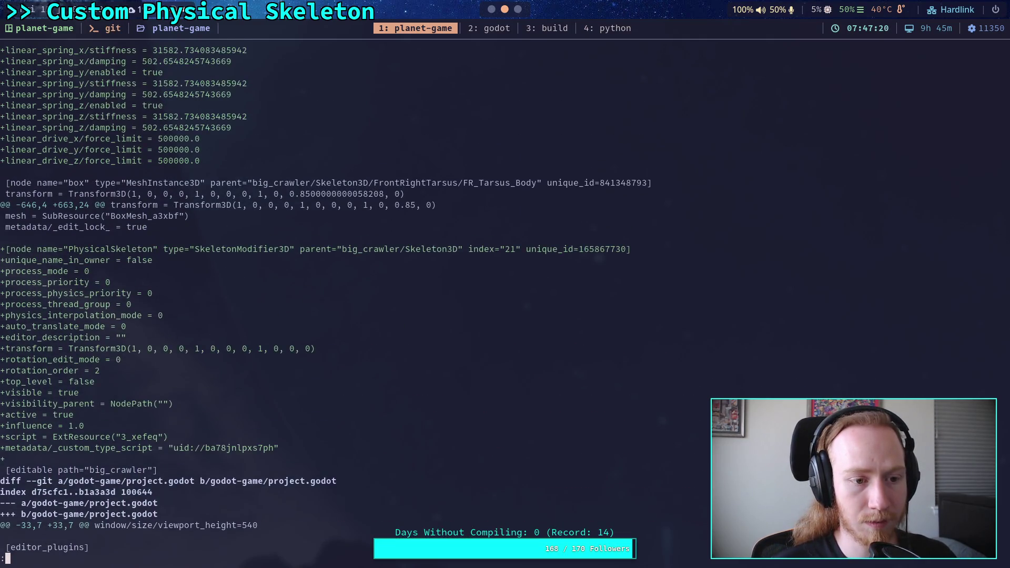
{"action": "scroll", "coordinate": [325, 299], "scroll_direction": "up", "scroll_amount": 6}
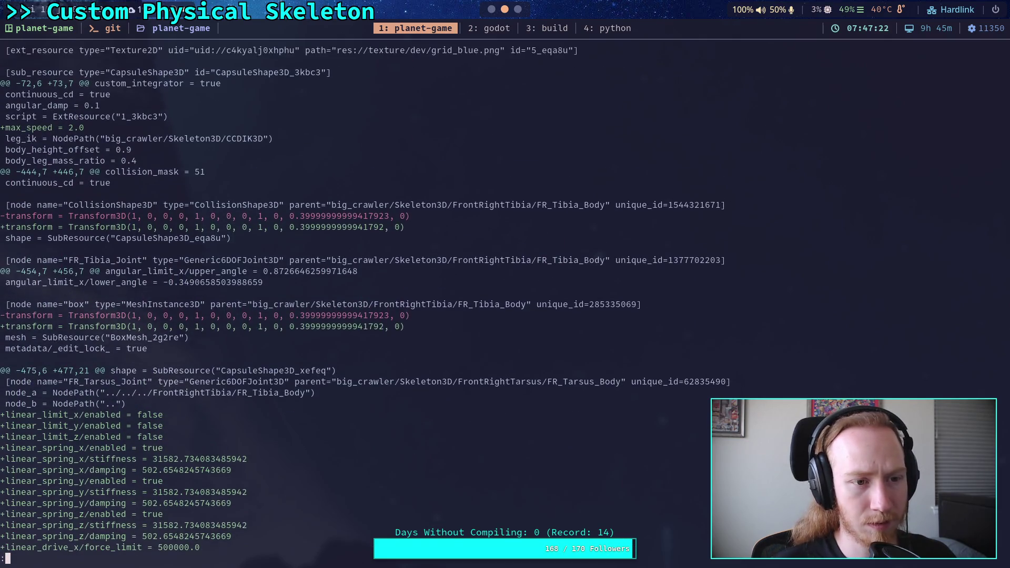
{"action": "scroll", "coordinate": [365, 299], "scroll_direction": "down", "scroll_amount": 10}
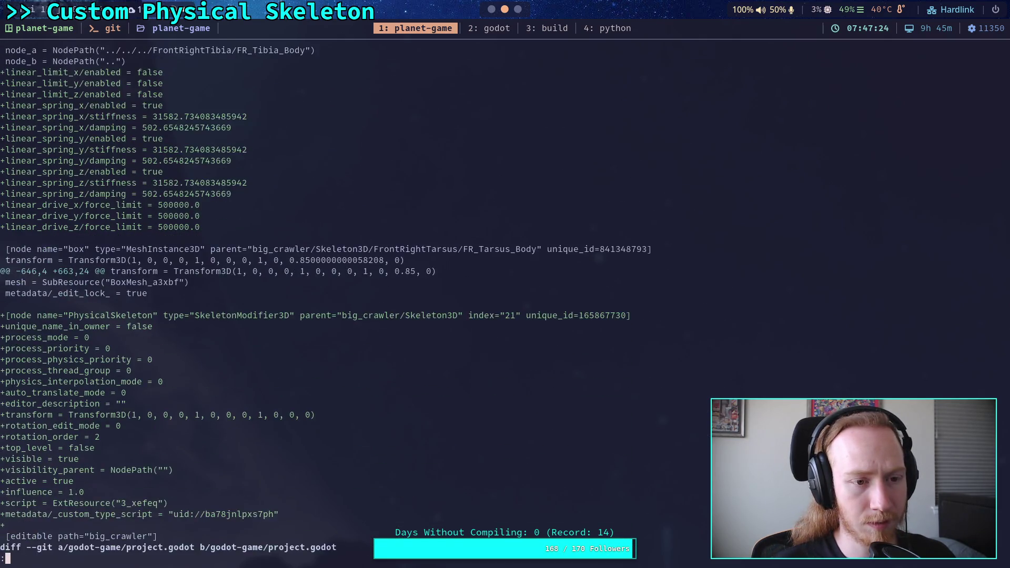
{"action": "scroll", "coordinate": [350, 299], "scroll_direction": "down", "scroll_amount": 7}
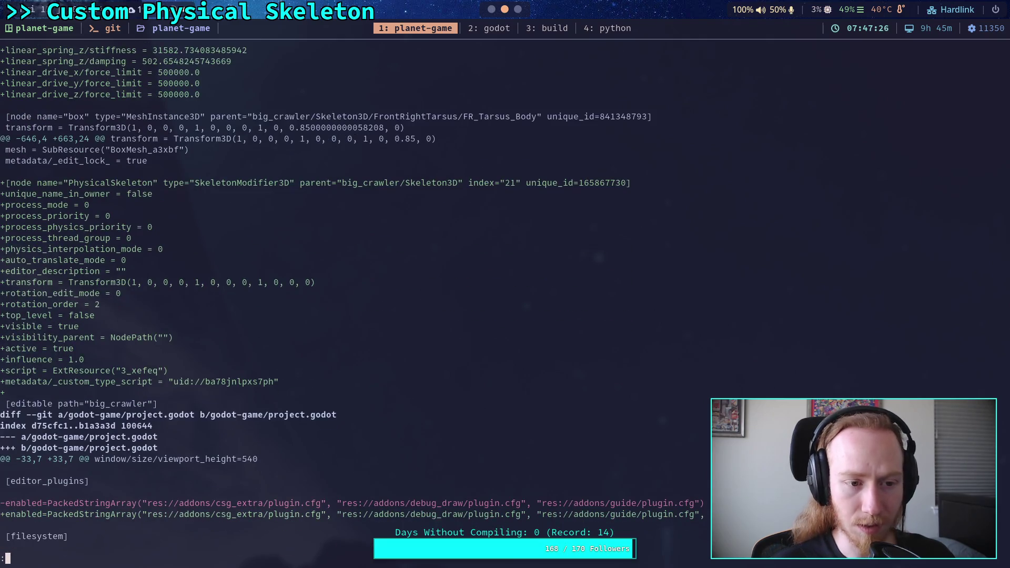
{"action": "scroll", "coordinate": [350, 299], "scroll_direction": "down", "scroll_amount": 2}
{"action": "key", "text": "q"}
{"action": "key", "text": "alt+Tab"}
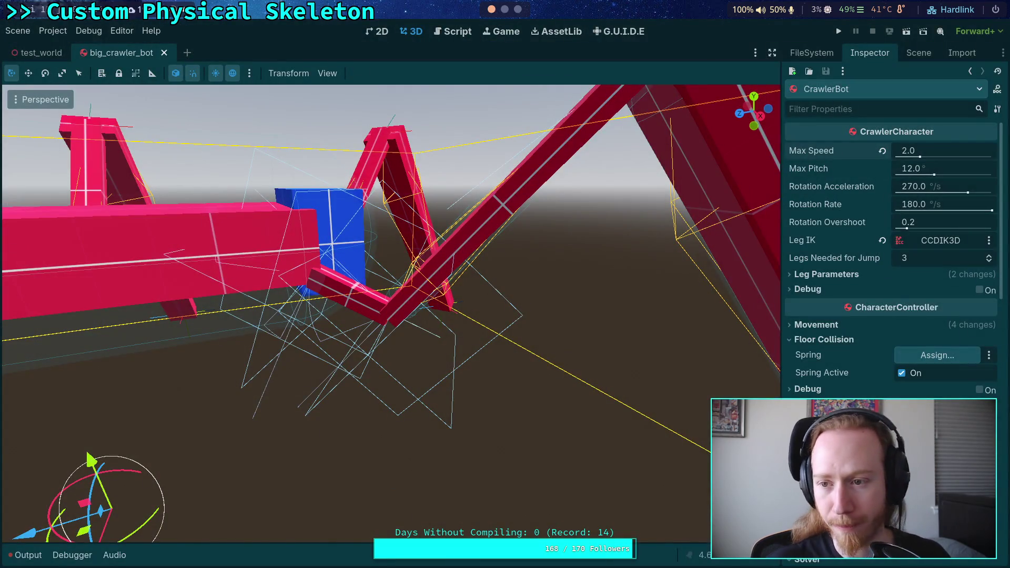
- Revert CrawlerBot's Max Speed to its default 3.0, save, and close the big_crawler_bot scene
{"action": "left_click", "coordinate": [883, 152]}
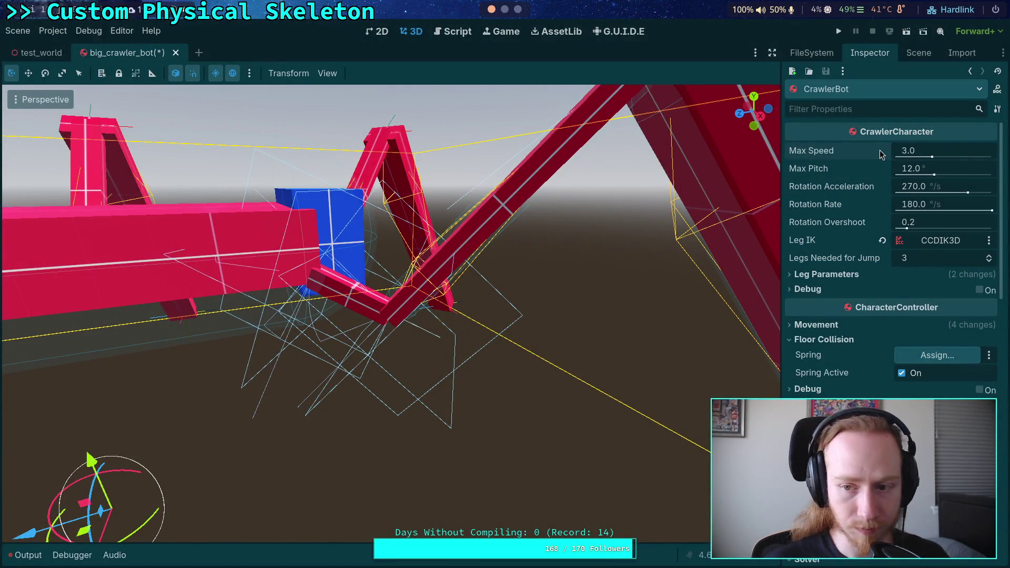
{"action": "key", "text": "ctrl+s"}
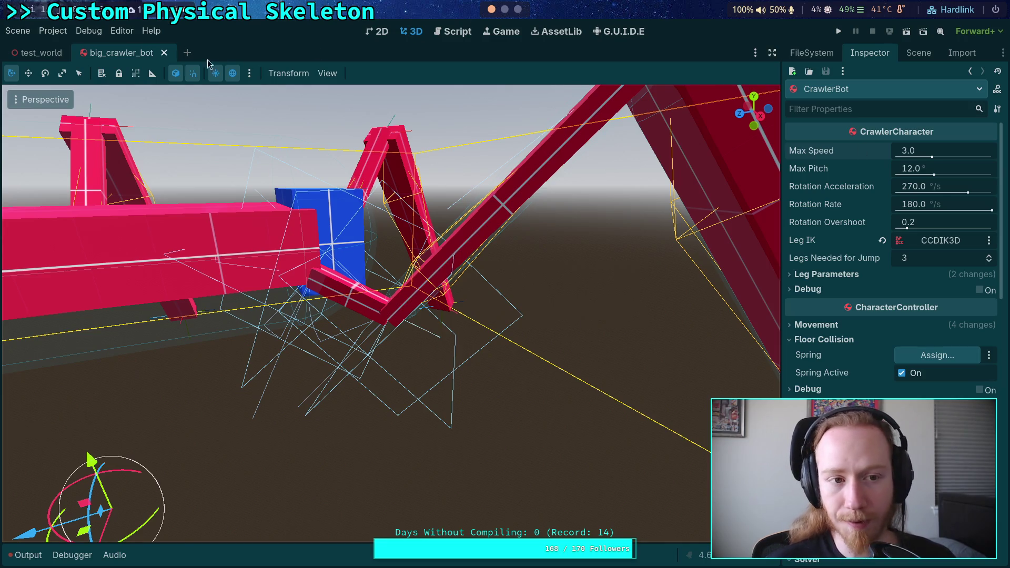
{"action": "left_click", "coordinate": [164, 53]}
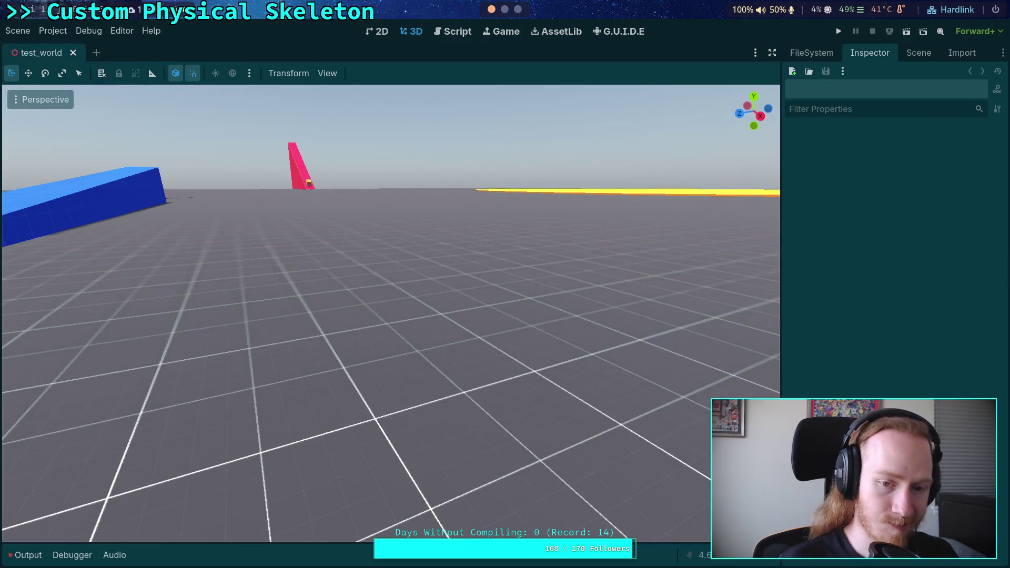
{"action": "key", "text": "super+1"}
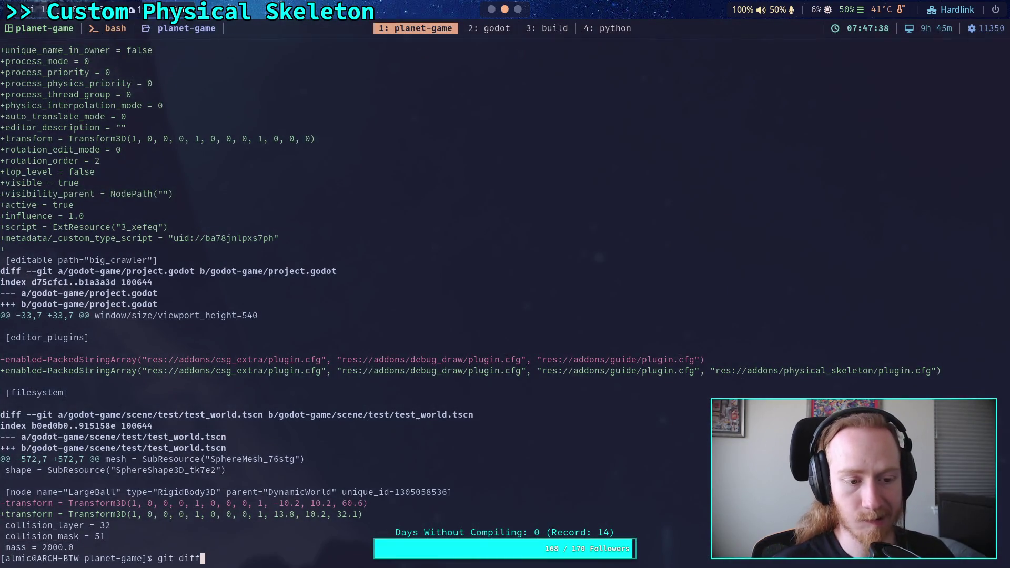
- Run git diff and page through the output
{"action": "key", "text": "Return"}
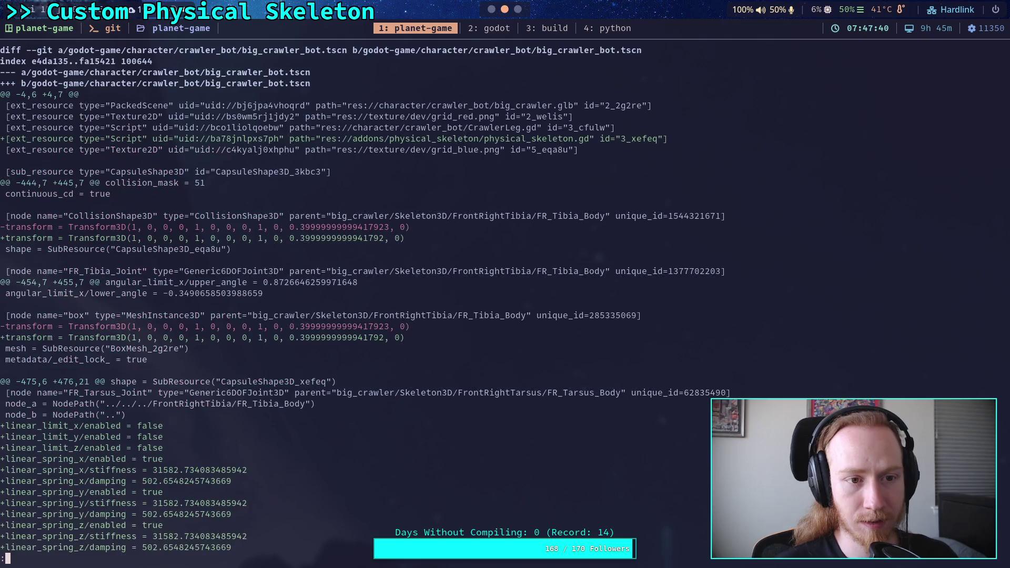
{"action": "key", "text": "space"}
{"action": "key", "text": "space"}
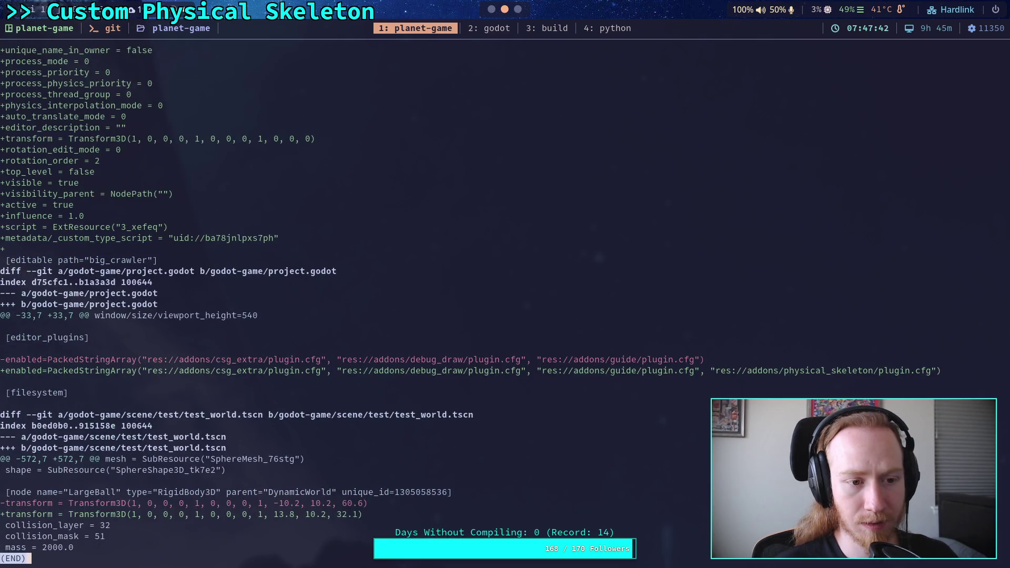
{"action": "scroll", "coordinate": [468, 305], "scroll_direction": "up", "scroll_amount": 4}
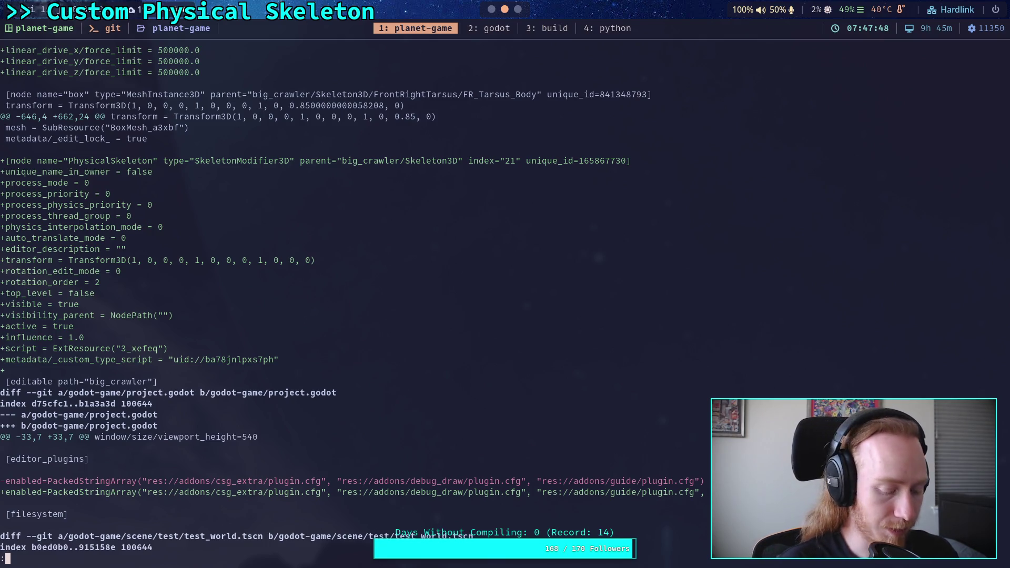
- Reopen big_crawler_bot from the World tree, expand Skeleton3D, and save the scene
{"action": "key", "text": "super+1"}
{"action": "left_click", "coordinate": [926, 55]}
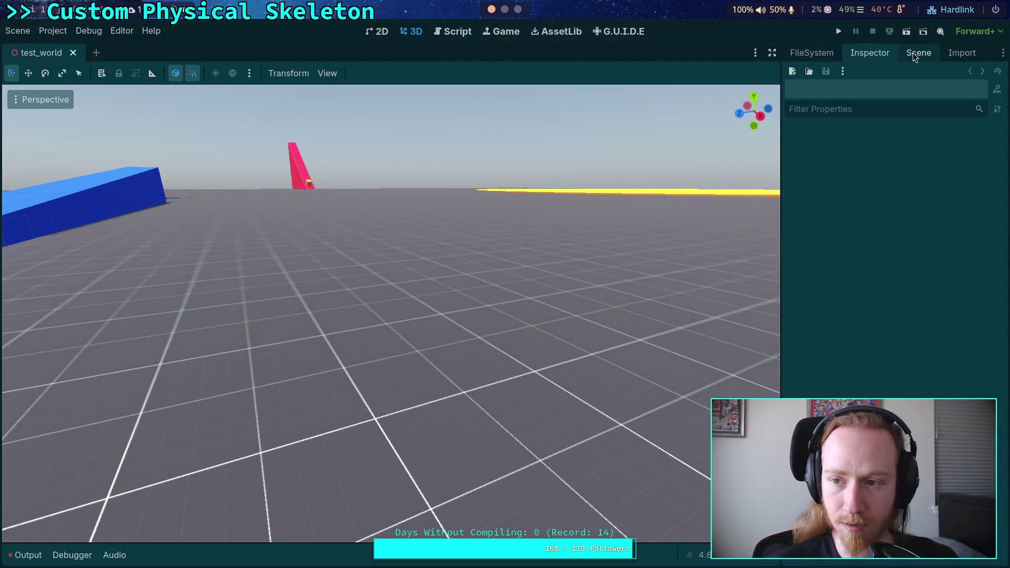
{"action": "left_click", "coordinate": [974, 298]}
{"action": "left_click", "coordinate": [801, 134]}
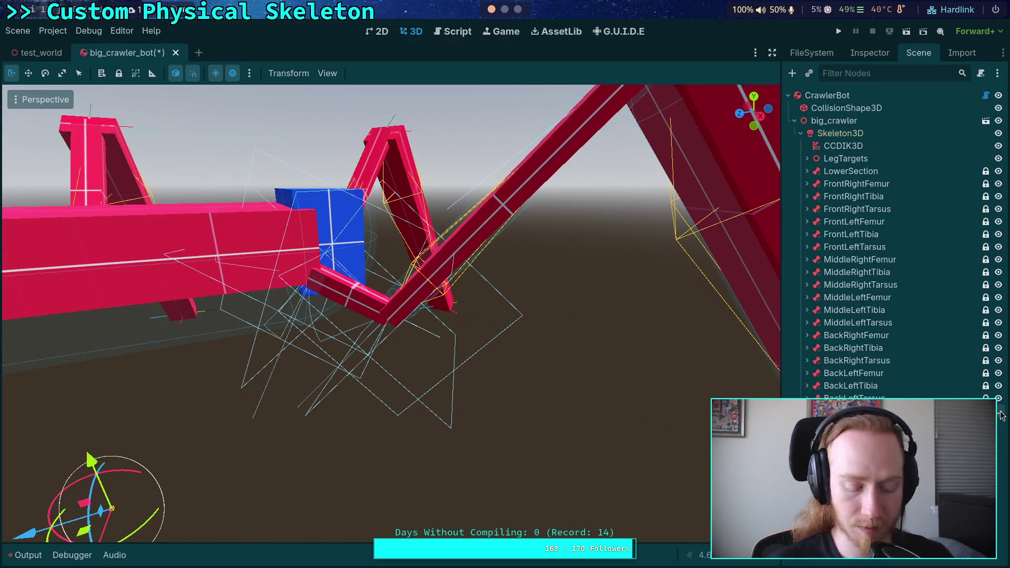
{"action": "key", "text": "ctrl+s"}
- Rerun git diff to find the PhysicalSkeleton changes, then show PhysicalSkeleton's spring calculator properties in Godot
{"action": "key", "text": "super+1"}
{"action": "key", "text": "Up"}
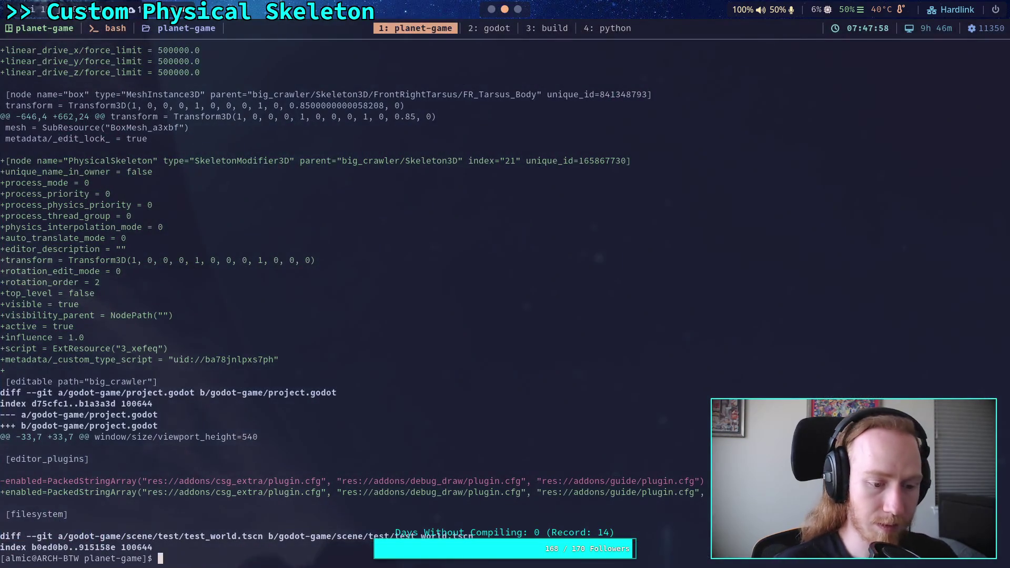
{"action": "key", "text": "Return"}
{"action": "key", "text": "space"}
{"action": "key", "text": "space"}
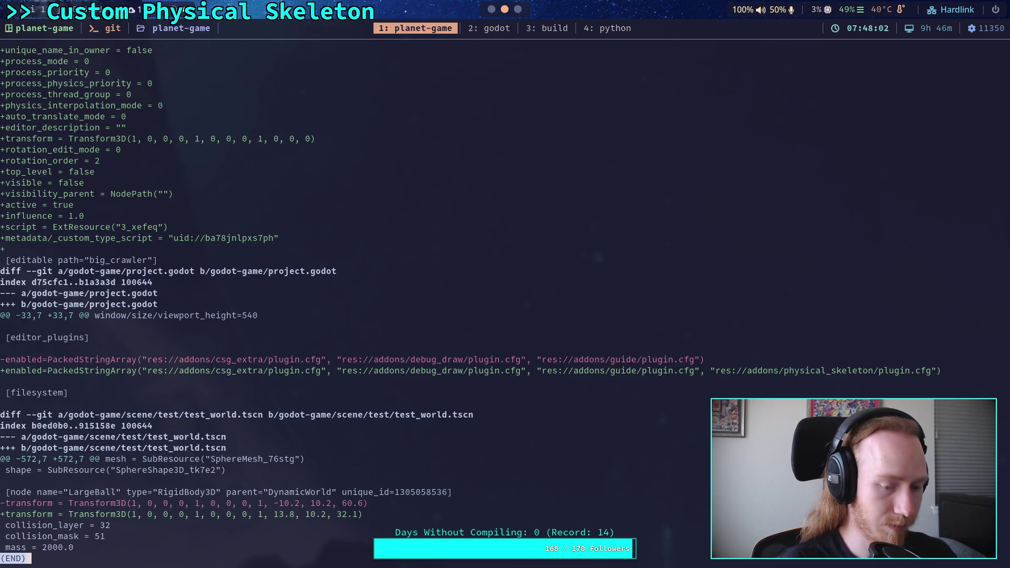
{"action": "key", "text": "super+2"}
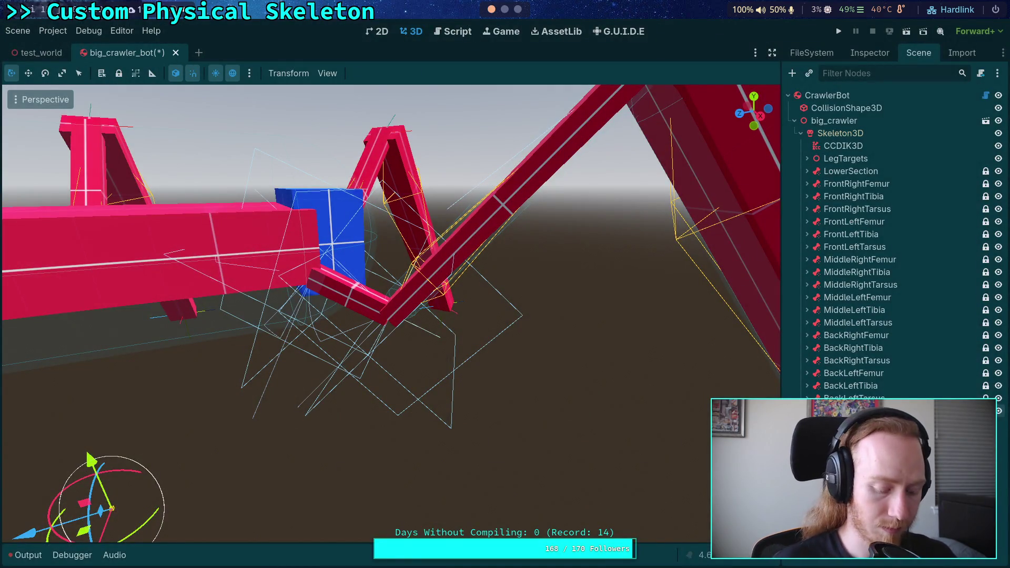
{"action": "key", "text": "super+1"}
{"action": "key", "text": "b"}
{"action": "key", "text": "b"}
{"action": "key", "text": "G"}
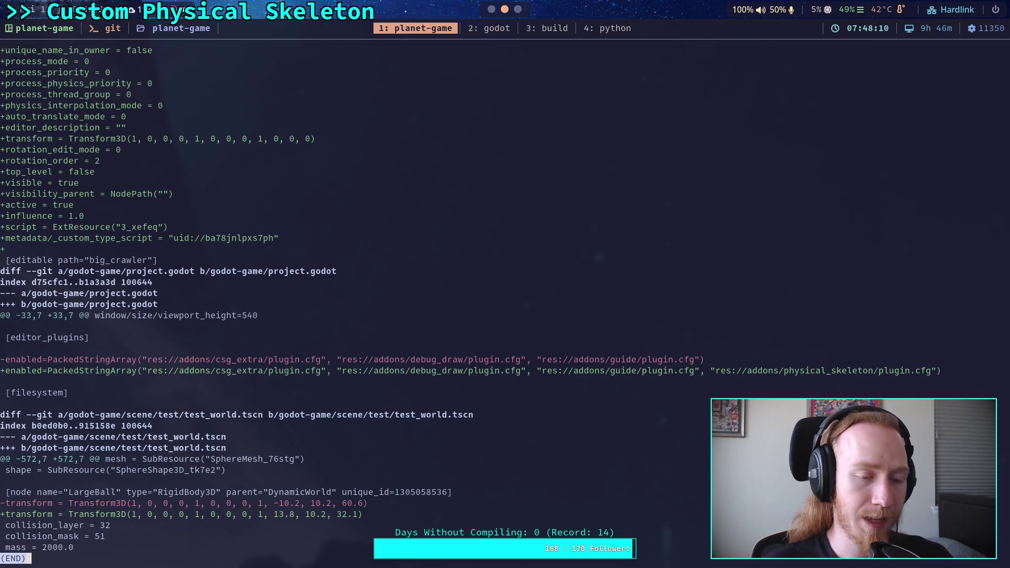
{"action": "key", "text": "k"}
{"action": "key", "text": "k"}
{"action": "key", "text": "k"}
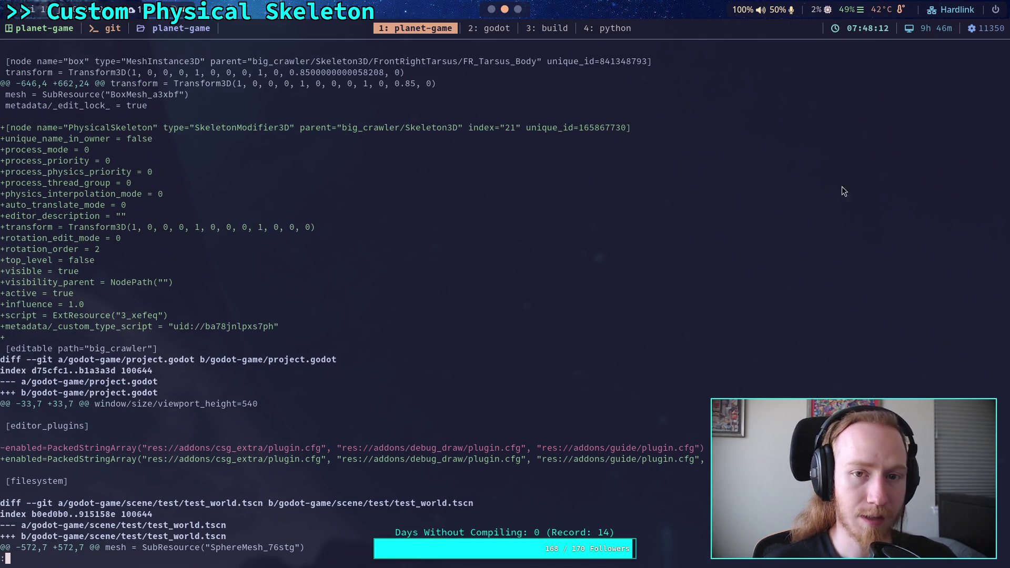
{"action": "key", "text": "super+2"}
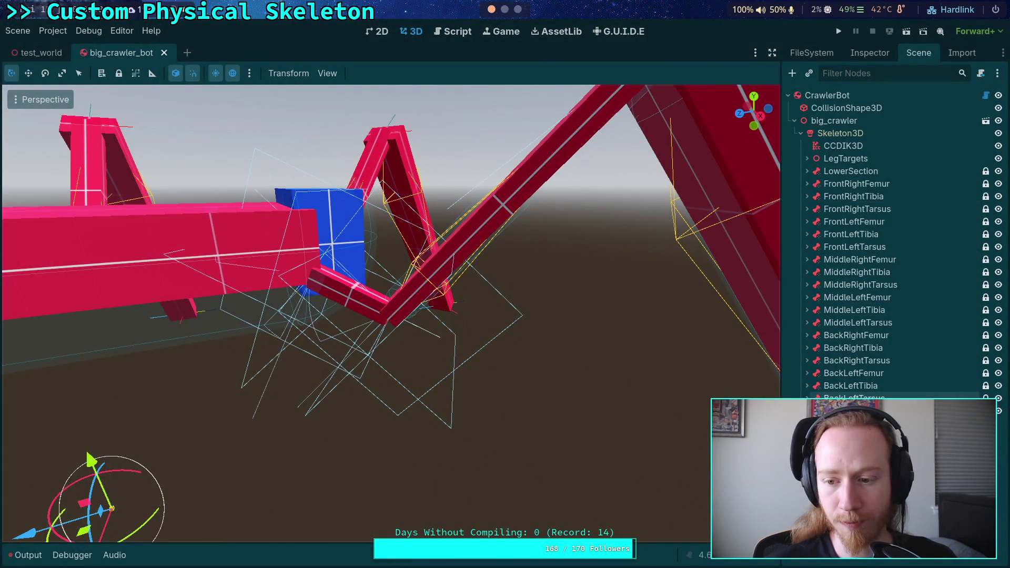
{"action": "left_click", "coordinate": [870, 53]}
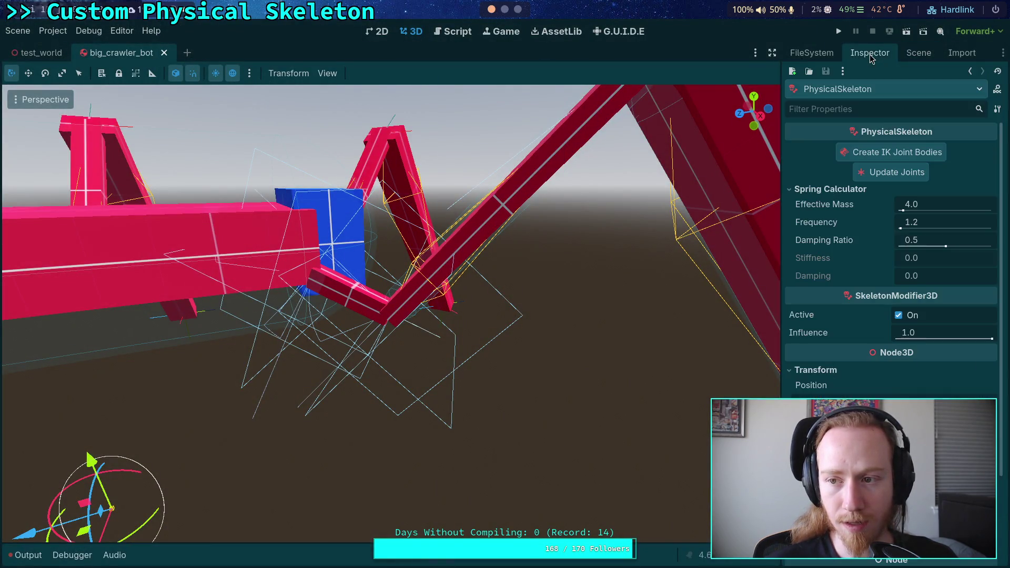
- Open physical_skeleton.gd and bring its export declarations into view
{"action": "left_click", "coordinate": [454, 32]}
{"action": "left_click", "coordinate": [606, 238]}
{"action": "scroll", "coordinate": [681, 221], "scroll_direction": "up", "scroll_amount": 4}
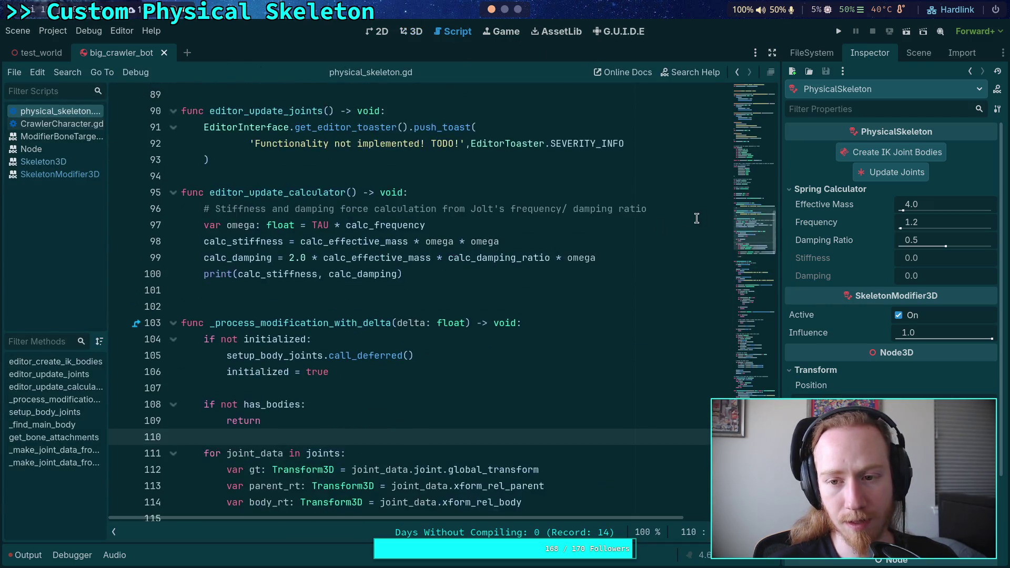
{"action": "left_click", "coordinate": [741, 127]}
{"action": "mouse_move", "coordinate": [740, 127]}
{"action": "left_mouse_down"}
{"action": "mouse_move", "coordinate": [747, 105]}
{"action": "mouse_move", "coordinate": [745, 151]}
{"action": "mouse_move", "coordinate": [757, 103]}
{"action": "left_mouse_up"}
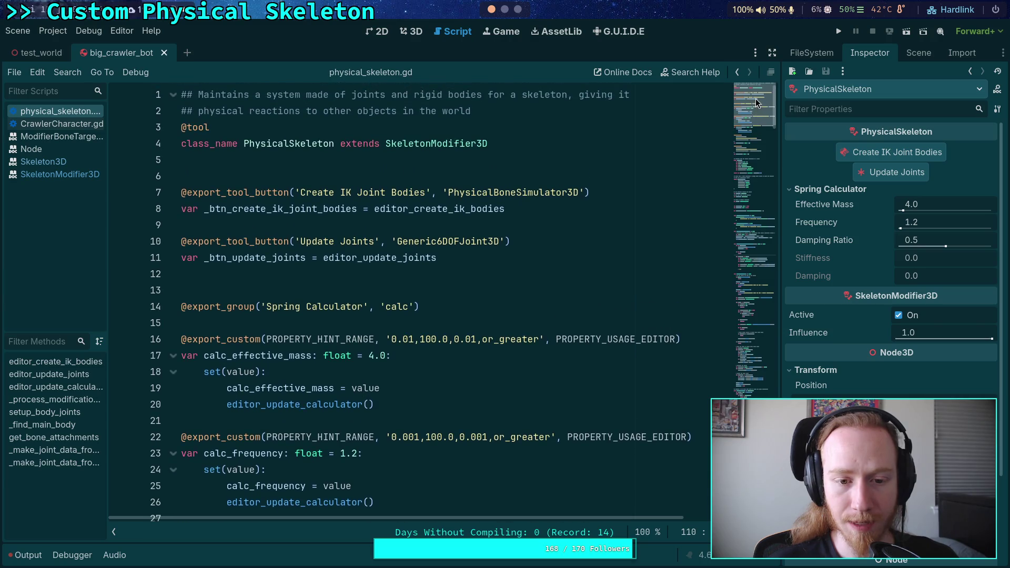
{"action": "left_click_drag", "start_coordinate": [267, 339], "coordinate": [329, 438]}
{"action": "scroll", "coordinate": [339, 367], "scroll_direction": "down", "scroll_amount": 4}
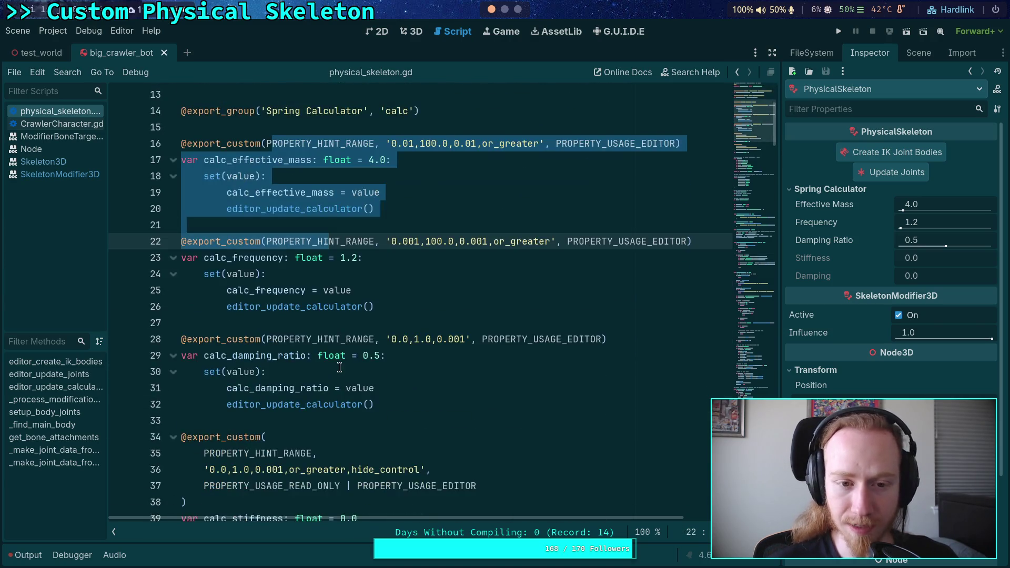
{"action": "left_click", "coordinate": [347, 322]}
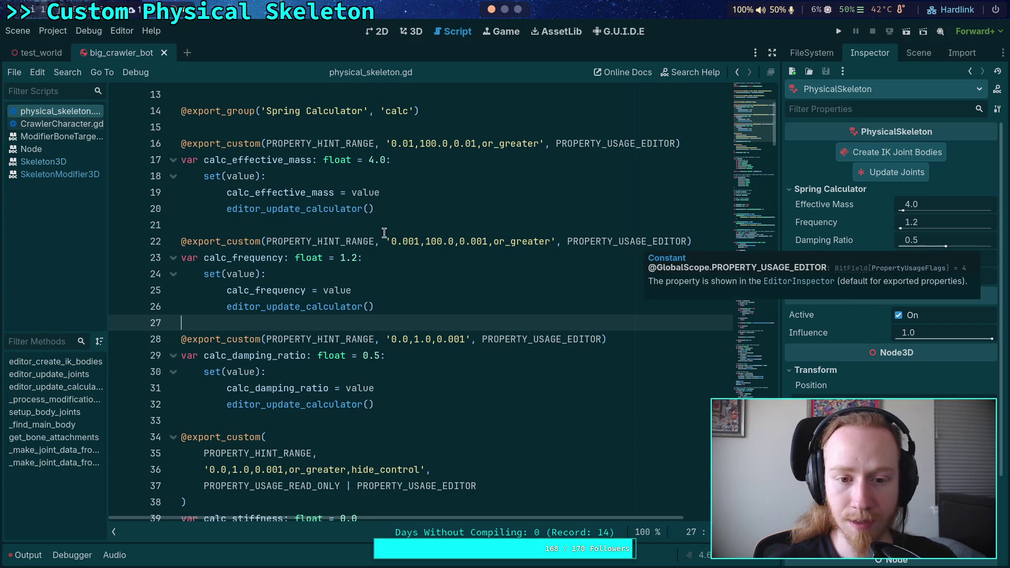
- Append ' | PROPERTY_USAGE_STORAGE' to the calc_frequency export on line 22 and look up its documentation
{"action": "left_click", "coordinate": [688, 241]}
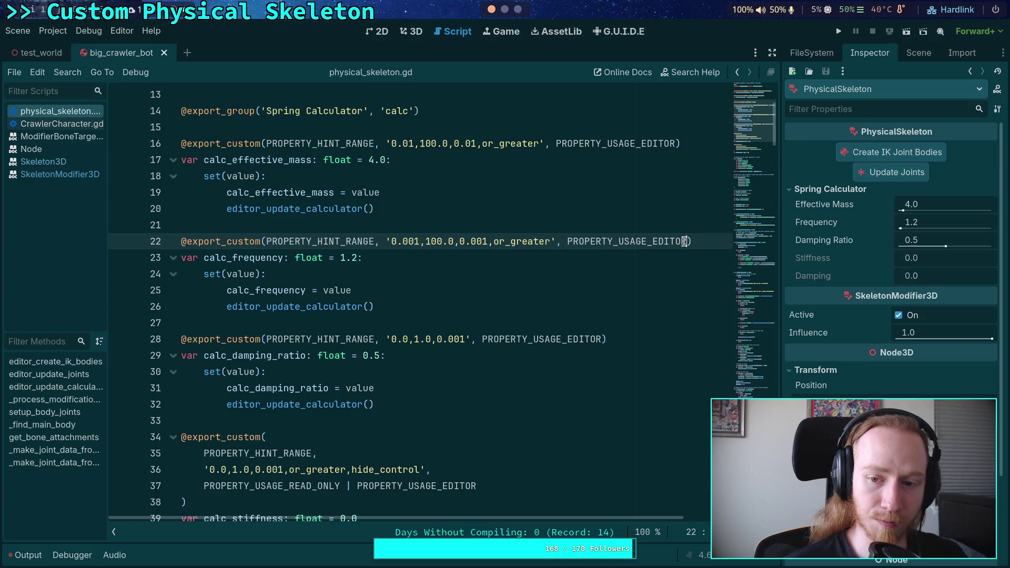
{"action": "type", "text": "|"}
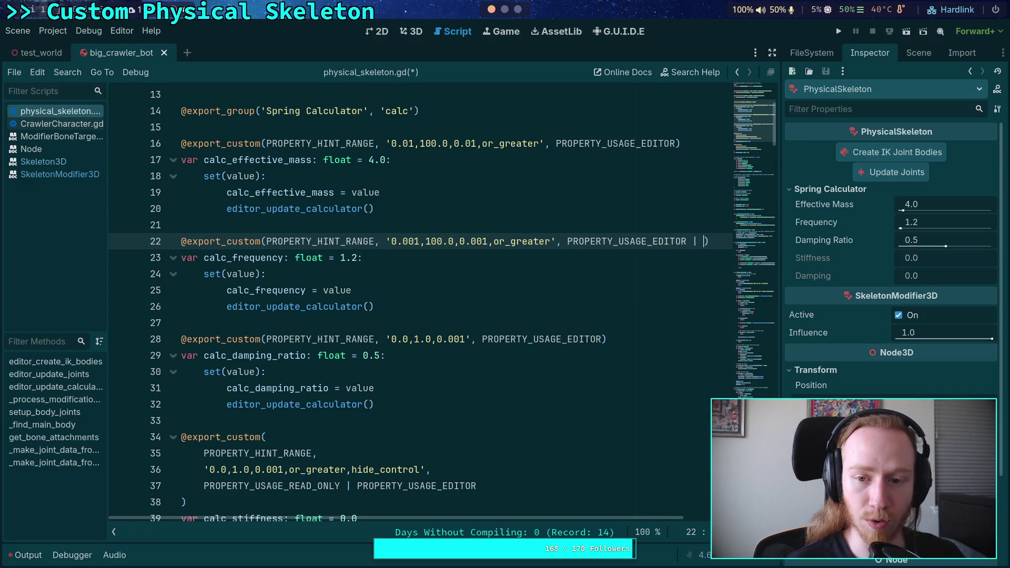
{"action": "type", "text": " USAGE_"}
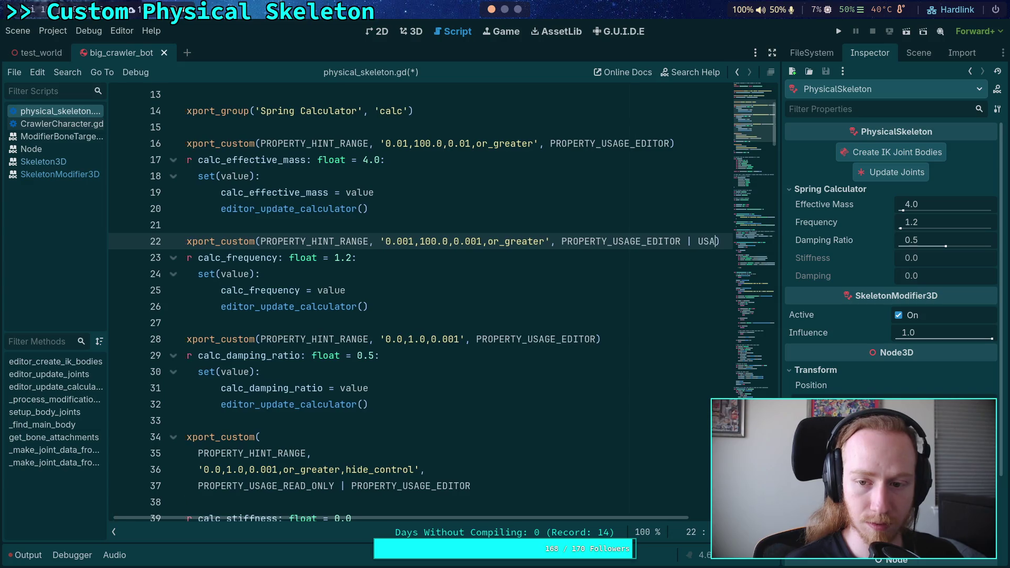
{"action": "type", "text": "NO"}
{"action": "key", "text": "Down"}
{"action": "key", "text": "Down"}
{"action": "key", "text": "Down"}
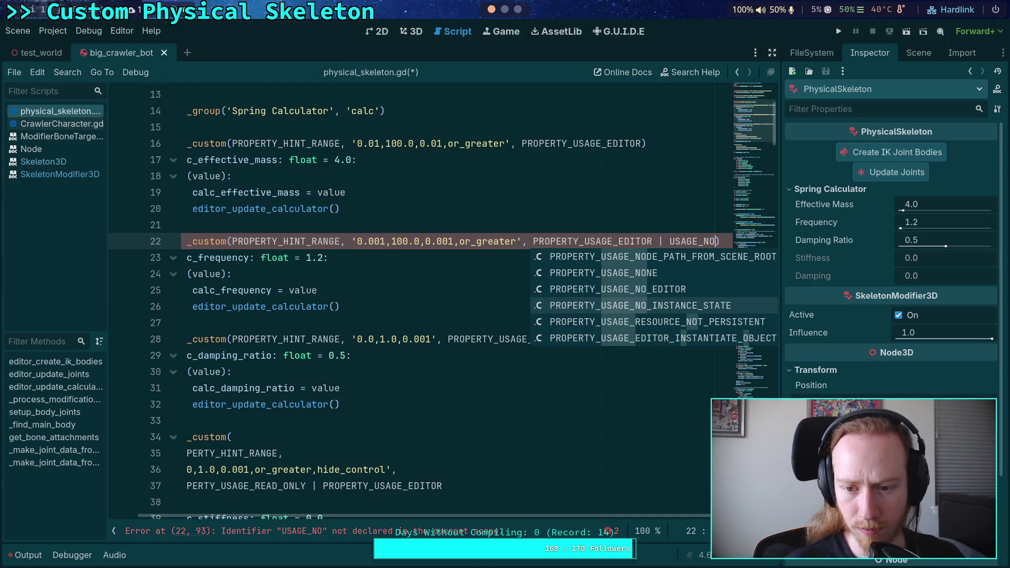
{"action": "key", "text": "BackSpace"}
{"action": "key", "text": "BackSpace"}
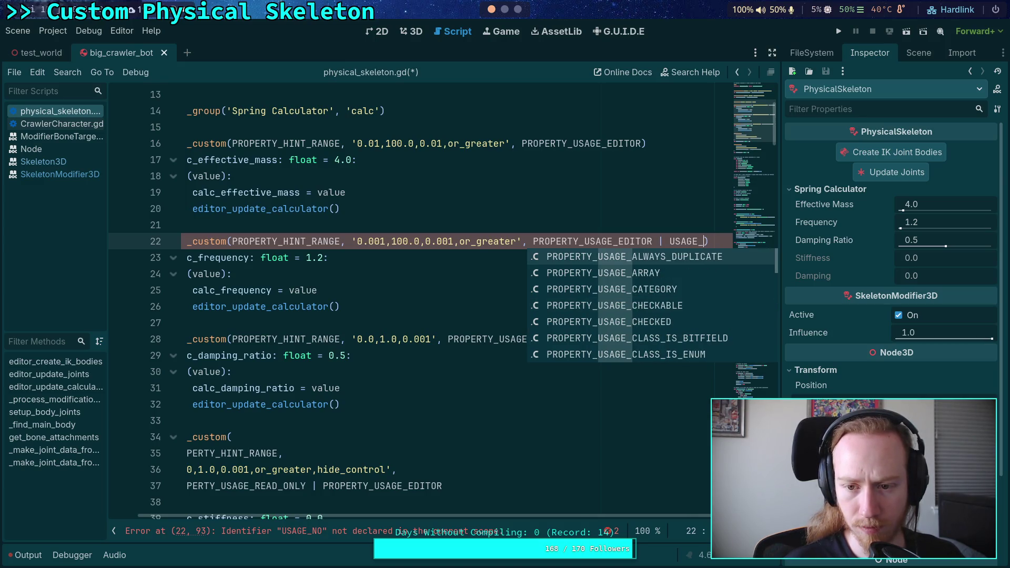
{"action": "type", "text": "ST"}
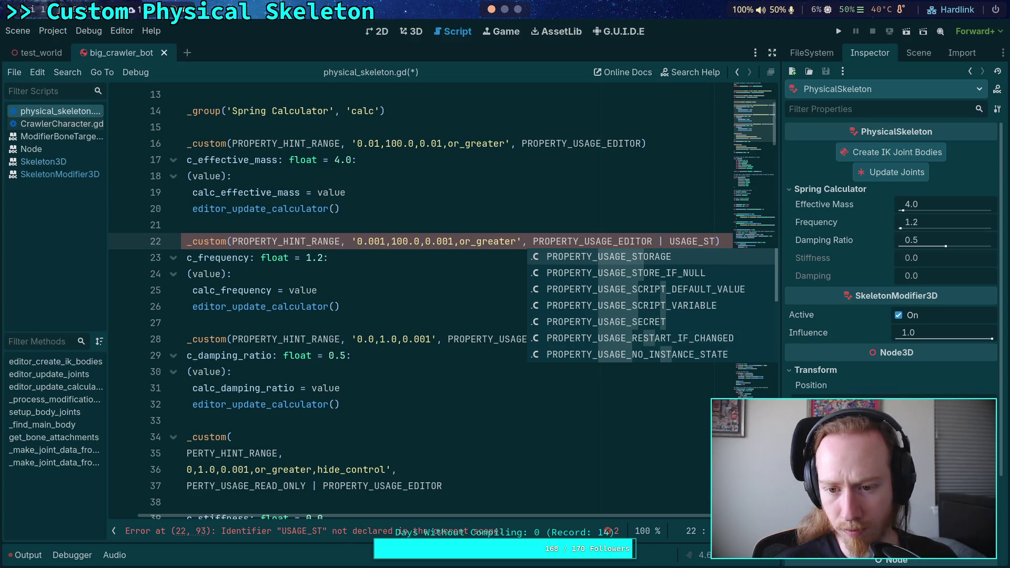
{"action": "type", "text": "O"}
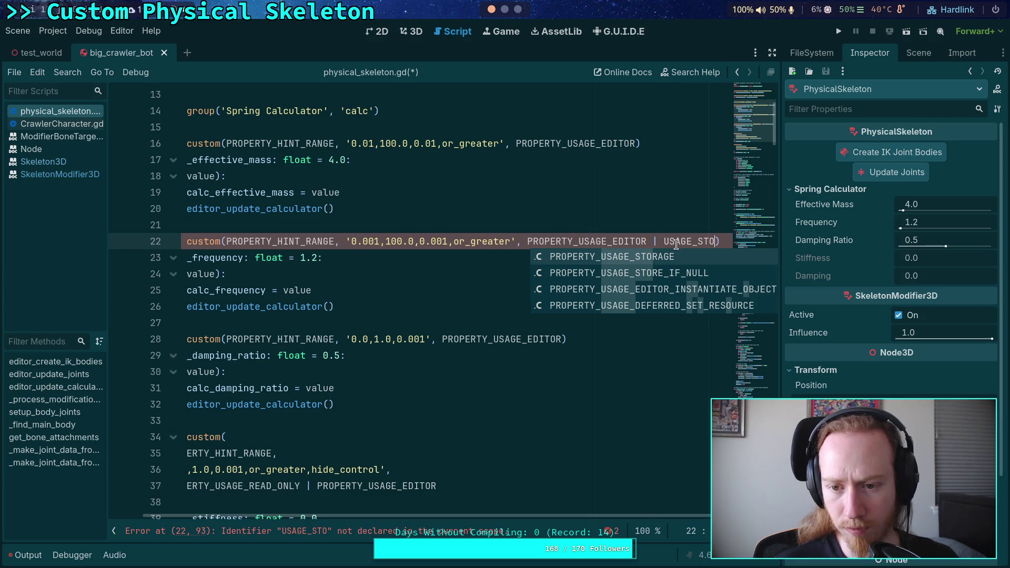
{"action": "key", "text": "Return"}
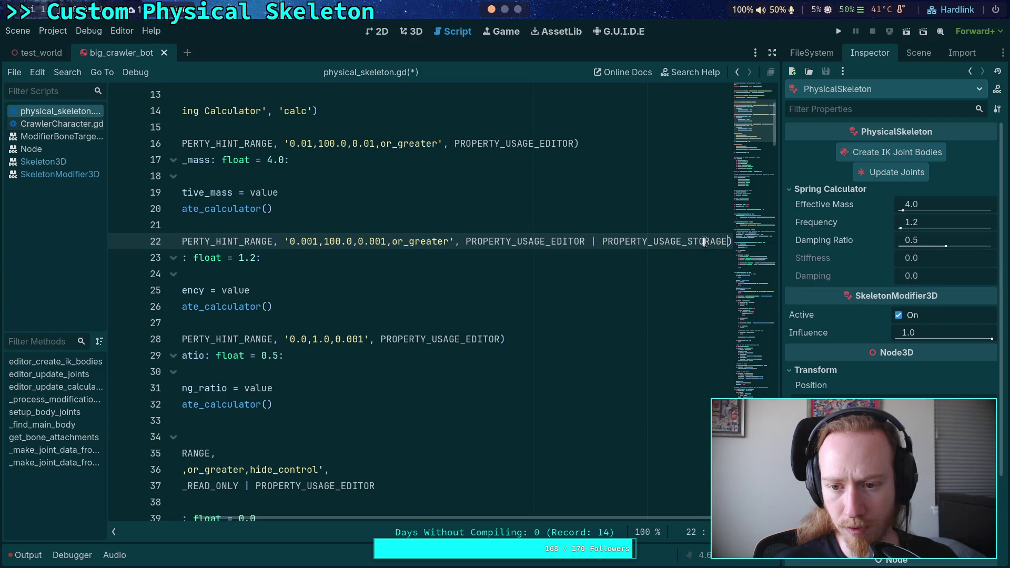
{"action": "right_click", "coordinate": [717, 242]}
{"action": "left_click", "coordinate": [758, 392]}
{"action": "scroll", "coordinate": [471, 338], "scroll_direction": "up", "scroll_amount": 6}
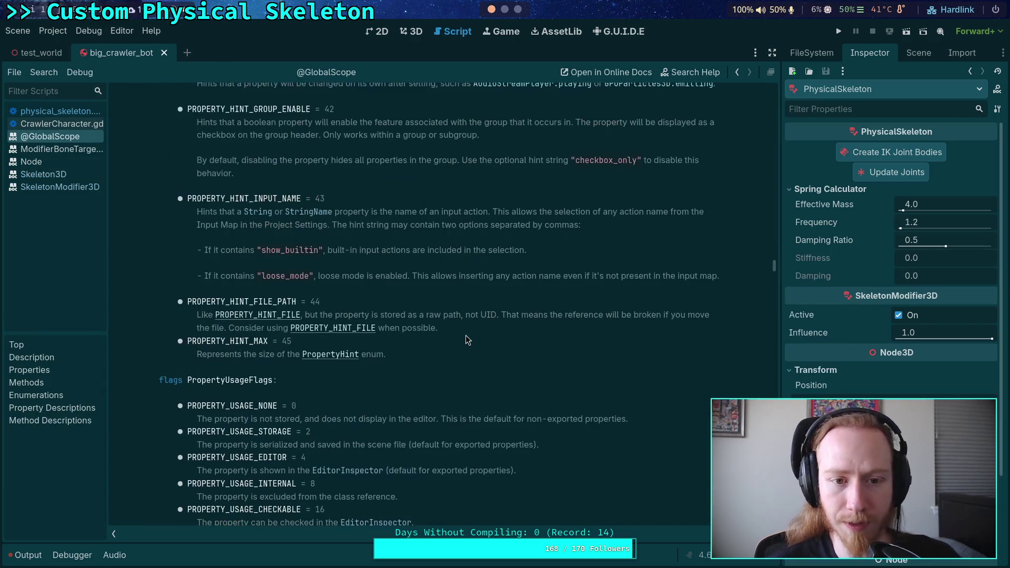
{"action": "scroll", "coordinate": [452, 329], "scroll_direction": "down", "scroll_amount": 3}
{"action": "scroll", "coordinate": [442, 325], "scroll_direction": "down", "scroll_amount": 1}
{"action": "scroll", "coordinate": [436, 323], "scroll_direction": "down", "scroll_amount": 2}
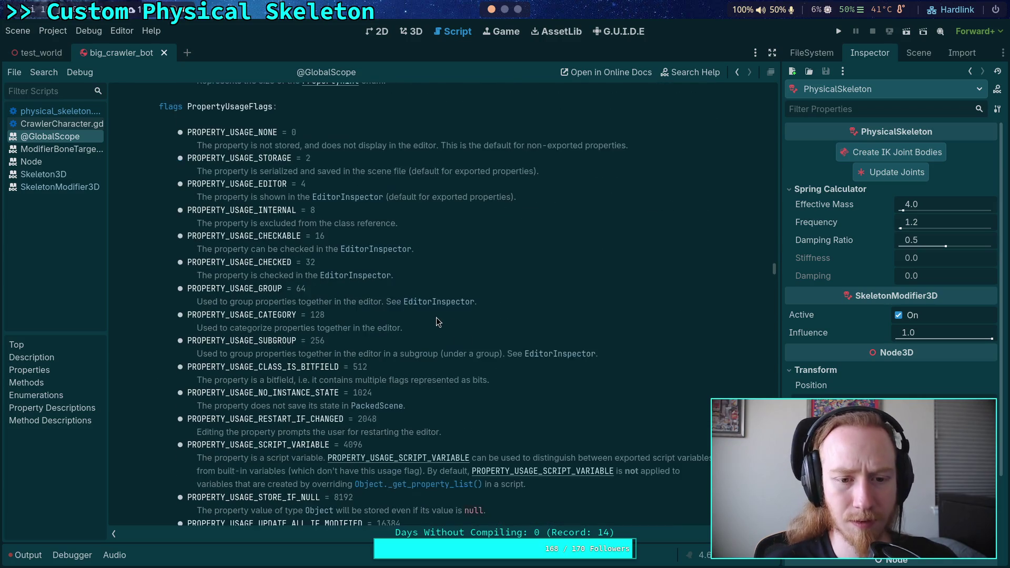
{"action": "scroll", "coordinate": [439, 323], "scroll_direction": "down", "scroll_amount": 3}
{"action": "scroll", "coordinate": [361, 337], "scroll_direction": "down", "scroll_amount": 1}
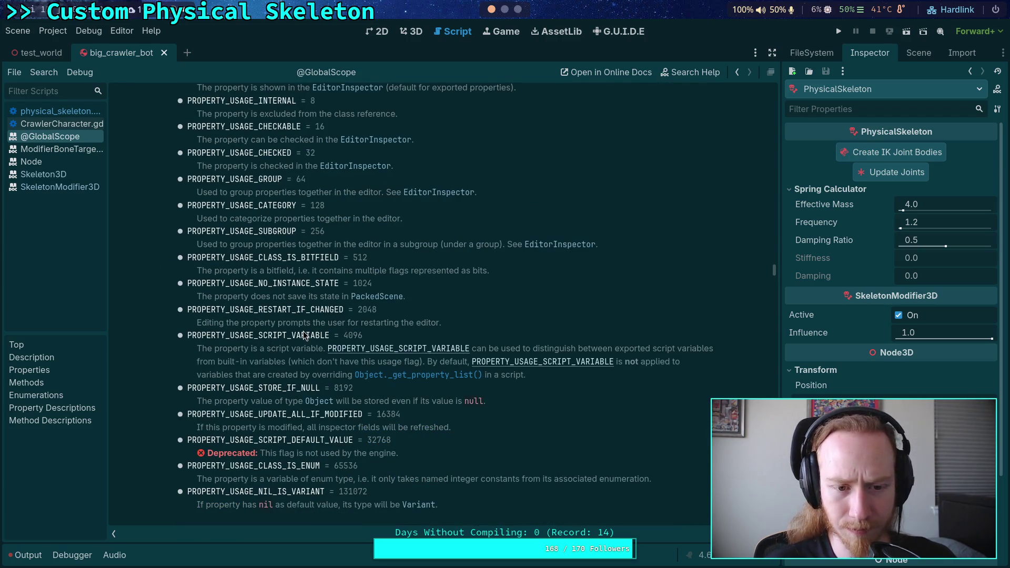
{"action": "scroll", "coordinate": [305, 336], "scroll_direction": "down", "scroll_amount": 2}
{"action": "scroll", "coordinate": [304, 329], "scroll_direction": "down", "scroll_amount": 2}
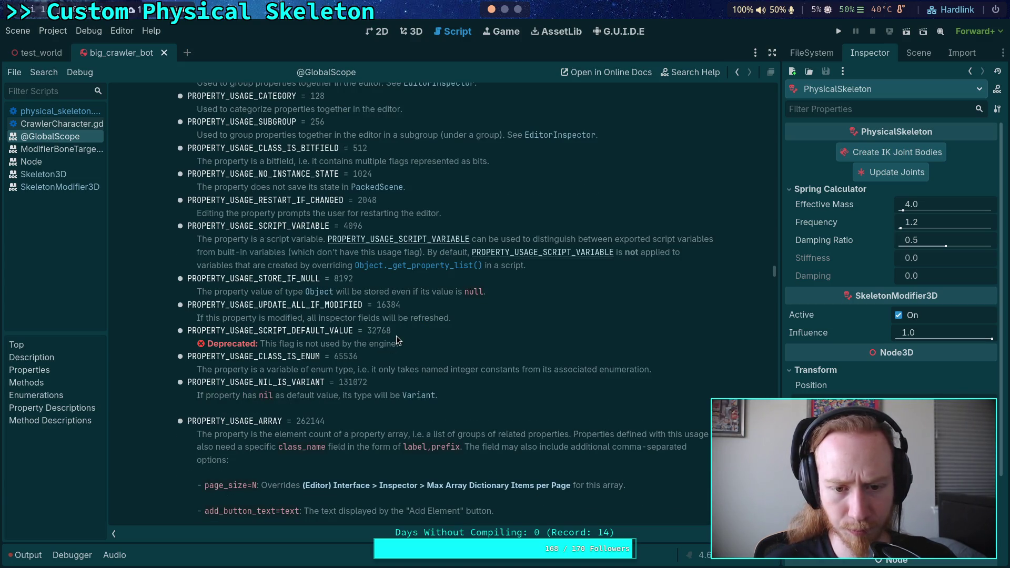
{"action": "scroll", "coordinate": [396, 336], "scroll_direction": "down", "scroll_amount": 2}
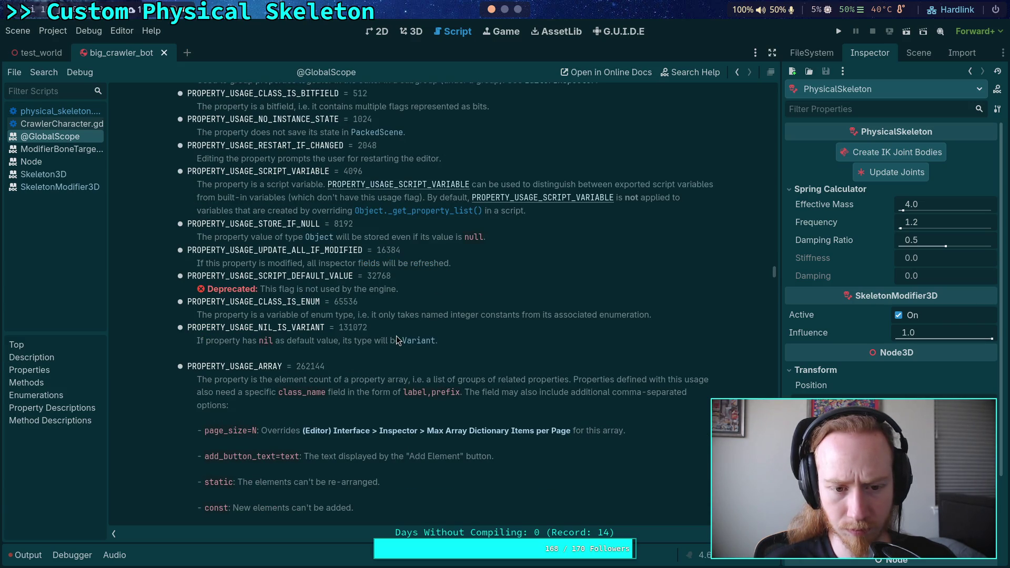
{"action": "scroll", "coordinate": [397, 339], "scroll_direction": "up", "scroll_amount": 8}
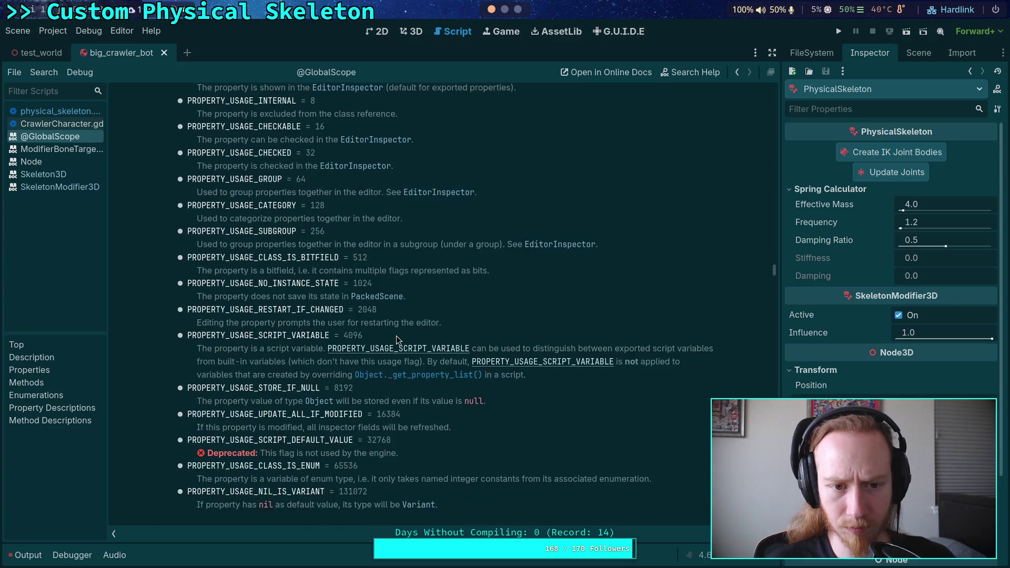
{"action": "scroll", "coordinate": [397, 339], "scroll_direction": "up", "scroll_amount": 4}
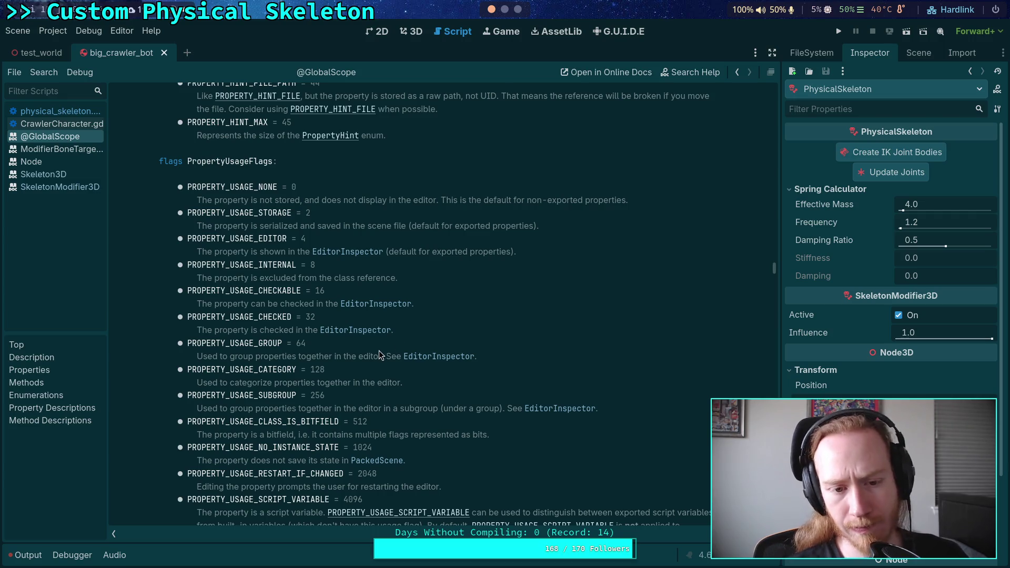
{"action": "scroll", "coordinate": [381, 354], "scroll_direction": "down", "scroll_amount": 2}
{"action": "scroll", "coordinate": [381, 354], "scroll_direction": "down", "scroll_amount": 10}
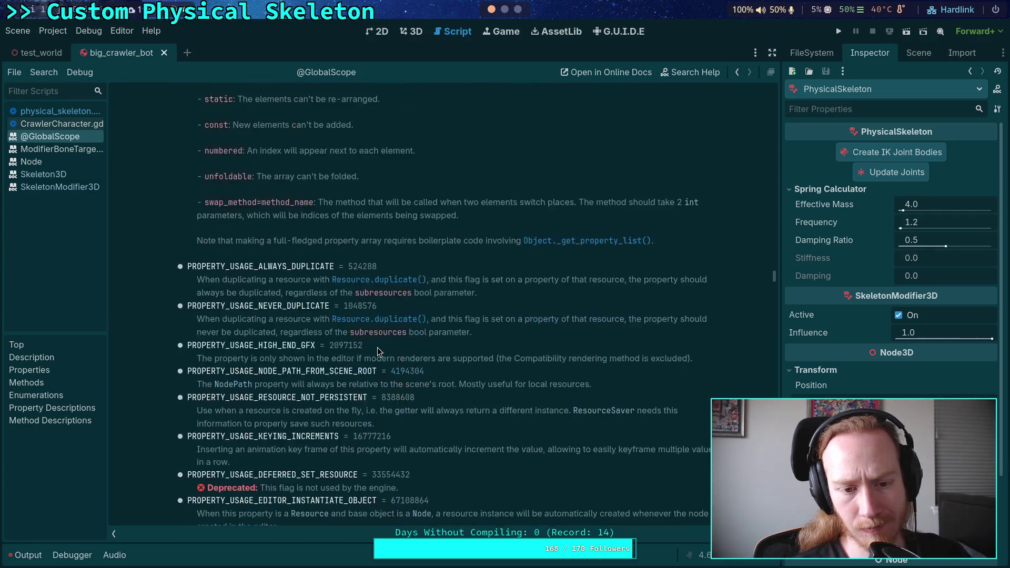
{"action": "scroll", "coordinate": [379, 352], "scroll_direction": "down", "scroll_amount": 4}
{"action": "scroll", "coordinate": [379, 352], "scroll_direction": "down", "scroll_amount": 6}
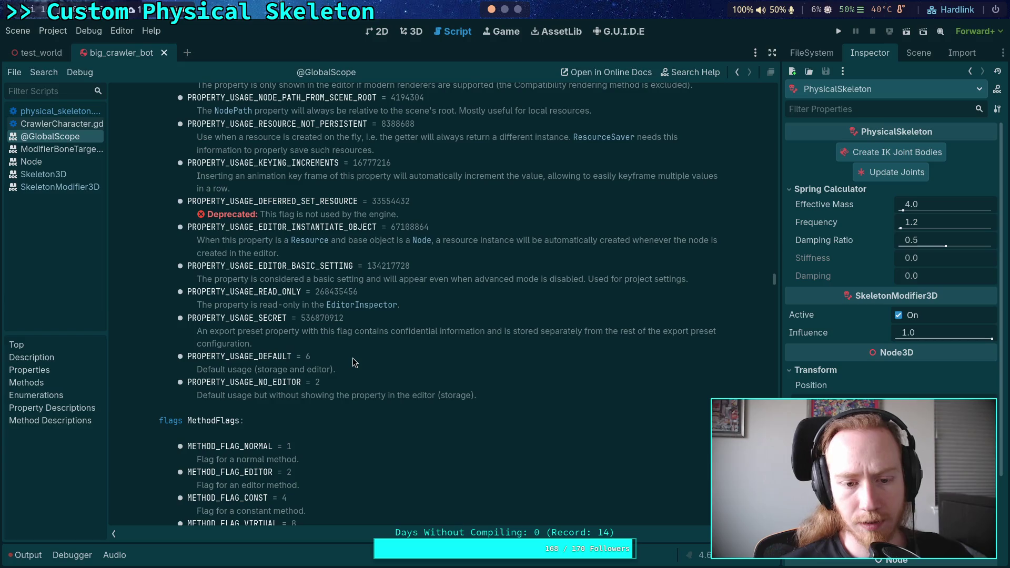
{"action": "scroll", "coordinate": [352, 362], "scroll_direction": "up", "scroll_amount": 1}
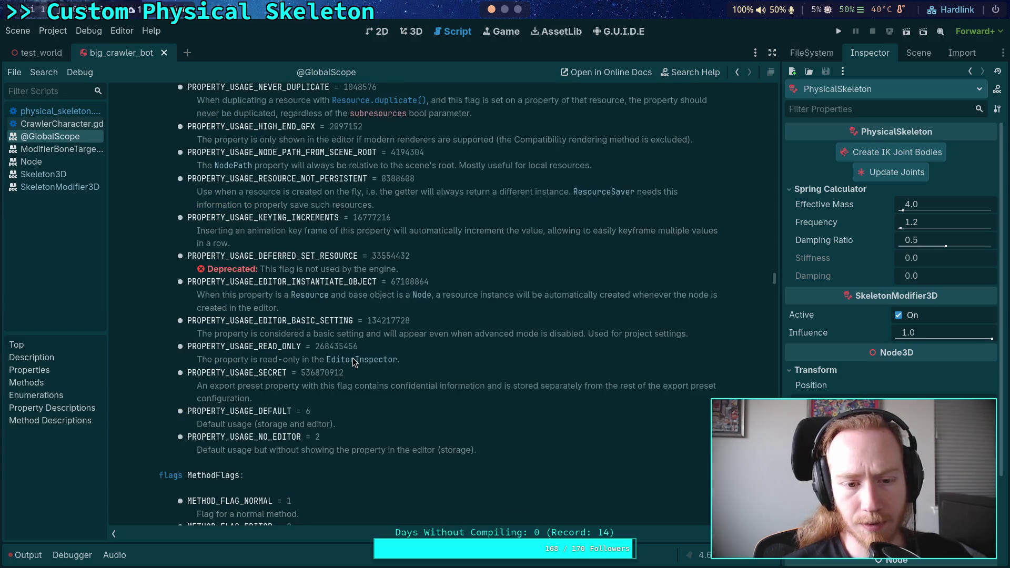
{"action": "right_click", "coordinate": [66, 138]}
{"action": "left_click", "coordinate": [88, 152]}
{"action": "left_click", "coordinate": [500, 290]}
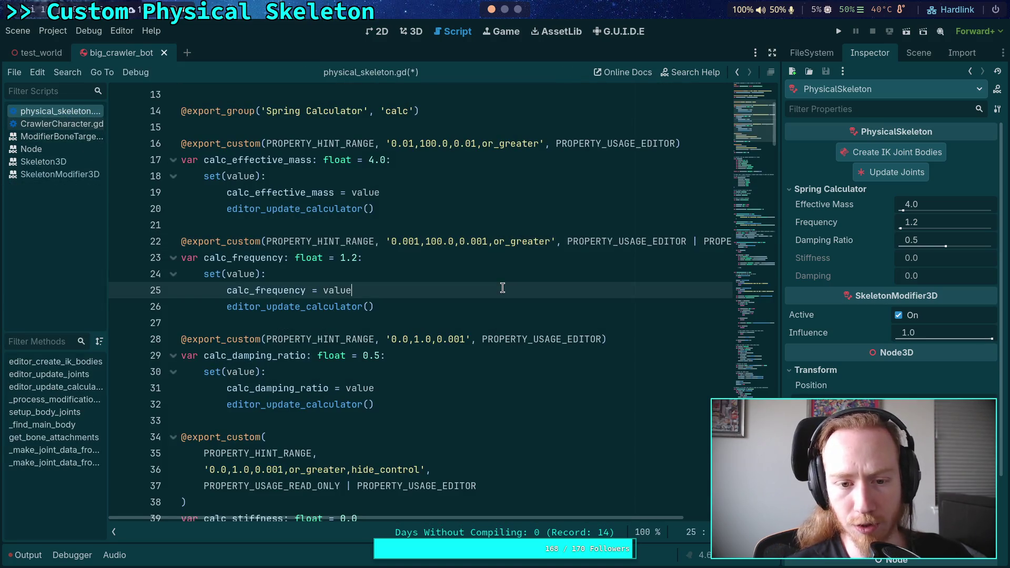
- Remove ' | PROPERTY_USAGE_STORAGE' from line 22 and save
{"action": "left_click_drag", "start_coordinate": [686, 240], "coordinate": [729, 238]}
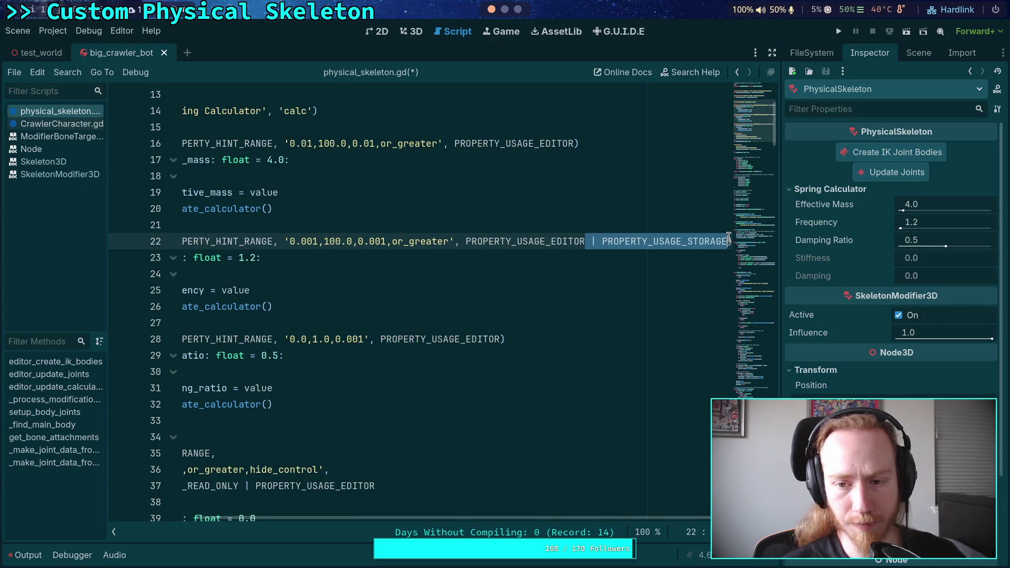
{"action": "key", "text": "BackSpace"}
{"action": "key", "text": "ctrl+s"}
- Run git diff in the terminal and page to the PhysicalSkeleton node additions in big_crawler_bot.tscn
{"action": "key", "text": "super+1"}
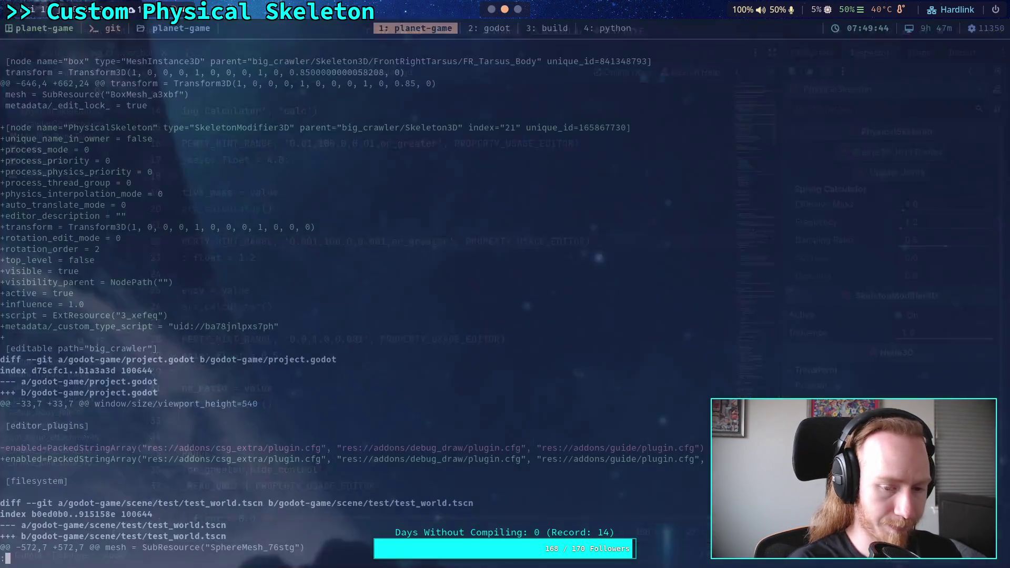
{"action": "type", "text": "git diff"}
{"action": "key", "text": "Return"}
{"action": "key", "text": "space"}
{"action": "key", "text": "space"}
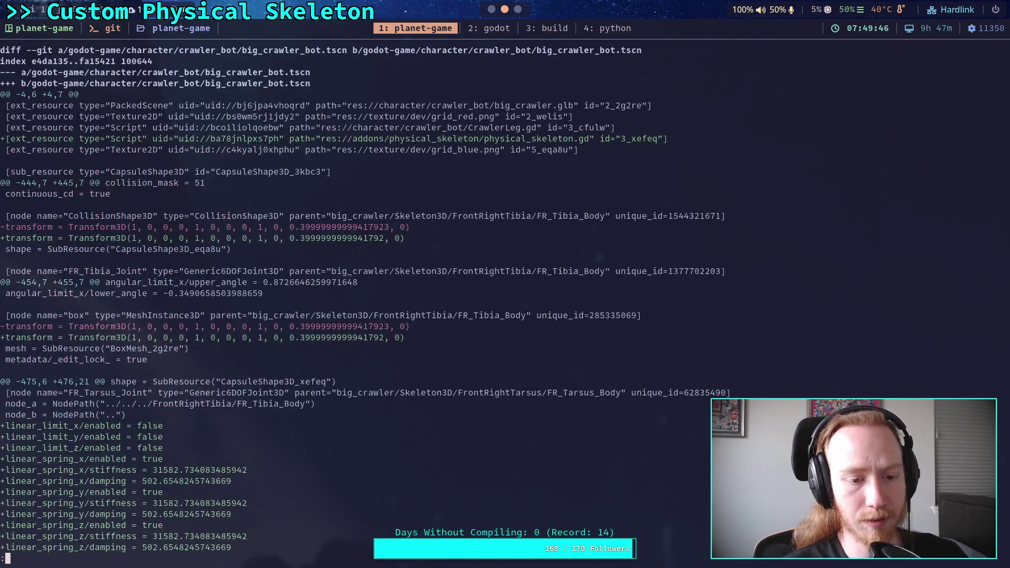
{"action": "key", "text": "Up"}
{"action": "key", "text": "Up"}
{"action": "key", "text": "Up"}
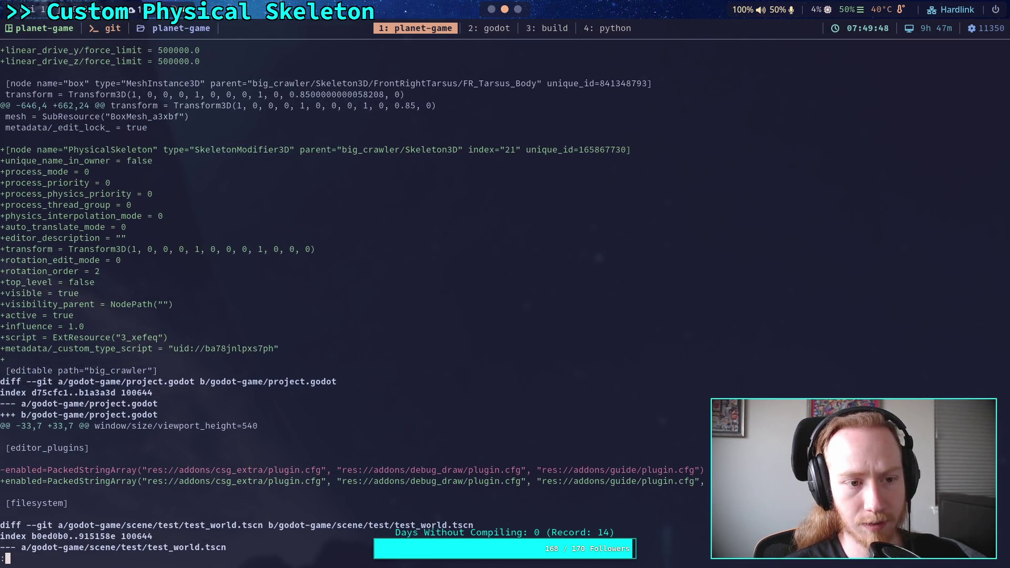
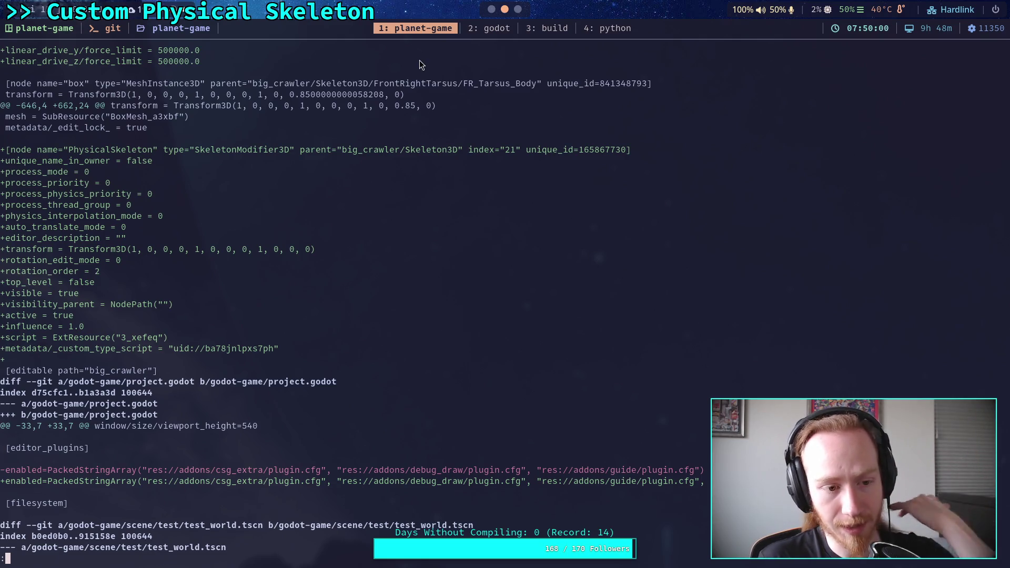
- Save the big_crawler_bot scene and recheck the git diff, confirming project.godot enables the physical_skeleton plugin
{"action": "left_click", "coordinate": [491, 9]}
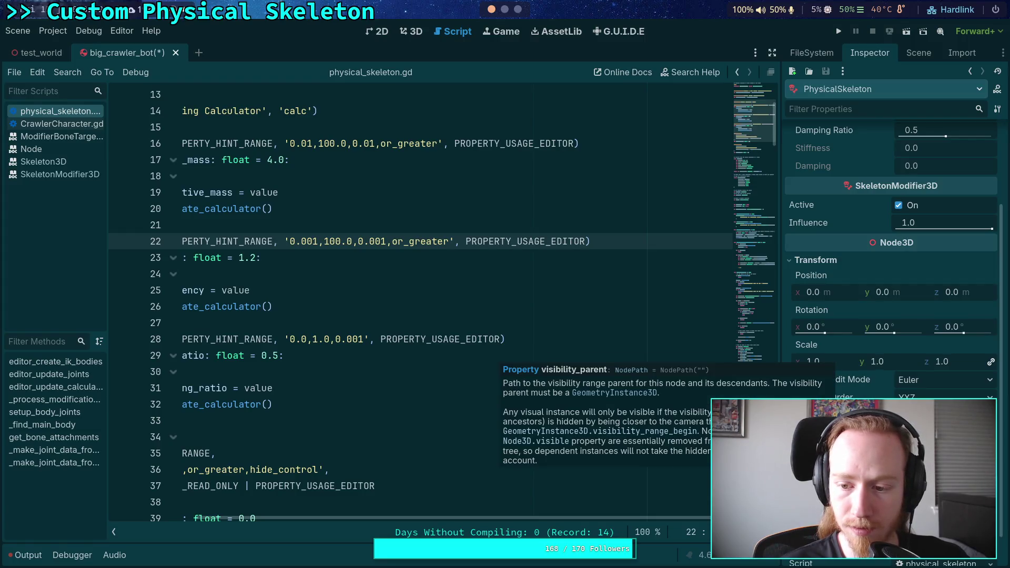
{"action": "key", "text": "ctrl+s"}
{"action": "key", "text": "super+1"}
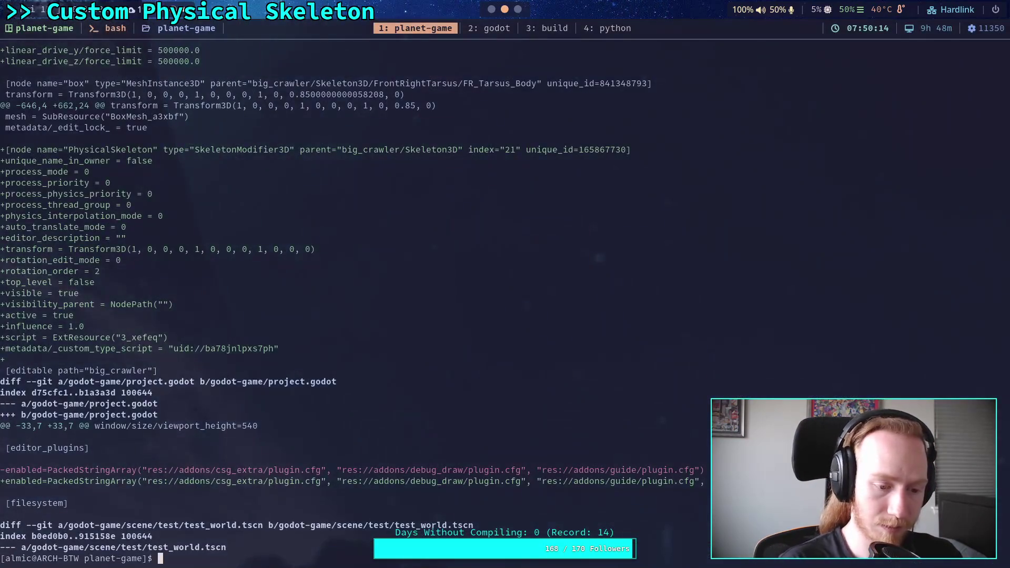
{"action": "key", "text": "space"}
{"action": "key", "text": "space"}
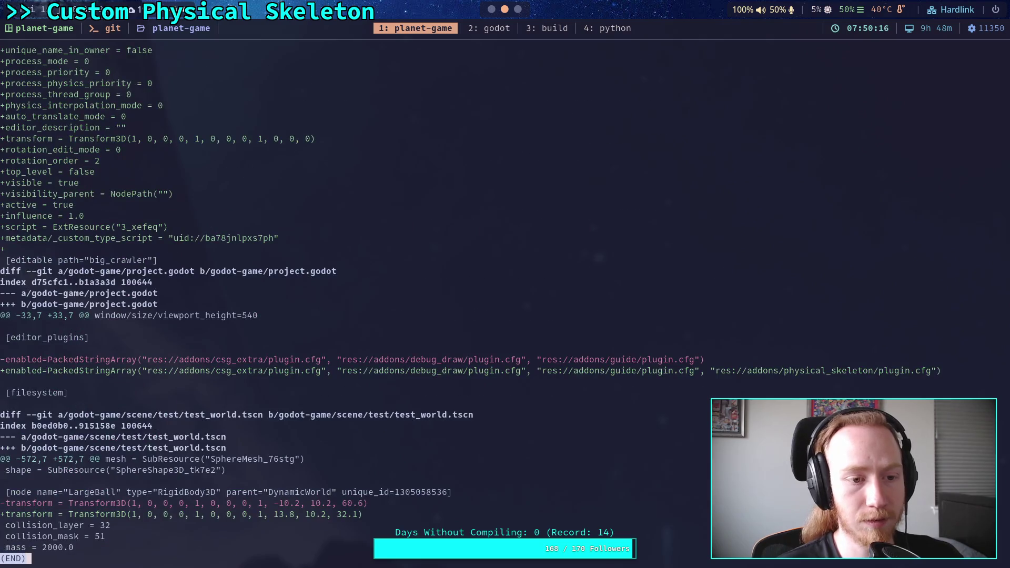
{"action": "scroll", "coordinate": [468, 305], "scroll_direction": "up", "scroll_amount": 2}
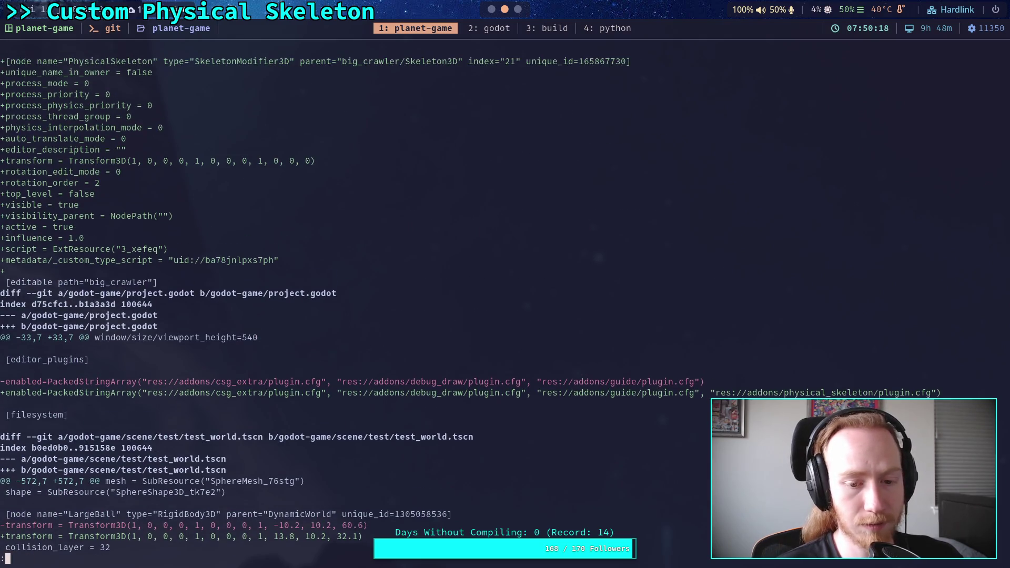
{"action": "scroll", "coordinate": [469, 305], "scroll_direction": "down", "scroll_amount": 2}
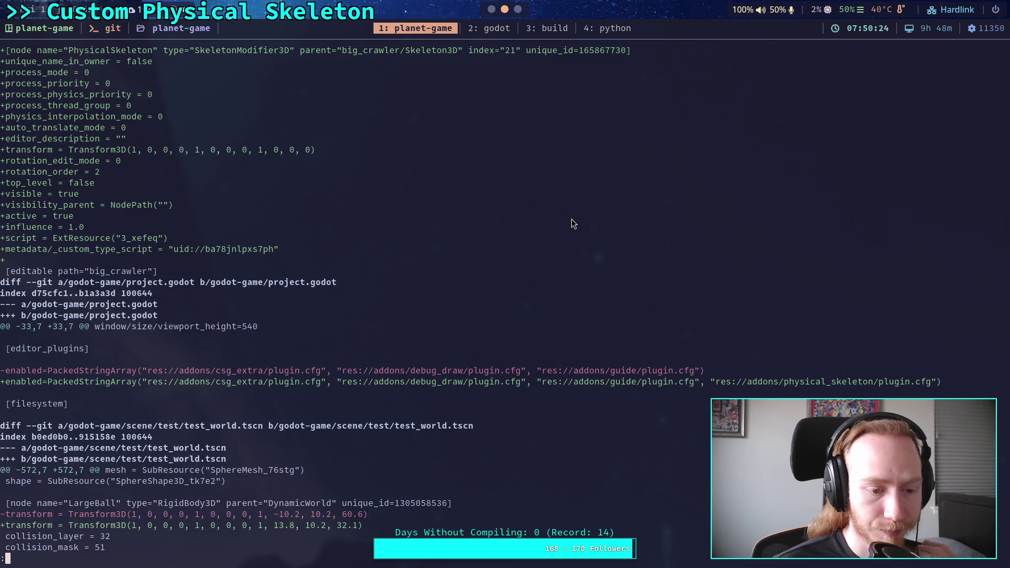
- Check git status and stage the godot-game/addons/physical_skeleton/ folder with git add
{"action": "type", "text": "qgit status"}
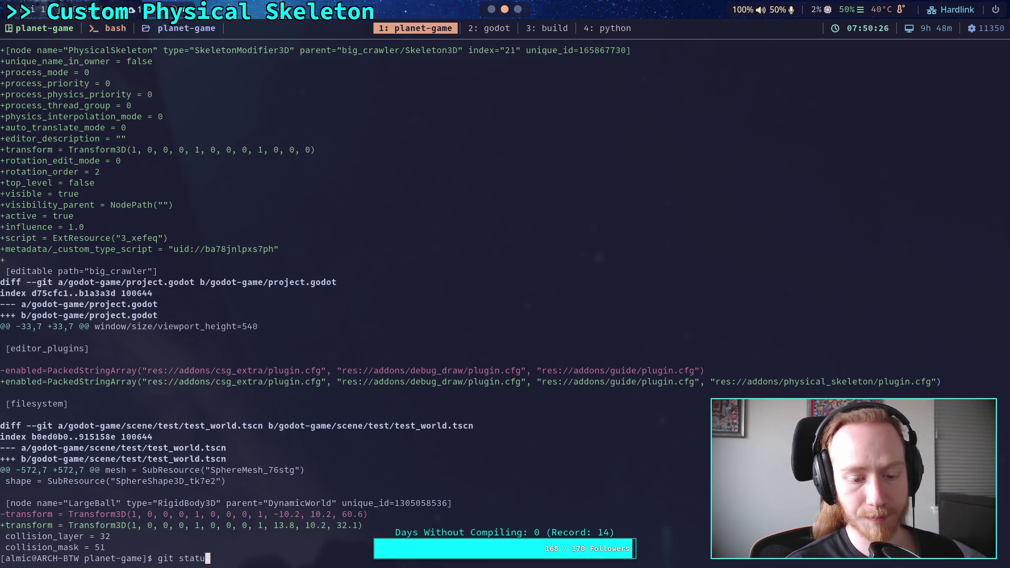
{"action": "key", "text": "Return"}
{"action": "type", "text": "git "}
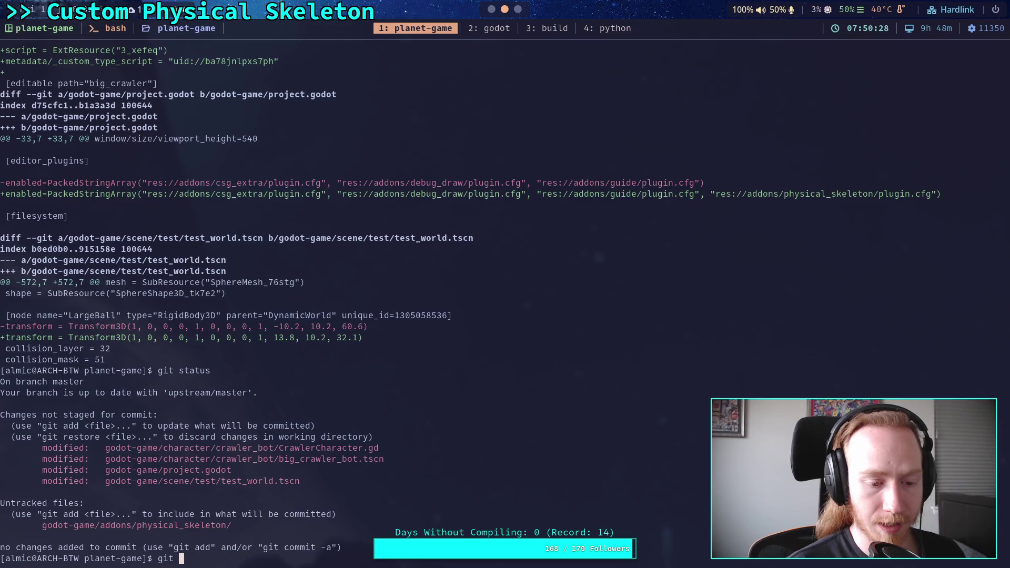
{"action": "type", "text": "g"}
{"action": "key", "text": "Tab"}
{"action": "type", "text": "a"}
{"action": "key", "text": "Tab"}
{"action": "type", "text": "p"}
{"action": "key", "text": "Tab"}
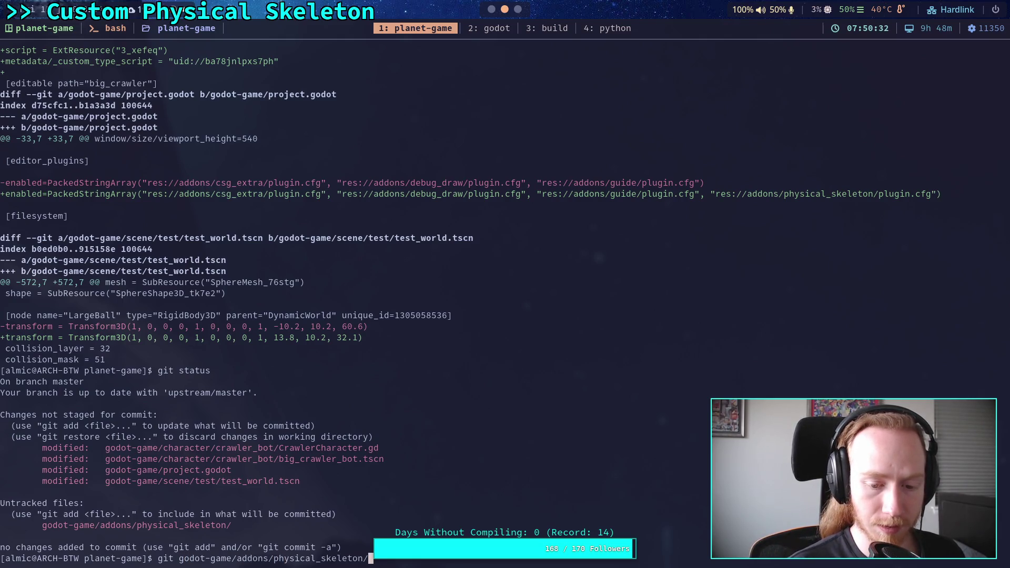
{"action": "key", "text": "Return"}
{"action": "type", "text": "g"}
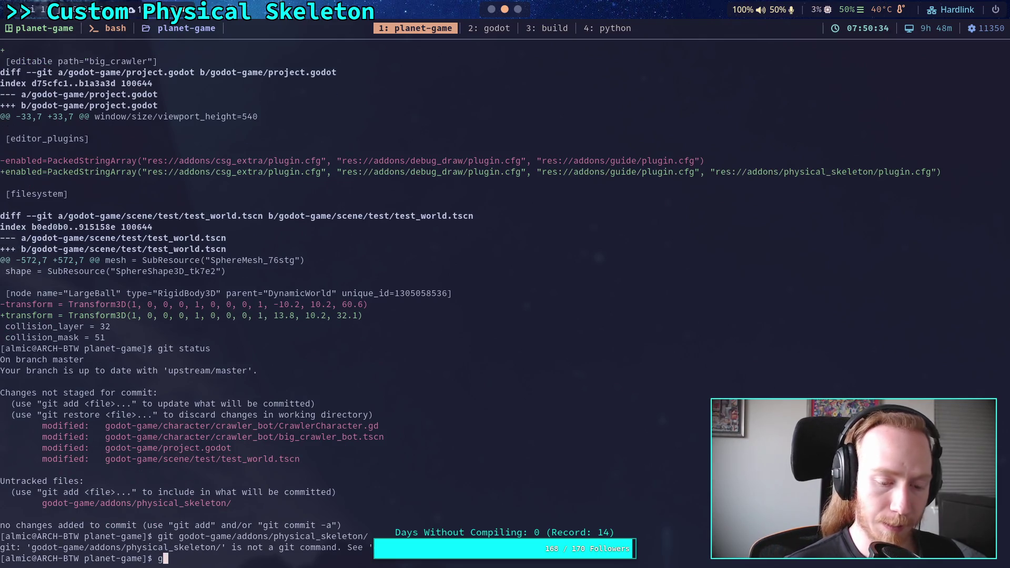
{"action": "key", "text": "Up"}
{"action": "key", "text": "Left"}
{"action": "key", "text": "Left"}
{"action": "key", "text": "Left"}
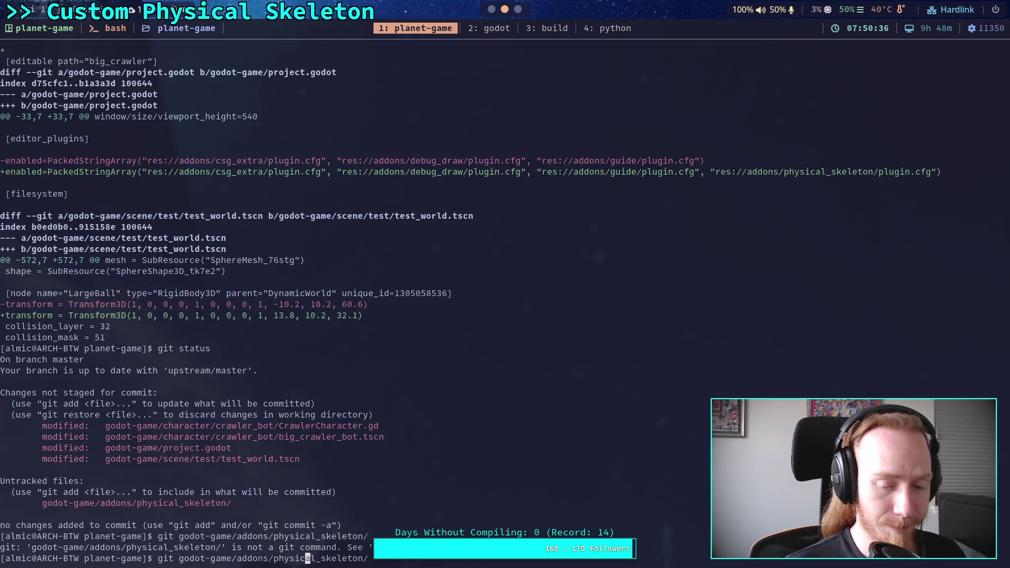
{"action": "key", "text": "Left"}
{"action": "key", "text": "Left"}
{"action": "key", "text": "Left"}
{"action": "type", "text": "add"}
{"action": "key", "text": "Return"}
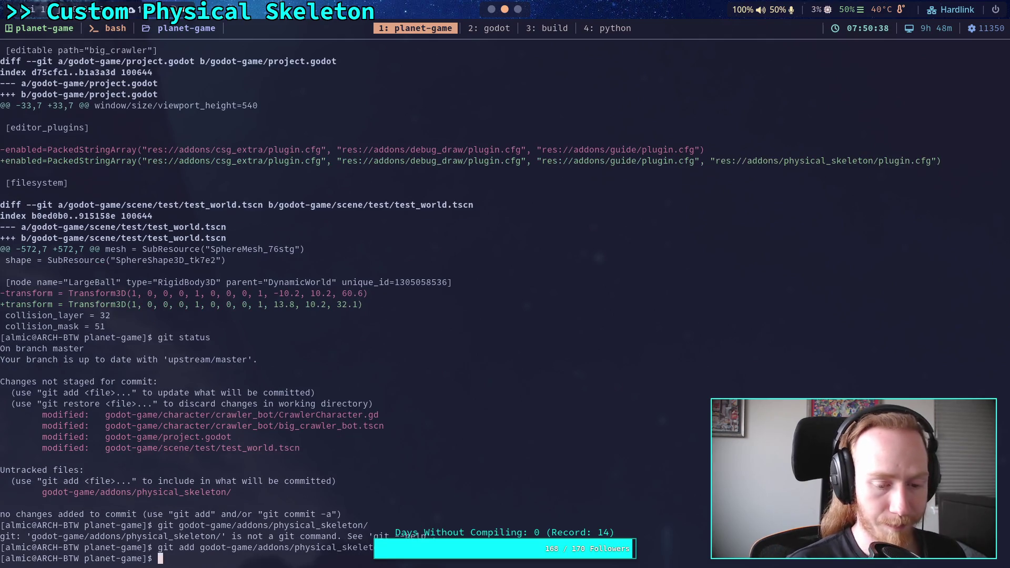
- Recheck git status and view the remaining unstaged git diff
{"action": "type", "text": "git status"}
{"action": "key", "text": "Return"}
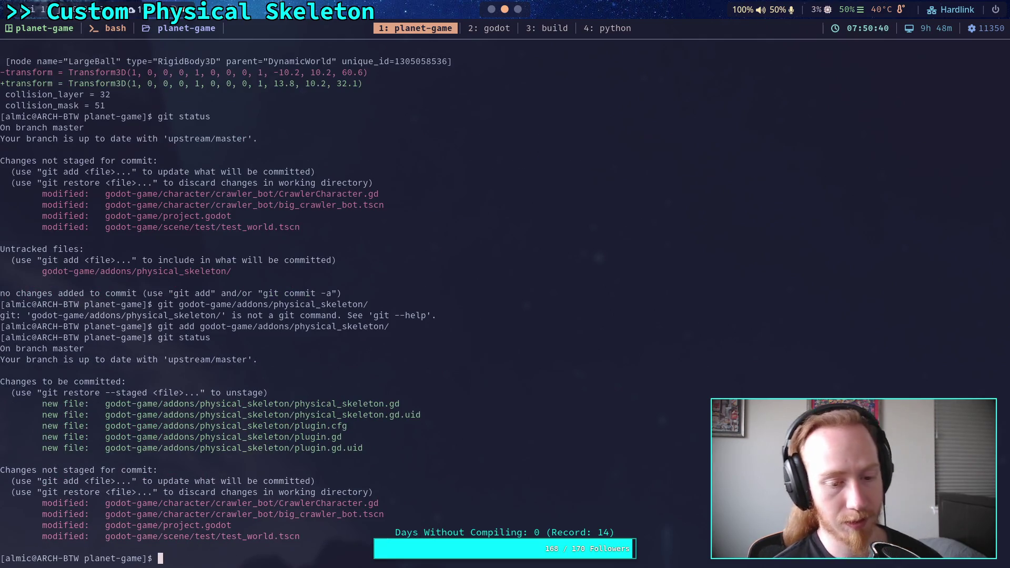
{"action": "type", "text": "git diff"}
{"action": "key", "text": "Return"}
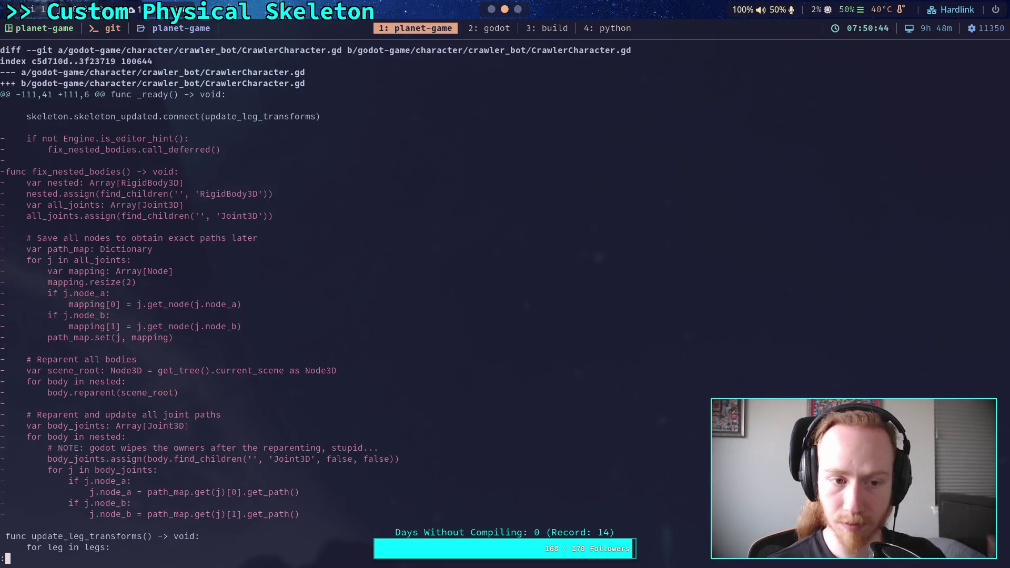
- Review the staged physical_skeleton addon diff with git diff --staged through to its end
{"action": "key", "text": "space"}
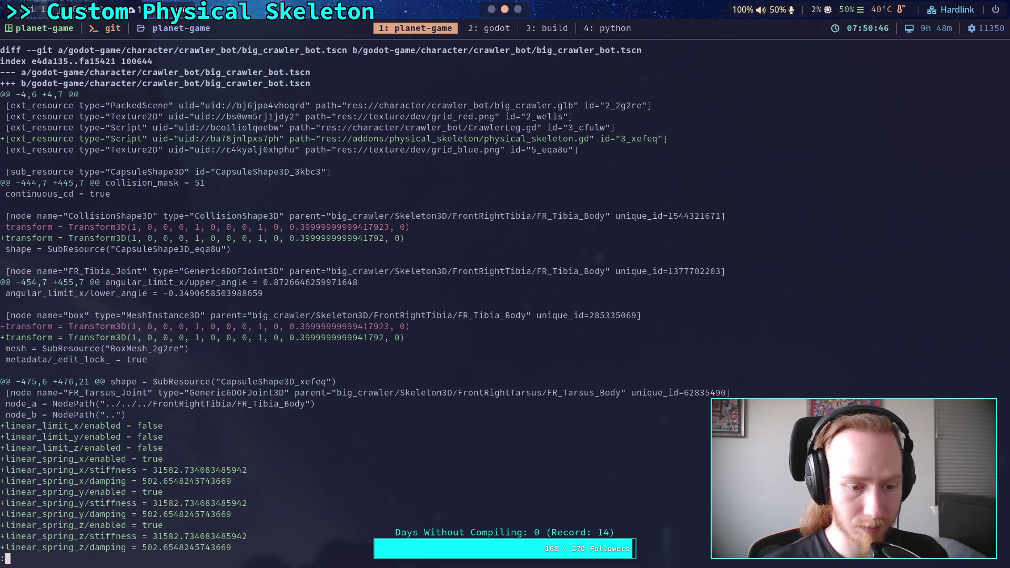
{"action": "type", "text": "qgit diff --staged"}
{"action": "key", "text": "Return"}
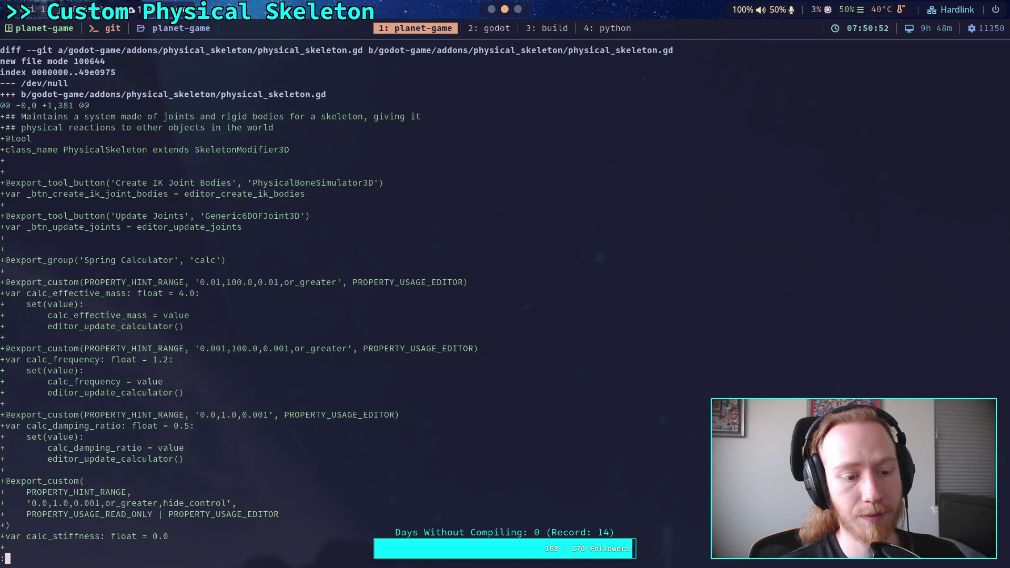
{"action": "key", "text": "space"}
{"action": "key", "text": "space"}
{"action": "key", "text": "space"}
{"action": "key", "text": "space"}
{"action": "key", "text": "space"}
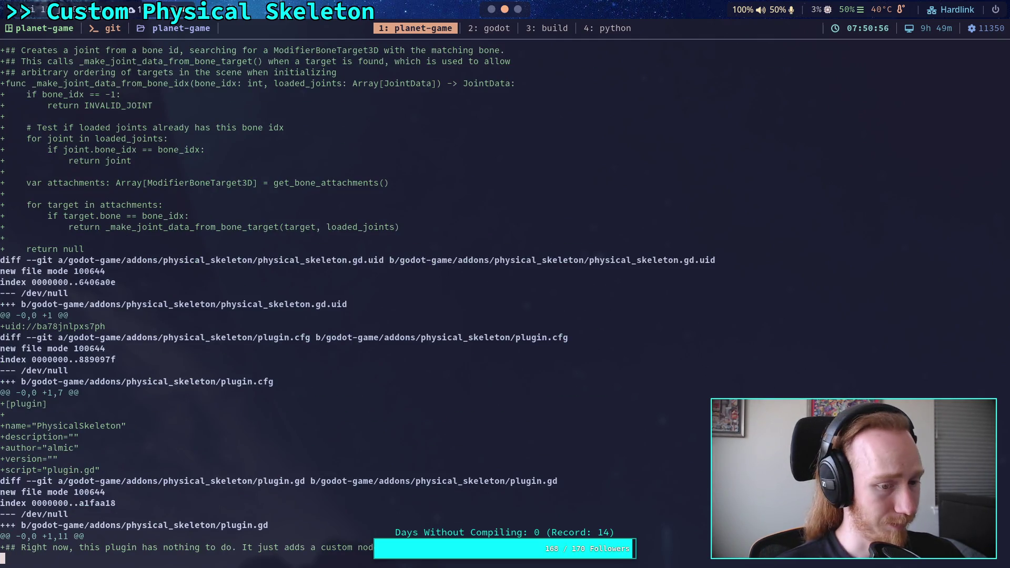
{"action": "key", "text": "space"}
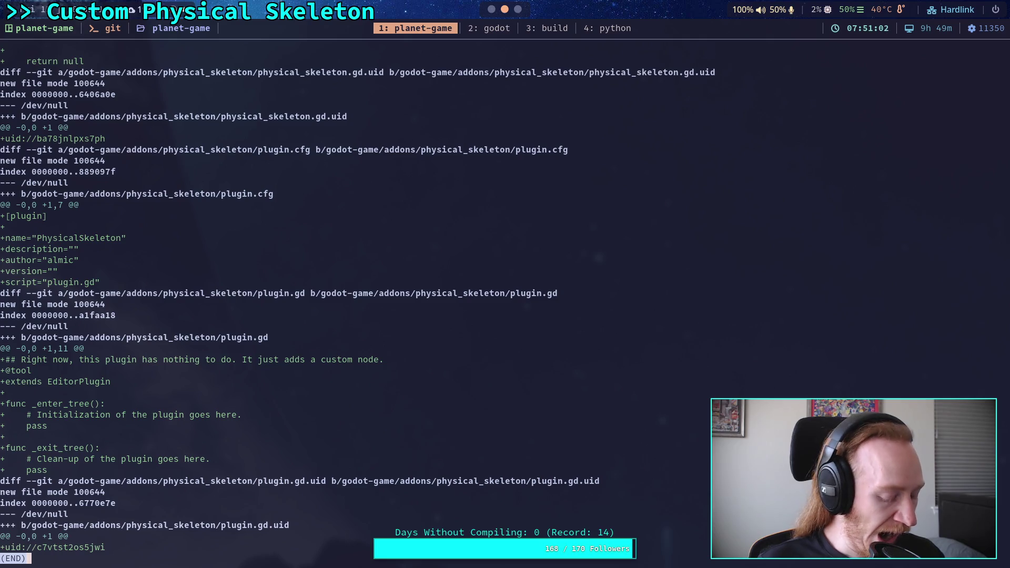
- Rerun git status and git diff, paging to the big_crawler_bot.tscn changes
{"action": "type", "text": "qgit statu"}
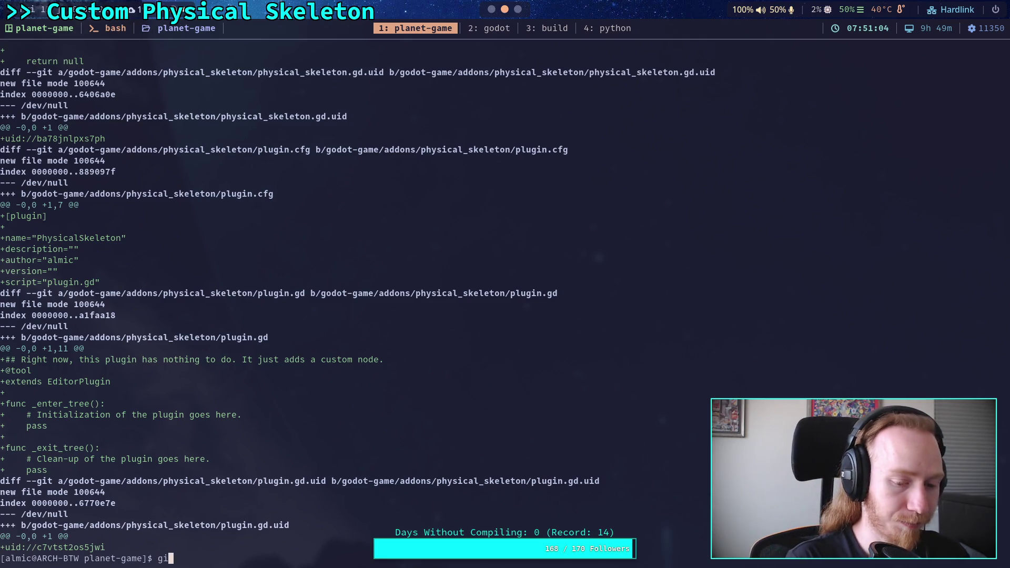
{"action": "type", "text": "s"}
{"action": "key", "text": "Return"}
{"action": "type", "text": "git "}
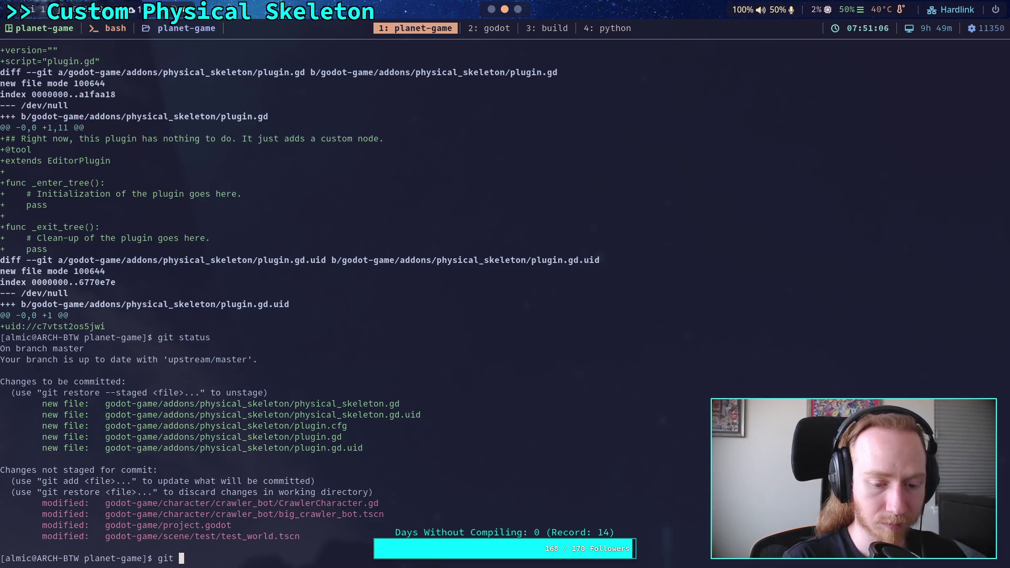
{"action": "type", "text": "diff"}
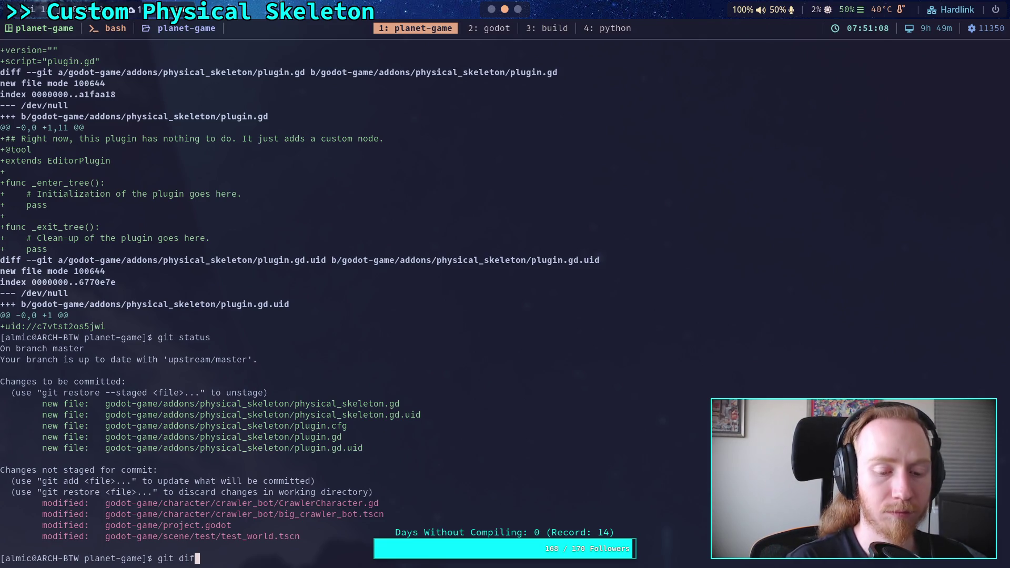
{"action": "key", "text": "Return"}
{"action": "key", "text": "space"}
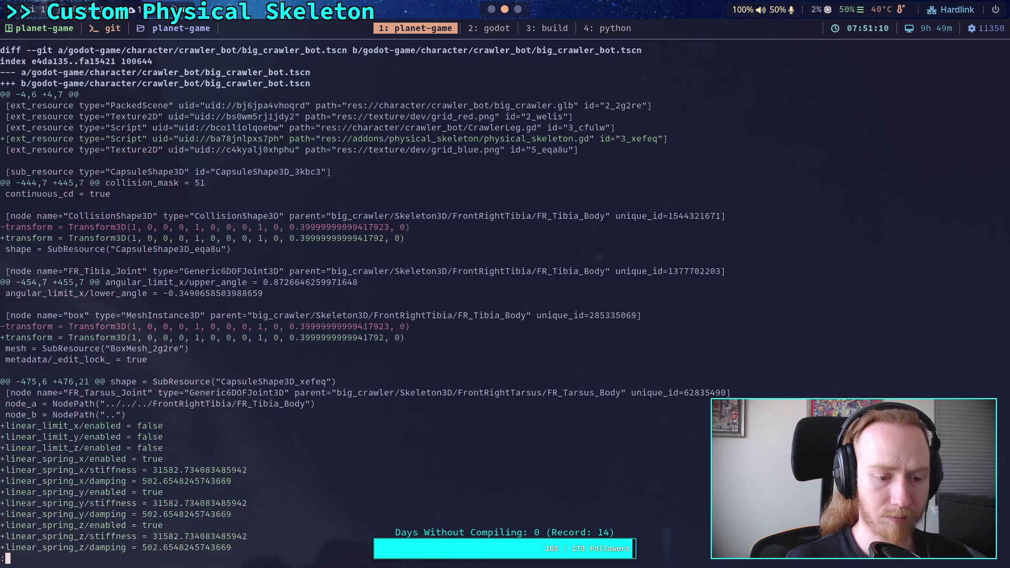
- Stage godot-game/character/crawler_bot/CrawlerCharacter.gd with git add
{"action": "scroll", "coordinate": [365, 299], "scroll_direction": "up", "scroll_amount": 9}
{"action": "scroll", "coordinate": [365, 300], "scroll_direction": "up", "scroll_amount": 6}
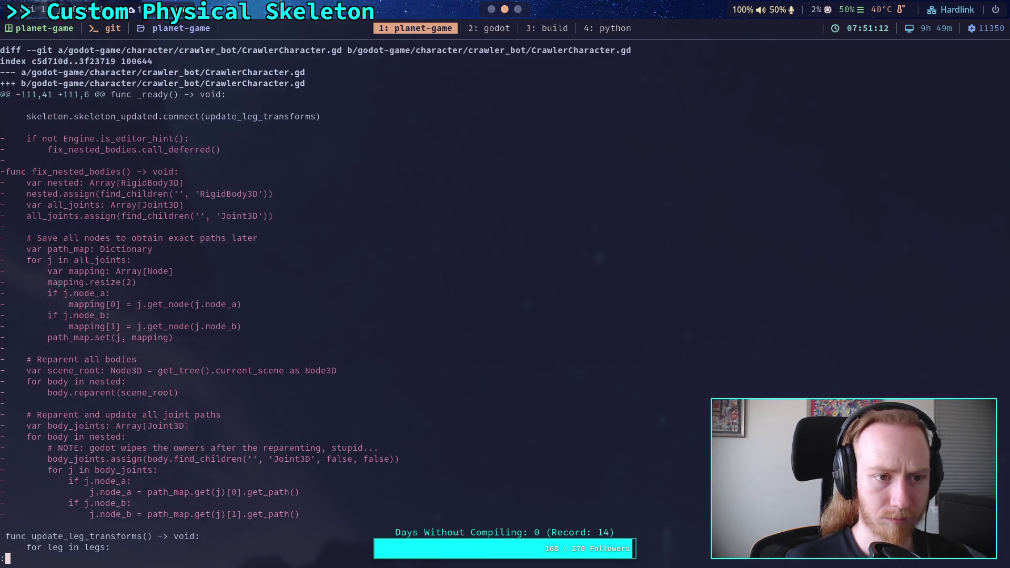
{"action": "type", "text": "qgit add godot-game/character/crawler_bot/"}
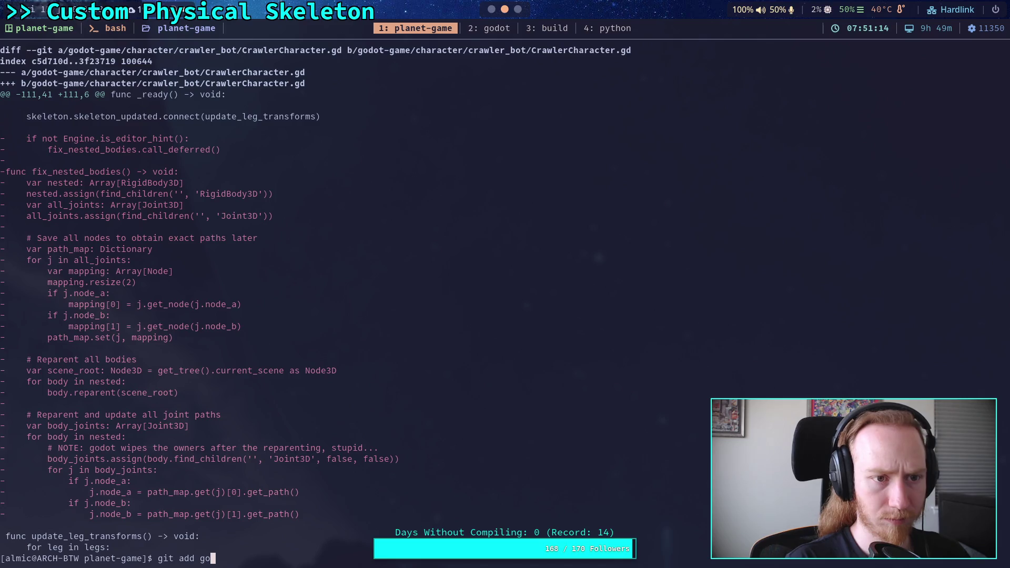
{"action": "type", "text": "Crawler"}
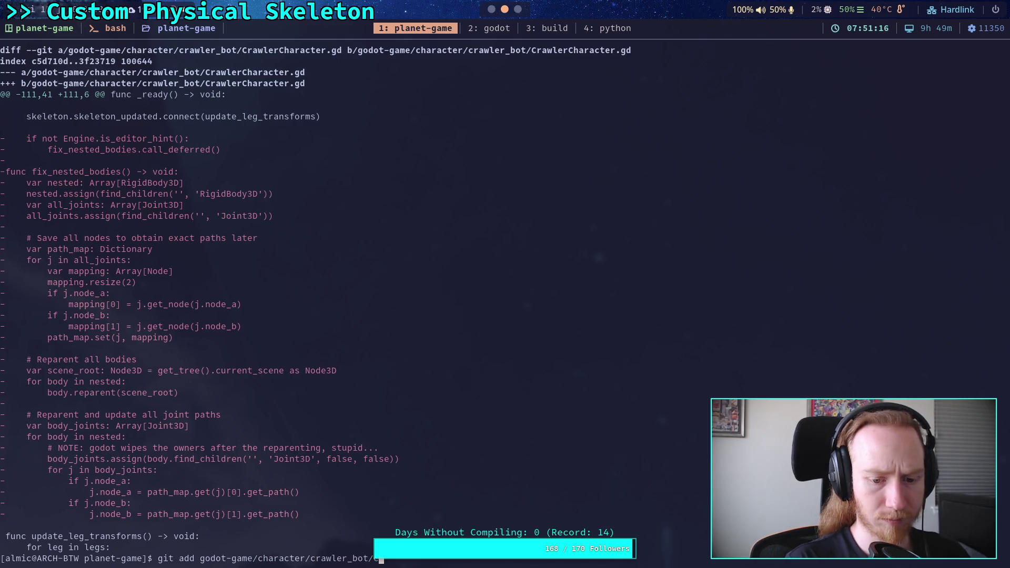
{"action": "key", "text": "Tab"}
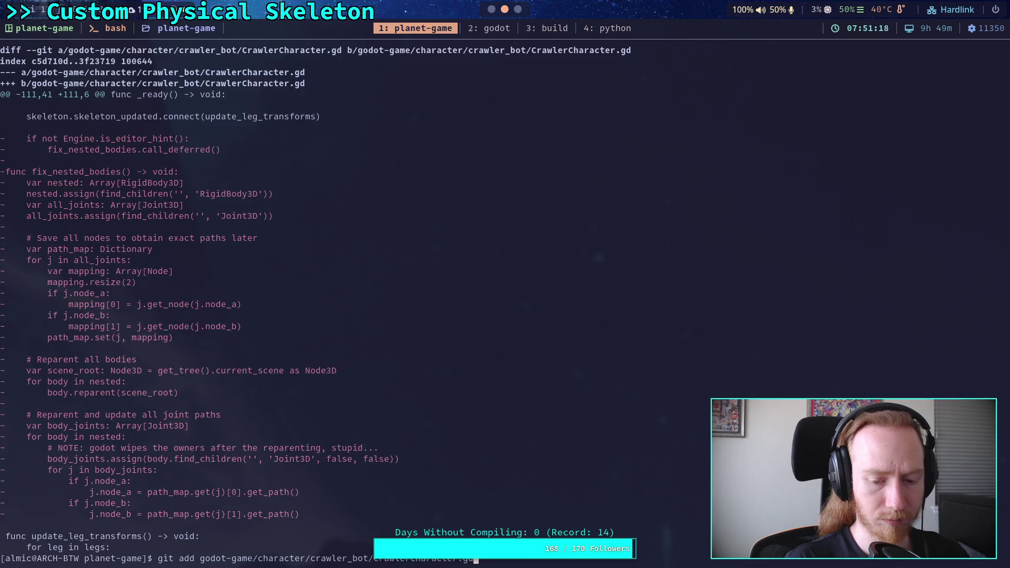
{"action": "key", "text": "Return"}
- Read the remaining unstaged git diff to its end, including test_world.tscn's LargeBall transform change
{"action": "type", "text": "git diff"}
{"action": "key", "text": "Return"}
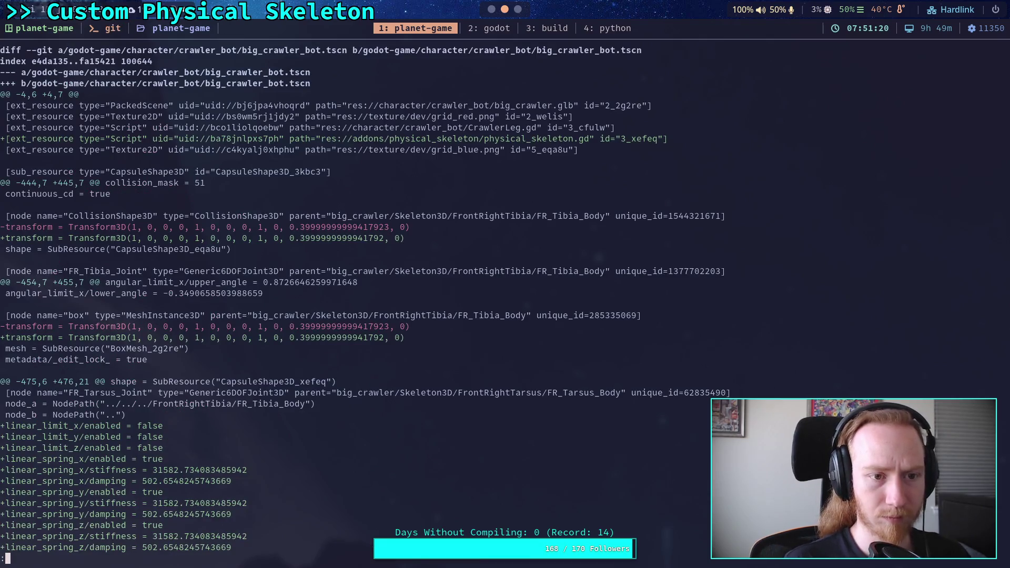
{"action": "scroll", "coordinate": [382, 301], "scroll_direction": "down", "scroll_amount": 2}
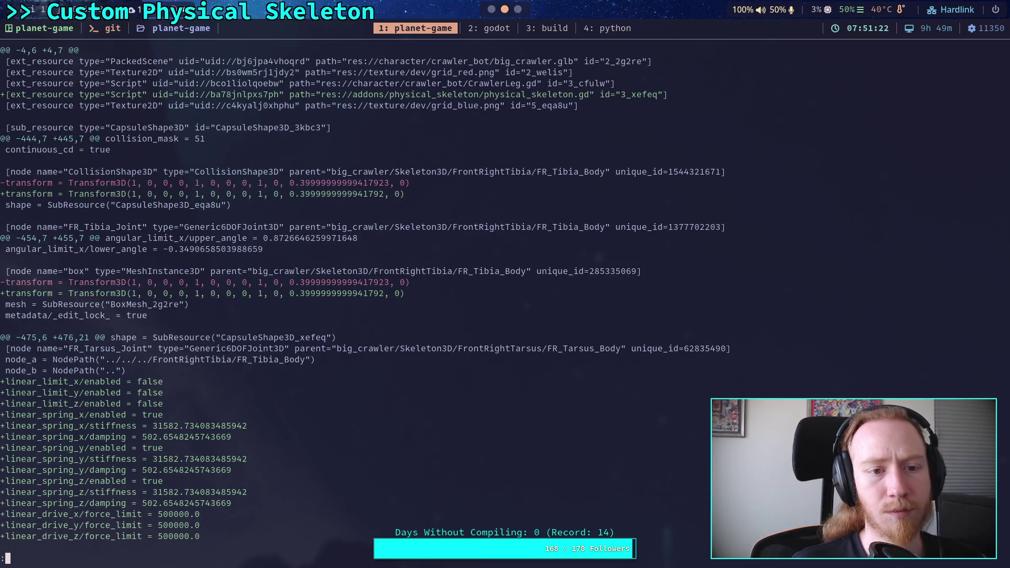
{"action": "scroll", "coordinate": [403, 306], "scroll_direction": "down", "scroll_amount": 1}
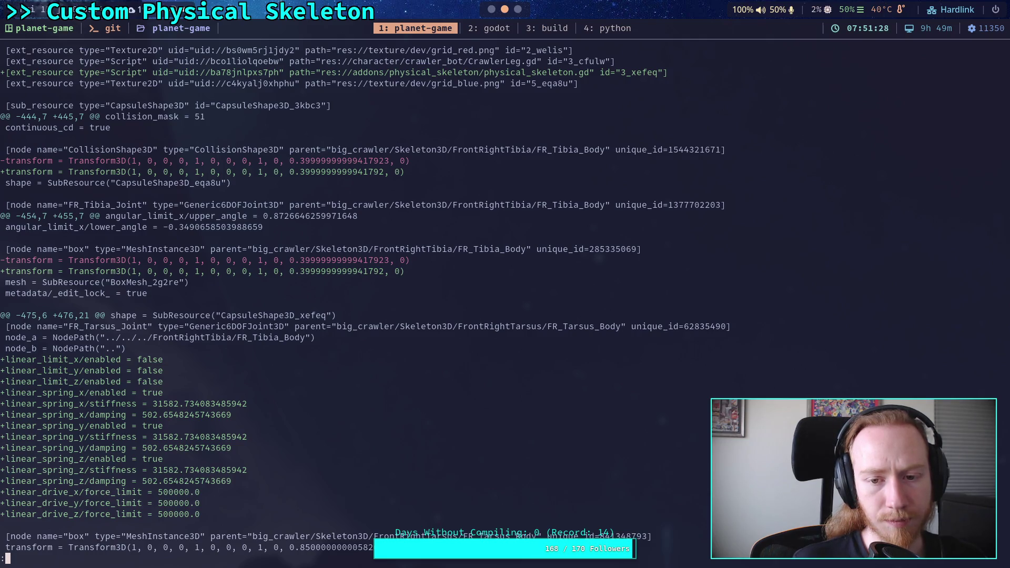
{"action": "scroll", "coordinate": [365, 300], "scroll_direction": "down", "scroll_amount": 8}
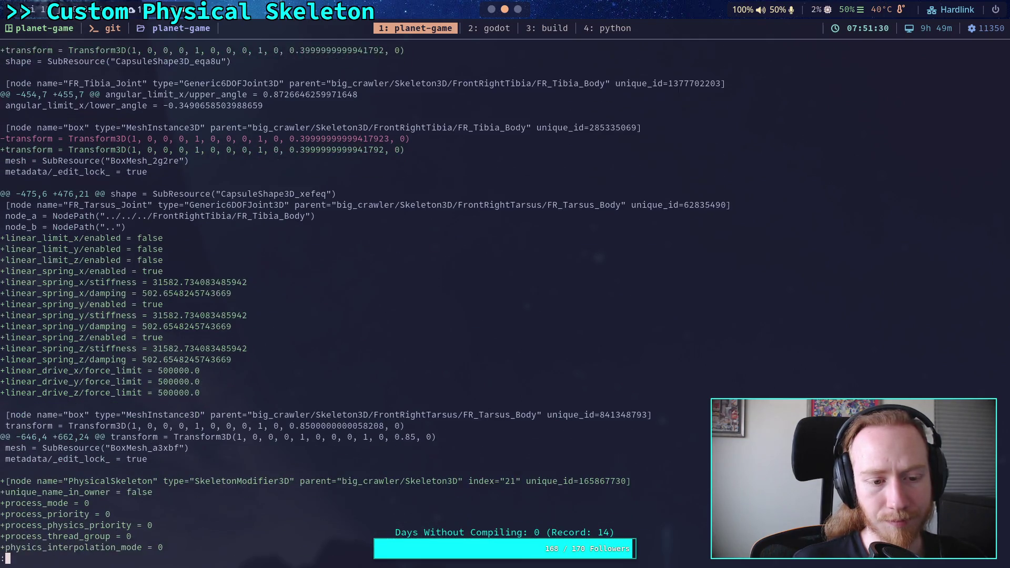
{"action": "scroll", "coordinate": [365, 300], "scroll_direction": "down", "scroll_amount": 5}
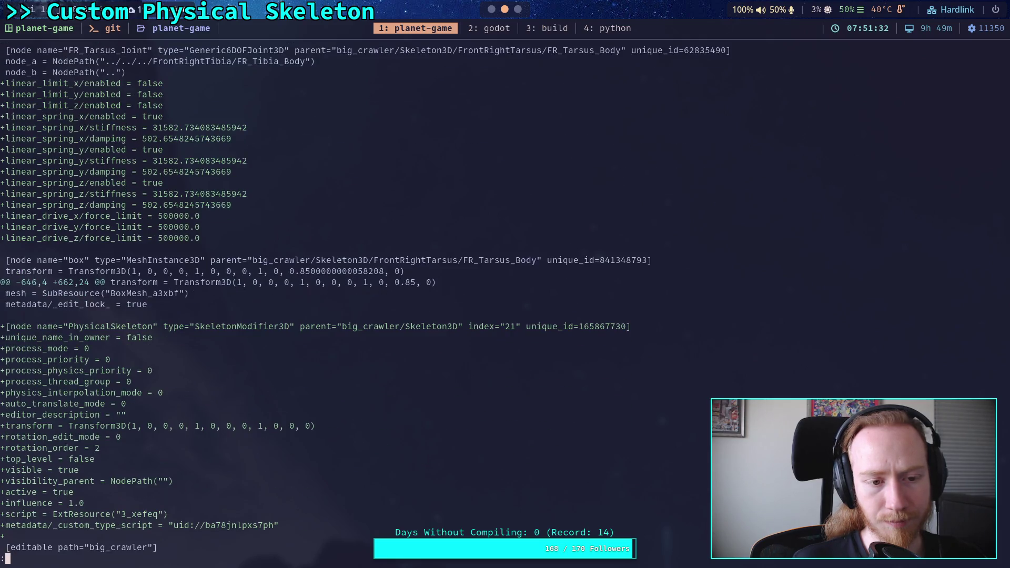
{"action": "scroll", "coordinate": [364, 299], "scroll_direction": "down", "scroll_amount": 5}
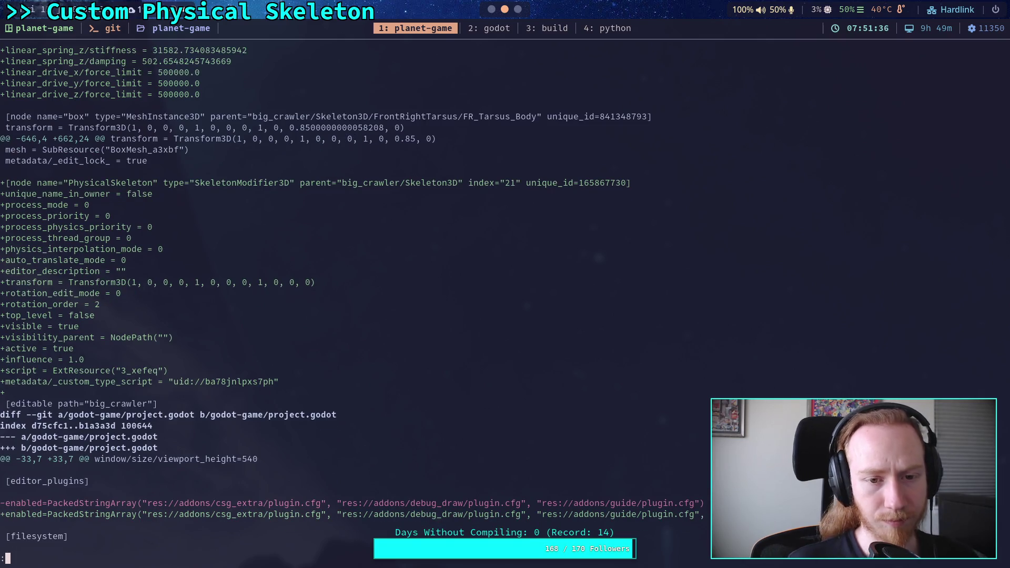
{"action": "scroll", "coordinate": [364, 300], "scroll_direction": "down", "scroll_amount": 6}
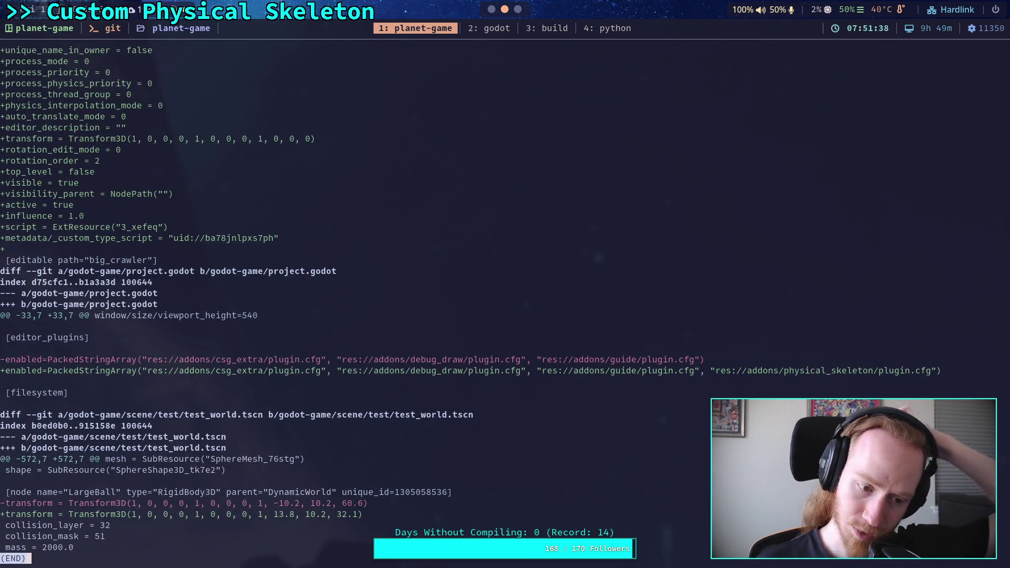
- Check git status, then stage big_crawler_bot.tscn and project.godot with git add
{"action": "type", "text": "qgit status"}
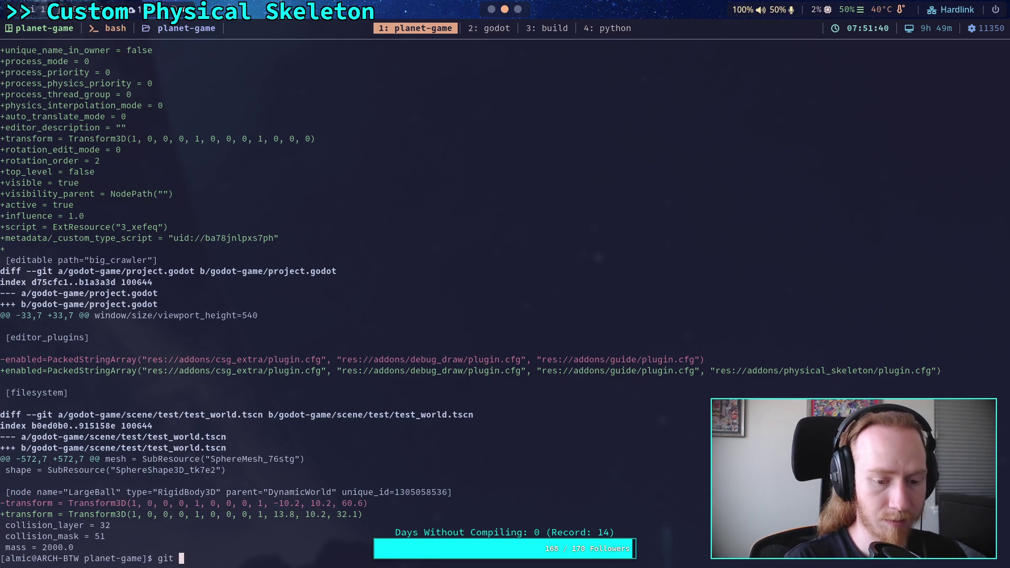
{"action": "key", "text": "Return"}
{"action": "type", "text": "git add godot-game/c"}
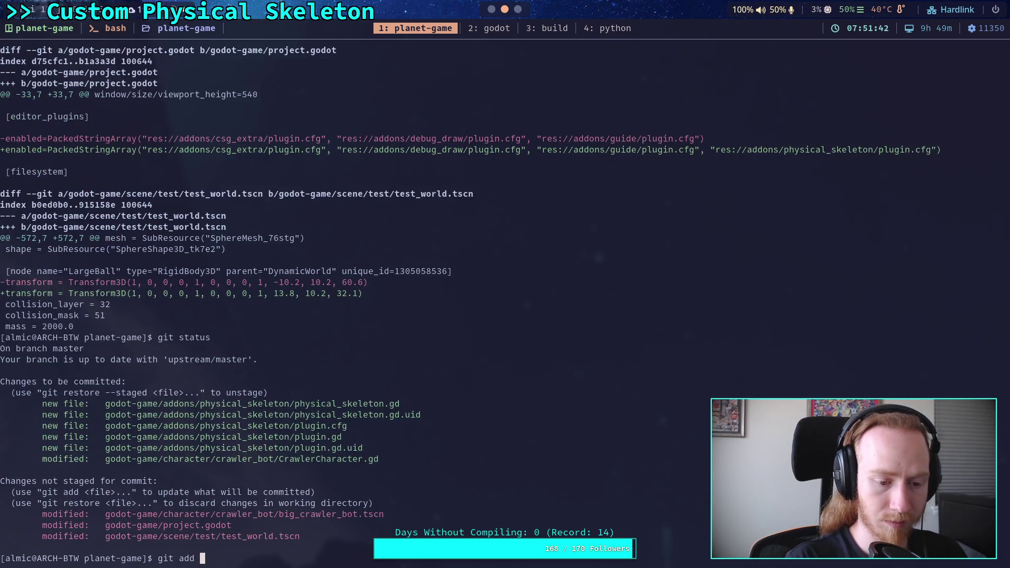
{"action": "type", "text": "c"}
{"action": "key", "text": "Tab"}
{"action": "type", "text": "big_crawler"}
{"action": "key", "text": "Tab"}
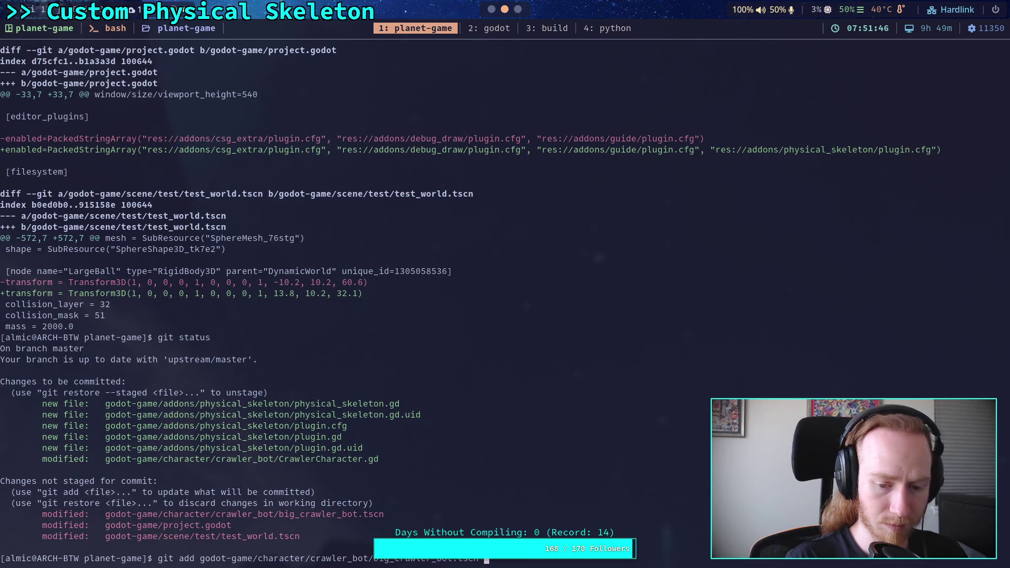
{"action": "key", "text": "Return"}
{"action": "type", "text": "git add go"}
{"action": "key", "text": "Tab"}
{"action": "type", "text": "pr"}
{"action": "key", "text": "Tab"}
{"action": "key", "text": "Return"}
- Review the staged diff to its end, recheck git status, and type git commit
{"action": "type", "text": "git diff --staged"}
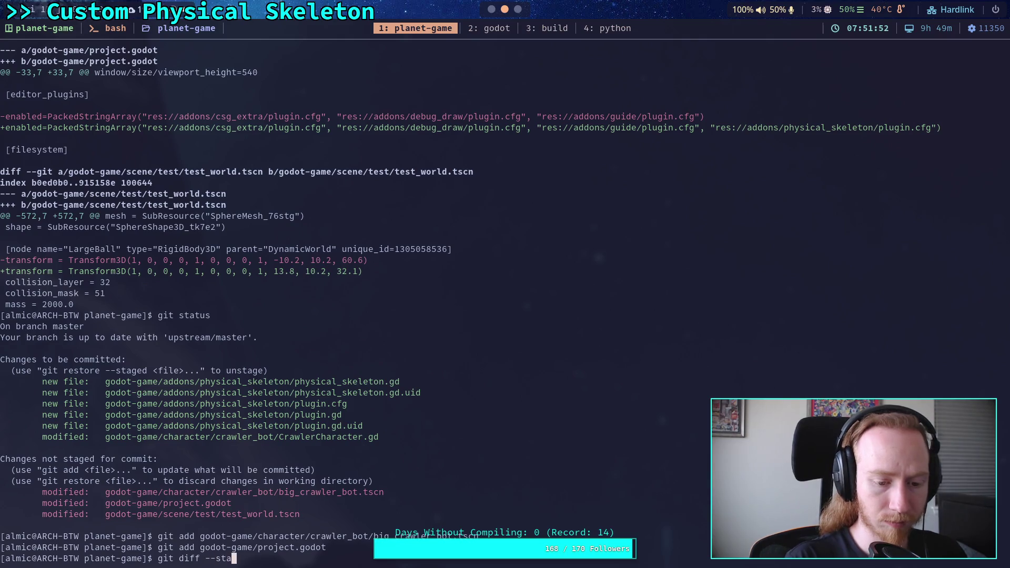
{"action": "key", "text": "Return"}
{"action": "key", "text": "G"}
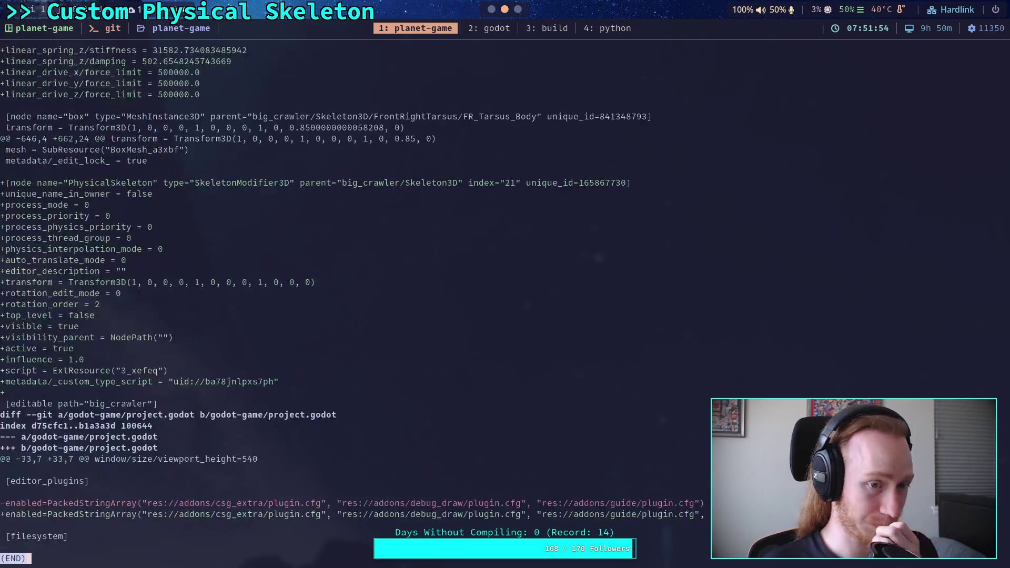
{"action": "type", "text": "qgit status"}
{"action": "key", "text": "Return"}
{"action": "type", "text": "git commit"}
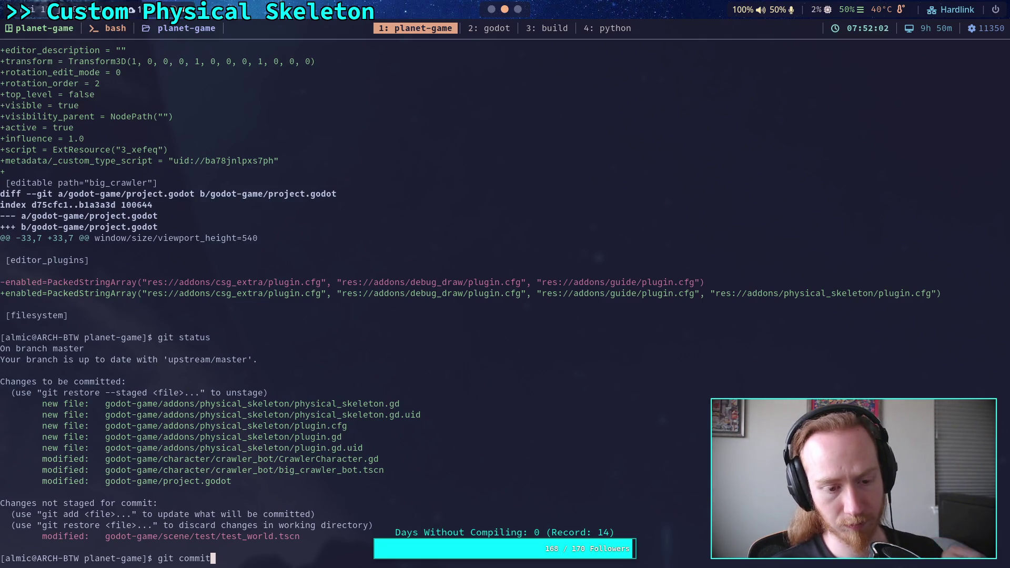
- Open the commit message in vim and enter the summary line 'Start work on PhysicalSkeleton'
{"action": "key", "text": "Return"}
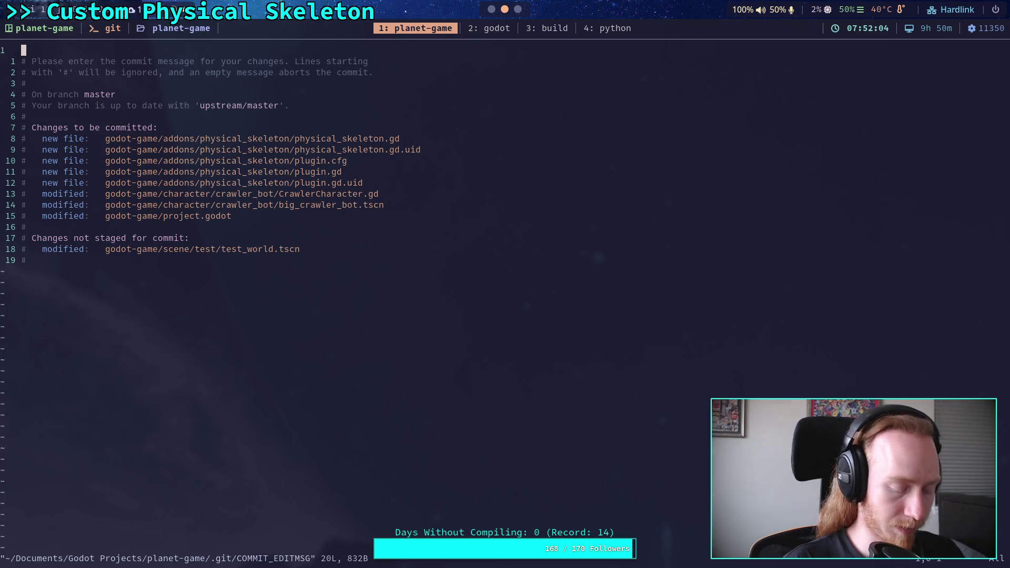
{"action": "type", "text": "OStart w"}
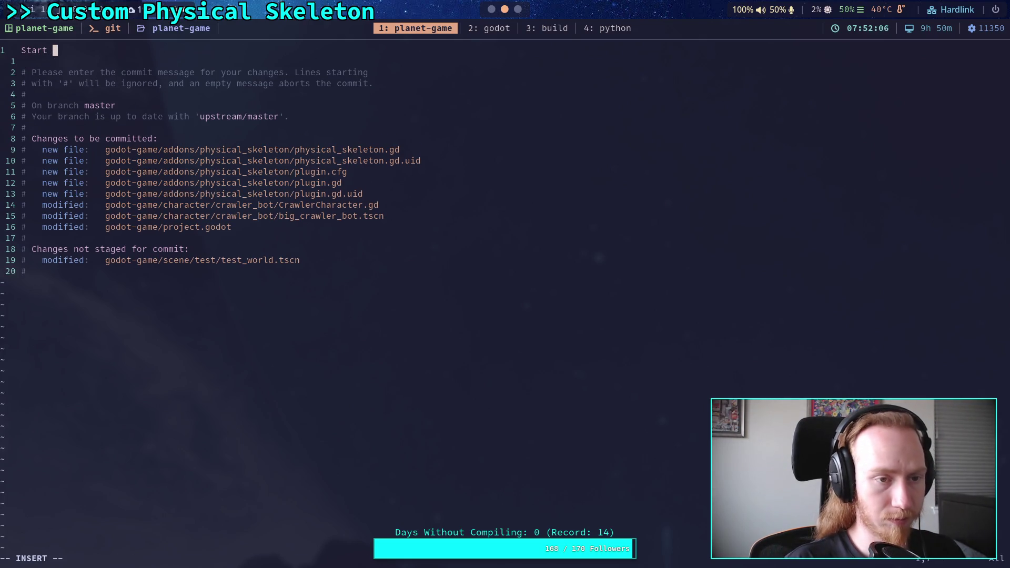
{"action": "type", "text": "ork on "}
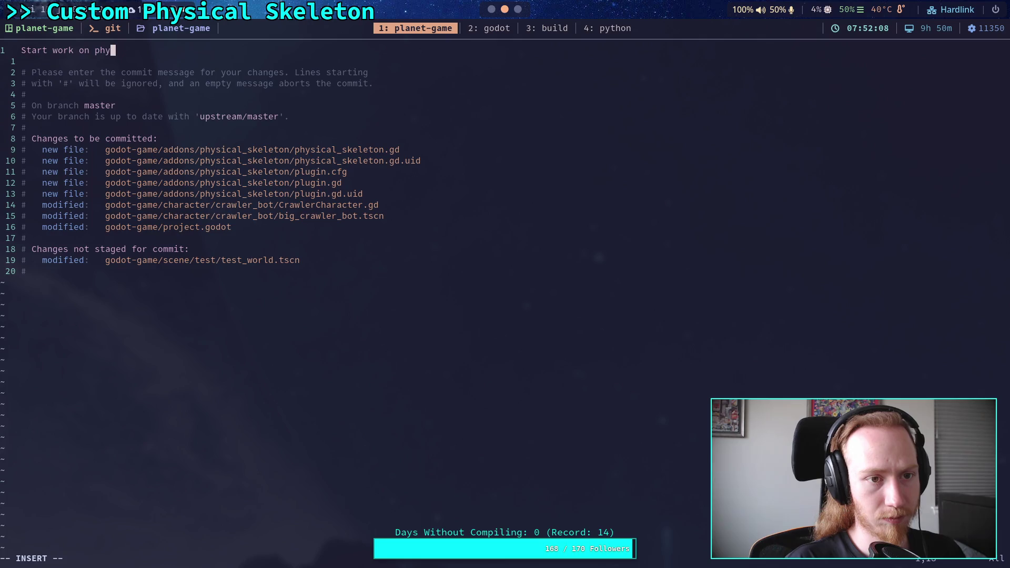
{"action": "type", "text": "Physics"}
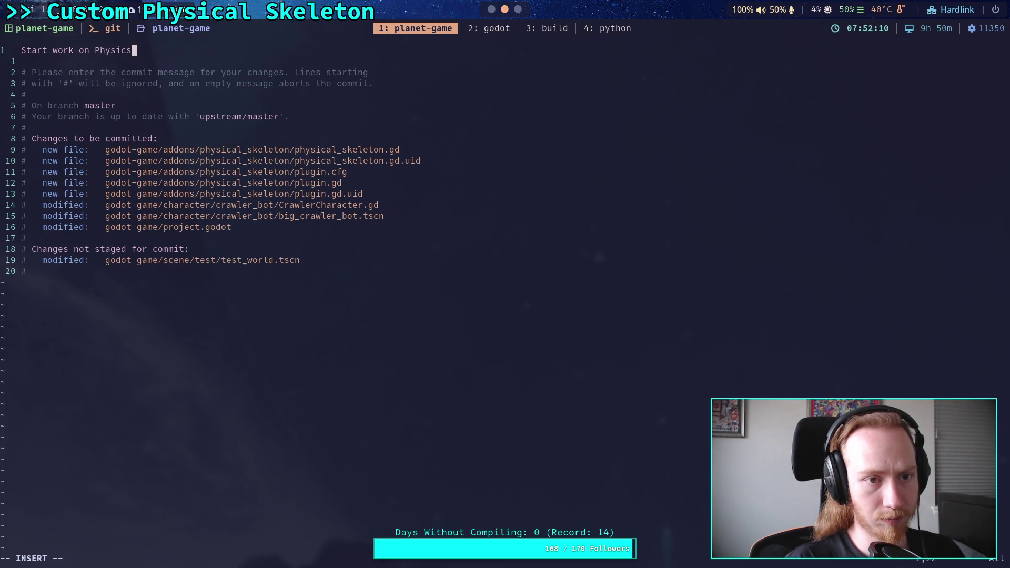
{"action": "key", "text": "BackSpace"}
{"action": "type", "text": "alSke"}
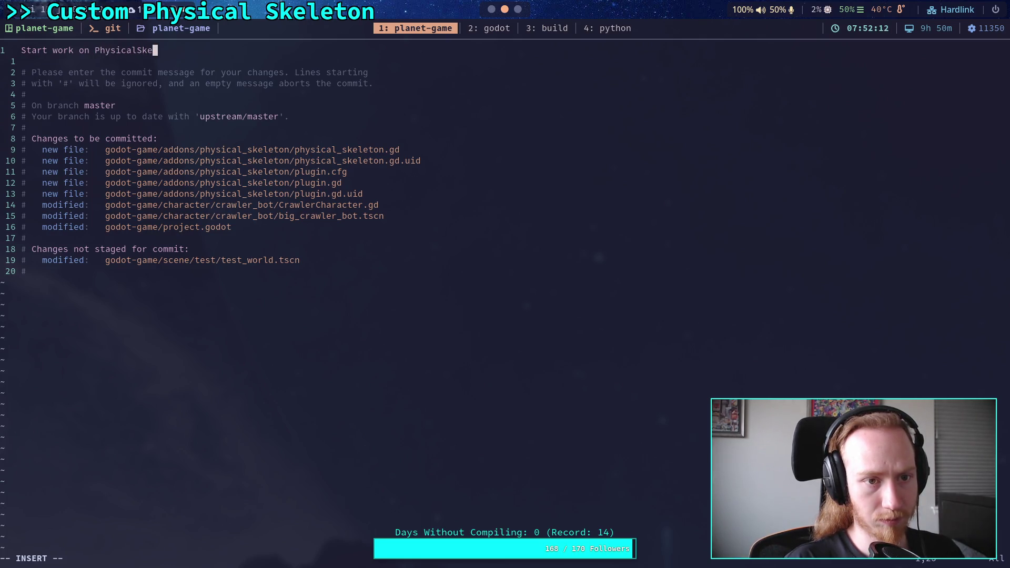
{"action": "type", "text": "leton"}
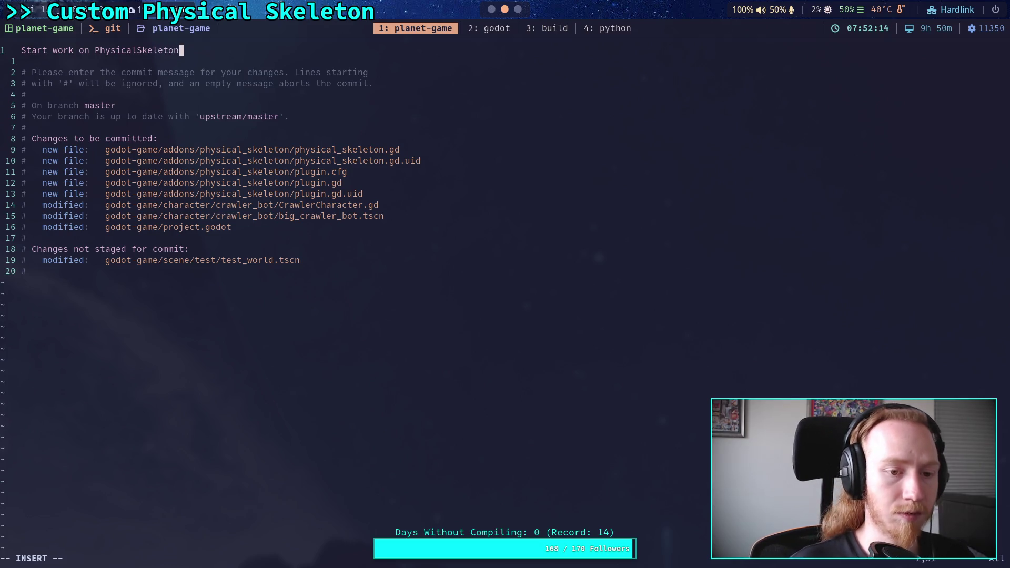
{"action": "key", "text": "Return"}
{"action": "key", "text": "Return"}
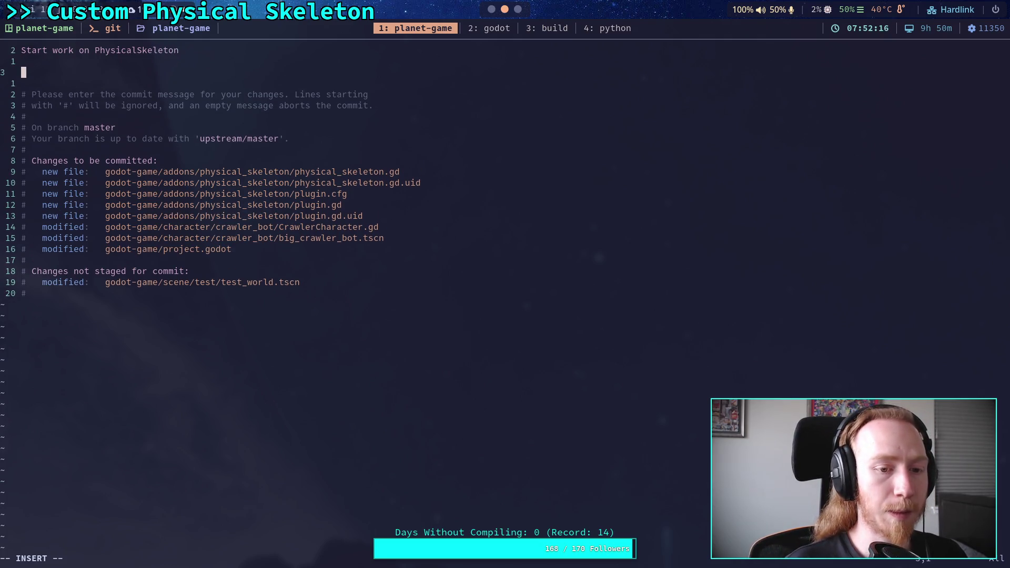
- Add the bullet '- Also using new force limits for 6DOF joints' and start a PhysicalSkeleton modifier bullet
{"action": "type", "text": "- "}
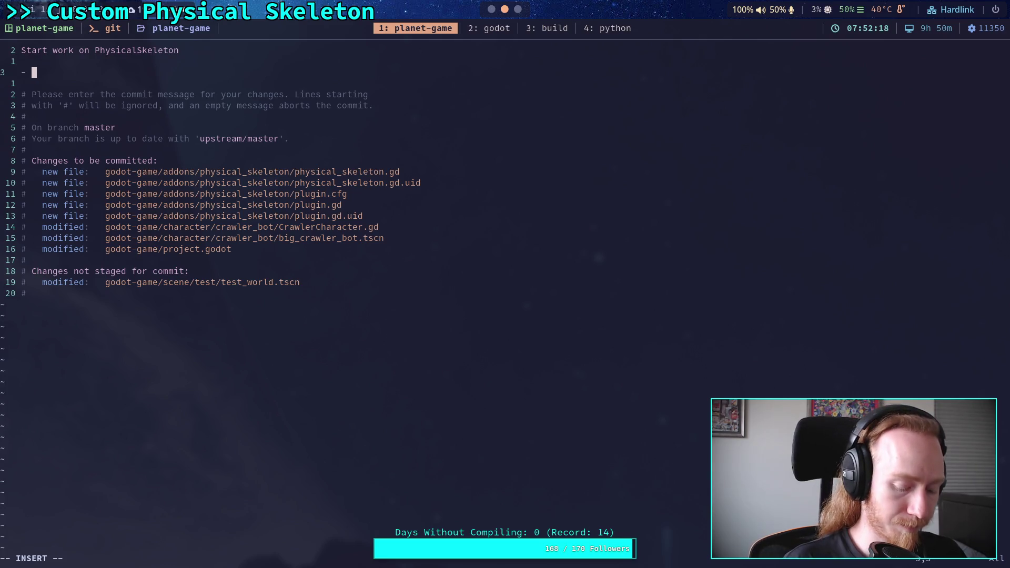
{"action": "type", "text": "Also e"}
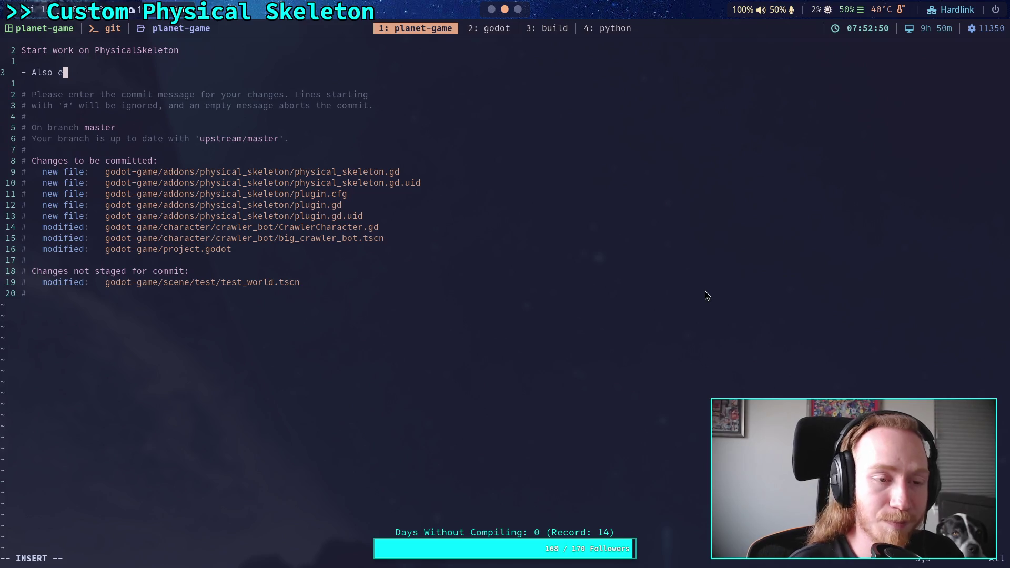
{"action": "type", "text": "d"}
{"action": "key", "text": "BackSpace"}
{"action": "key", "text": "BackSpace"}
{"action": "type", "text": "usin"}
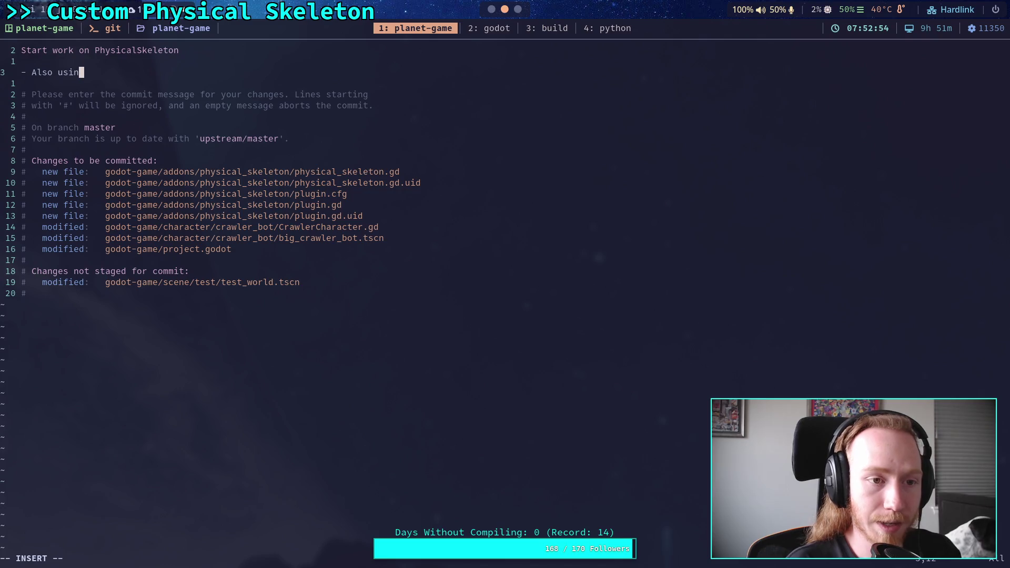
{"action": "type", "text": "g new force limits for "}
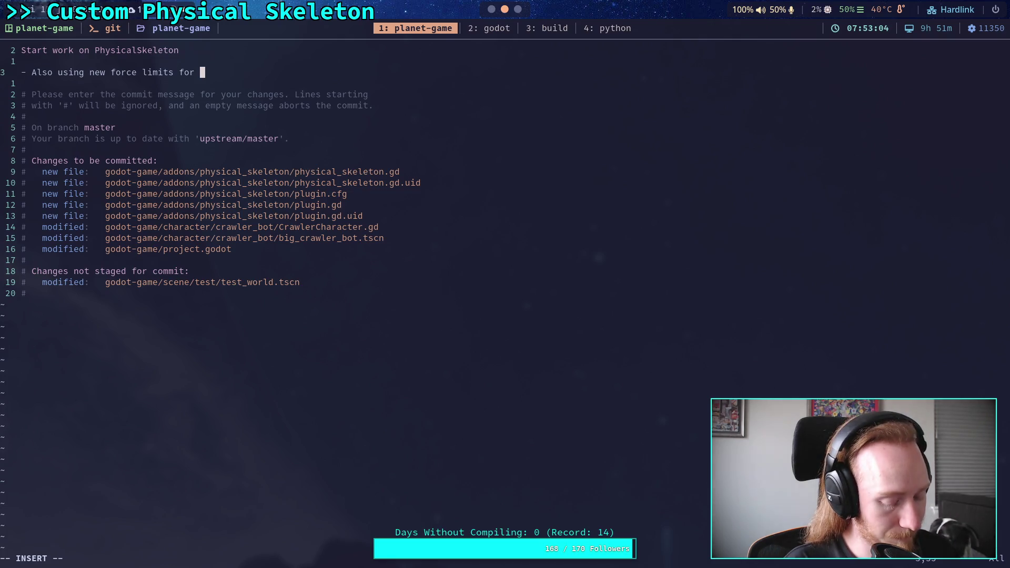
{"action": "type", "text": "7DO"}
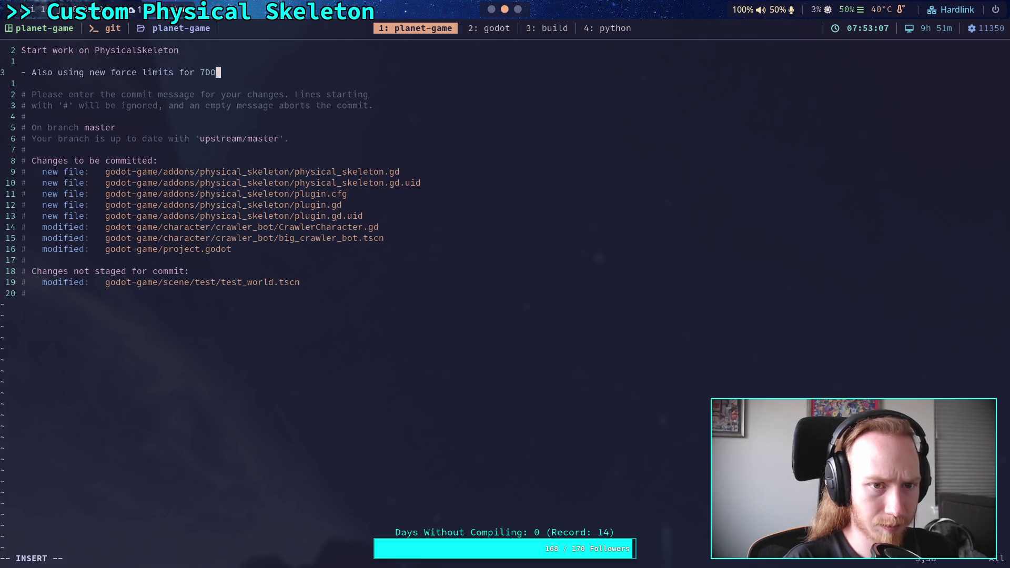
{"action": "key", "text": "BackSpace"}
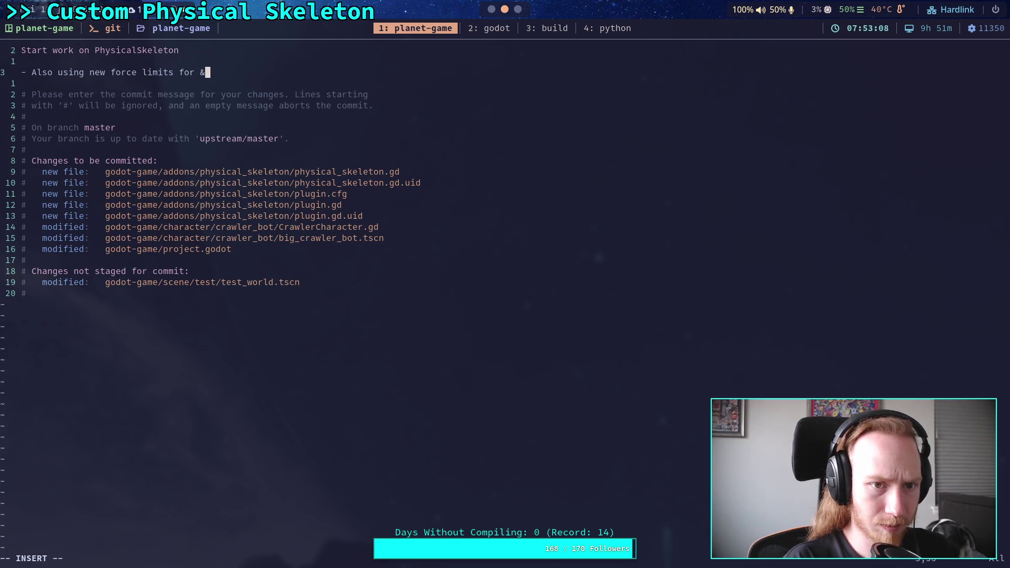
{"action": "type", "text": "6DOF j"}
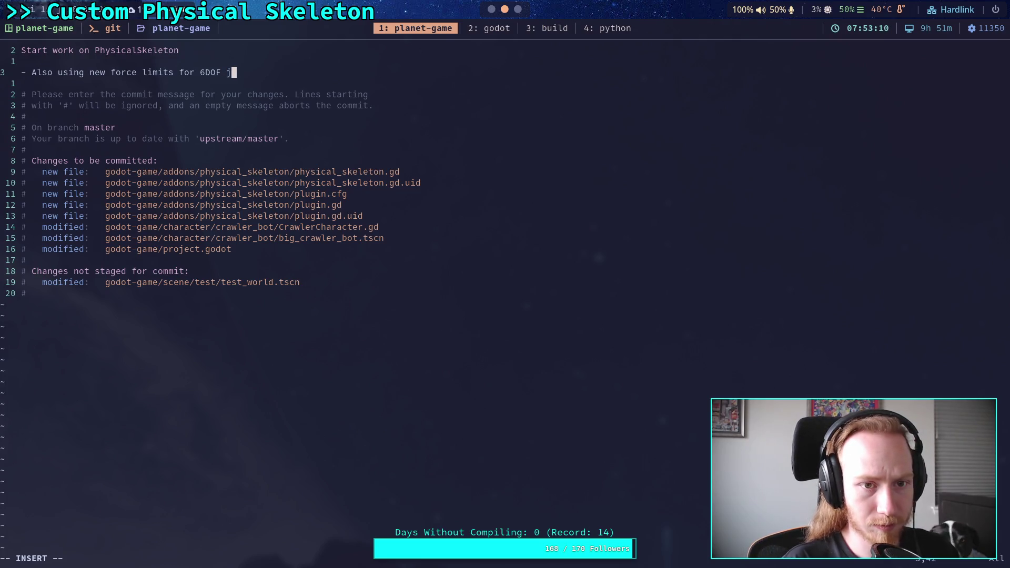
{"action": "type", "text": "oints, "}
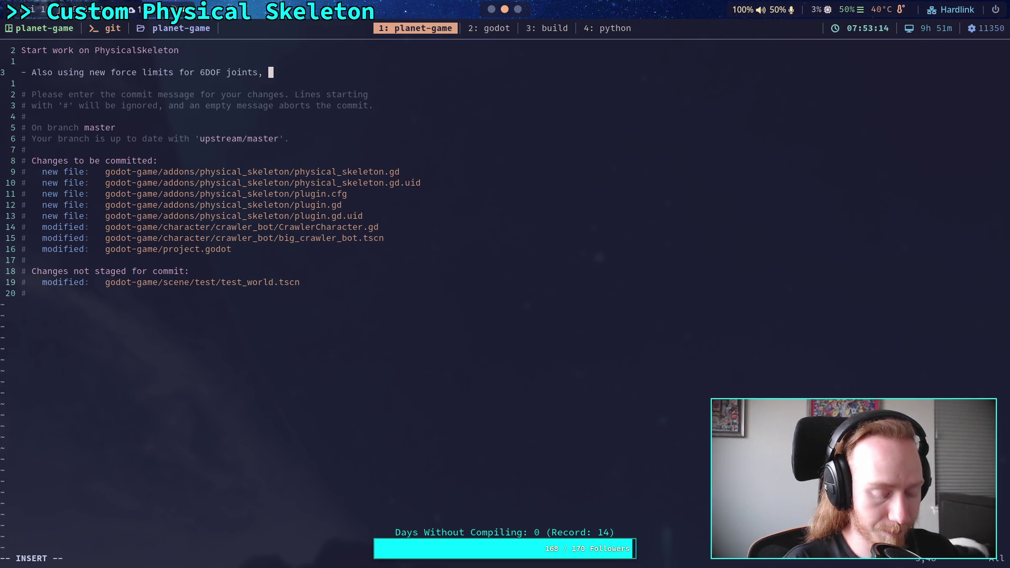
{"action": "type", "text": "fr"}
{"action": "key", "text": "BackSpace"}
{"action": "key", "text": "BackSpace"}
{"action": "key", "text": "BackSpace"}
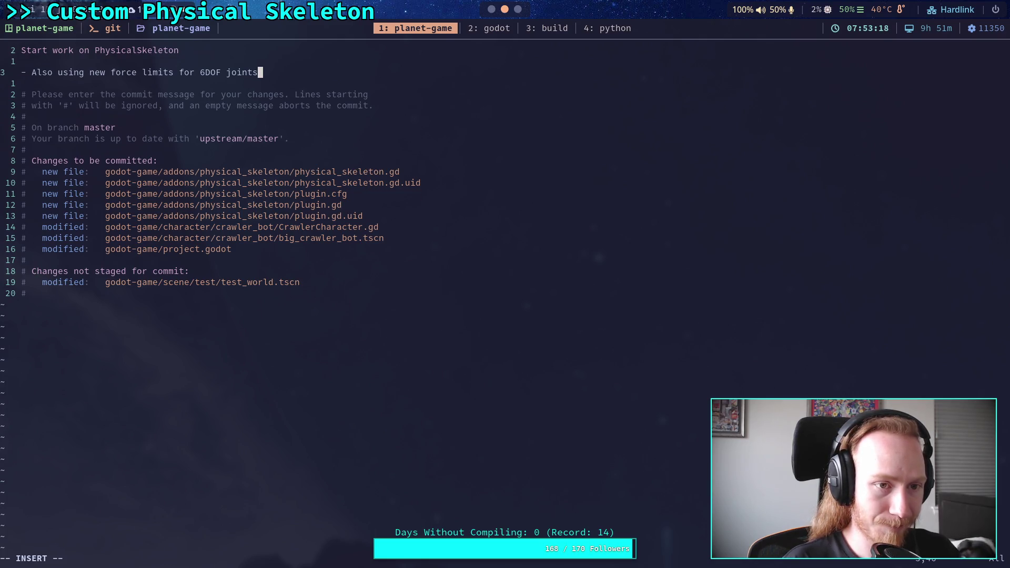
{"action": "key", "text": "Return"}
{"action": "type", "text": "- "}
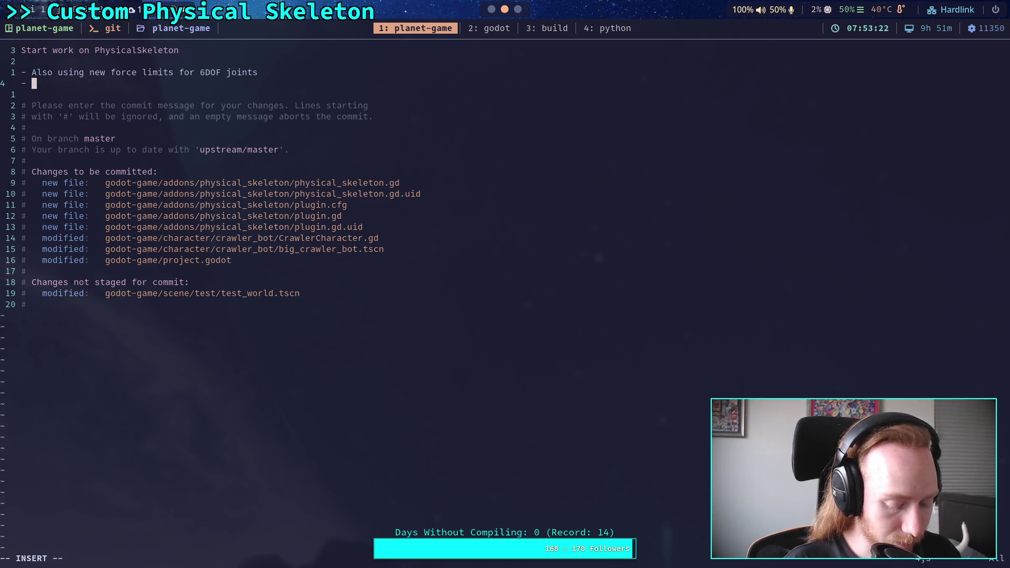
{"action": "type", "text": "PhysicalSkeleton modifier node will load"}
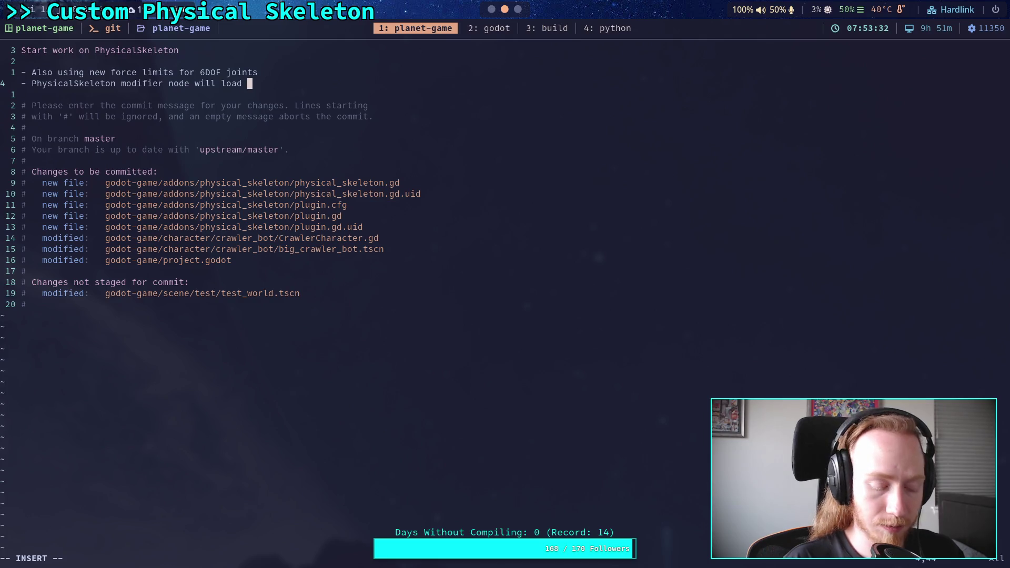
- Reword the bullet to 'create and load rigid bodies with connecting joints for bones on a skeleton'
{"action": "key", "text": "BackSpace"}
{"action": "key", "text": "BackSpace"}
{"action": "key", "text": "BackSpace"}
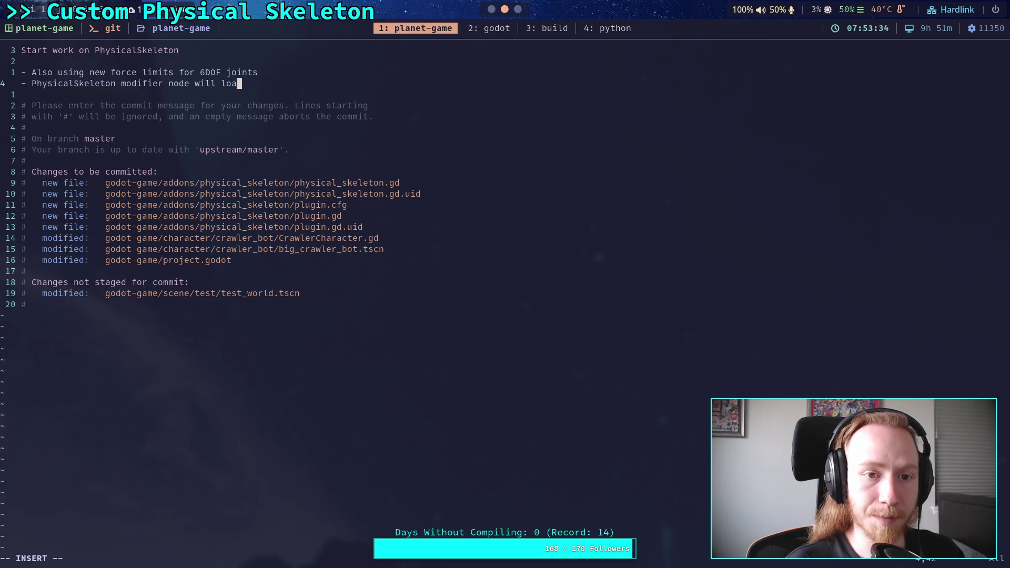
{"action": "type", "text": "create and load   "}
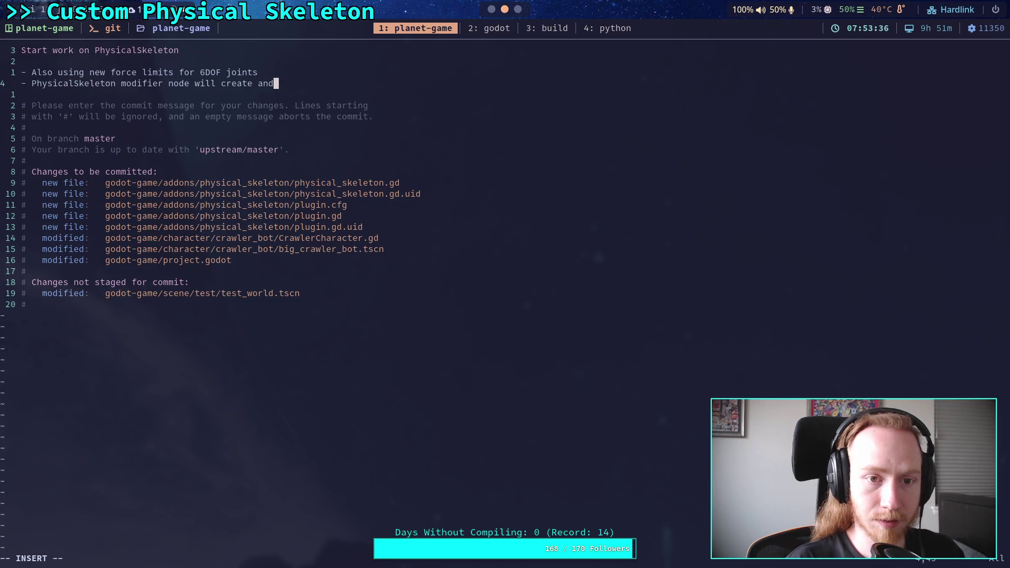
{"action": "type", "text": "rigid"}
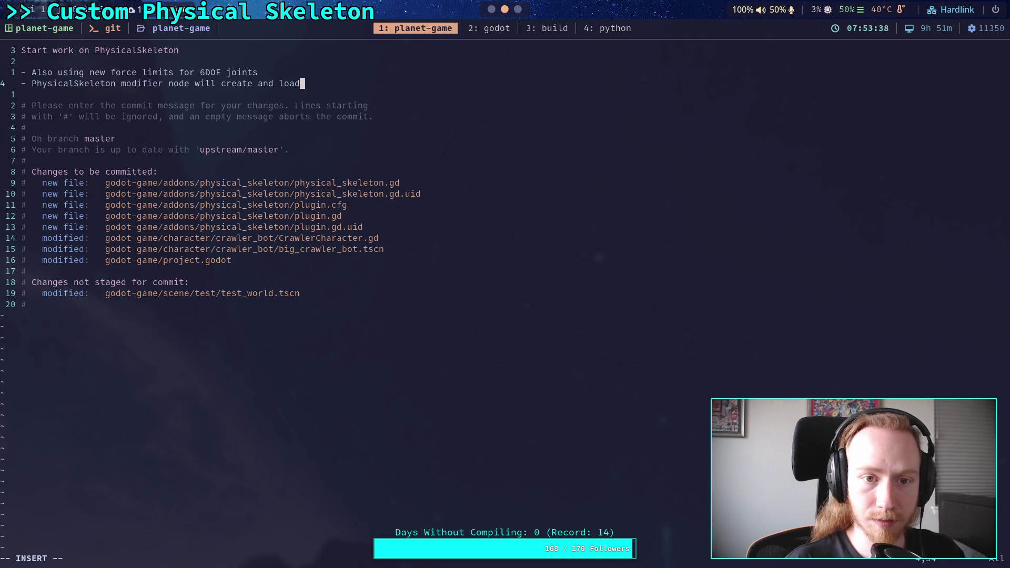
{"action": "type", "text": " bo"}
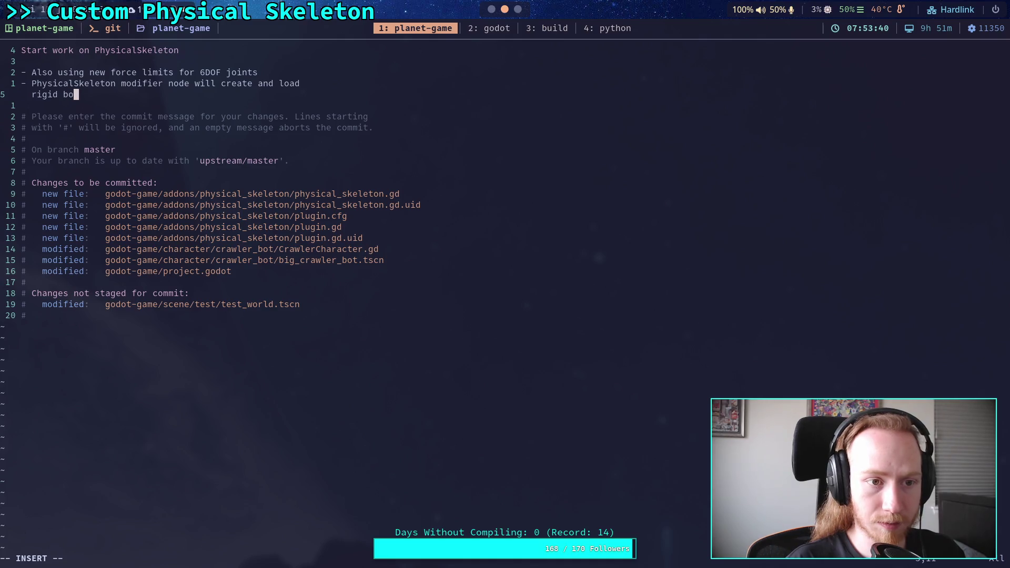
{"action": "type", "text": "dies for joints"}
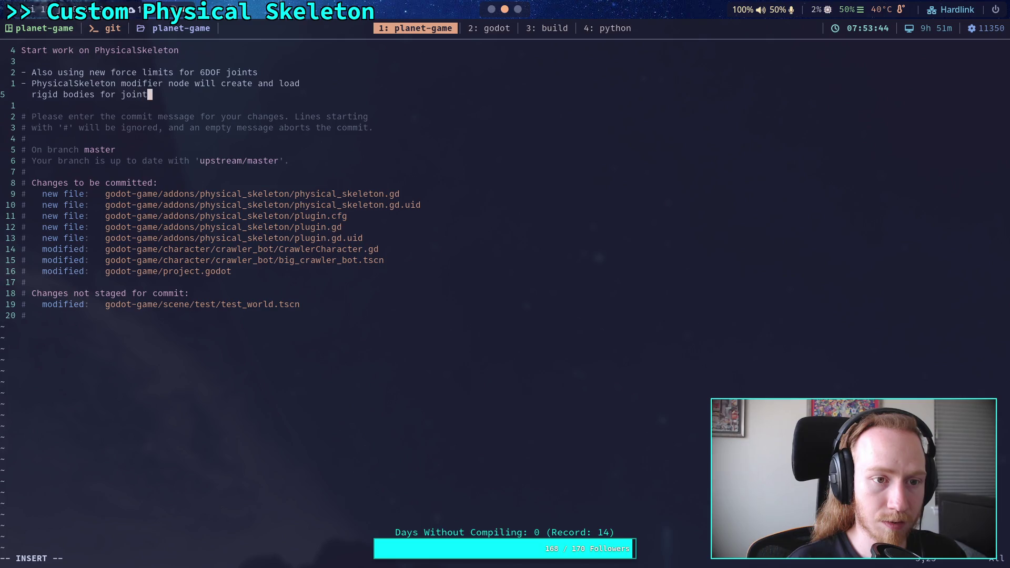
{"action": "key", "text": "BackSpace"}
{"action": "key", "text": "BackSpace"}
{"action": "key", "text": "BackSpace"}
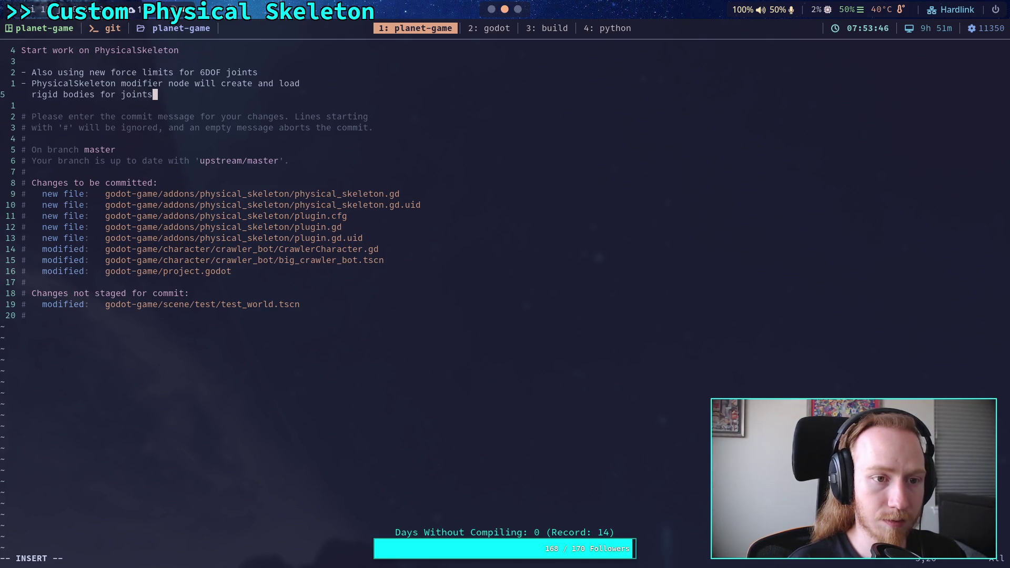
{"action": "type", "text": "bones "}
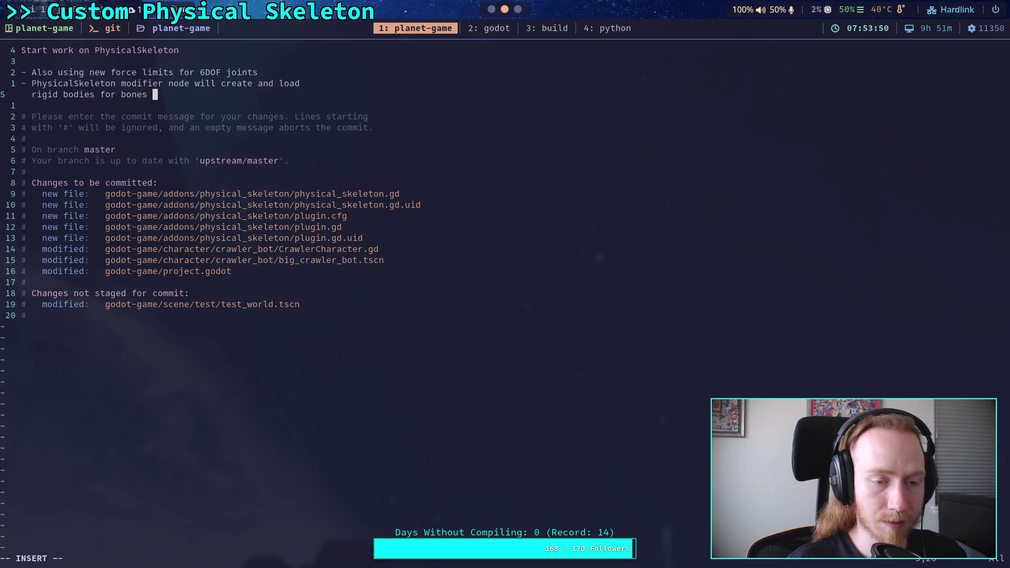
{"action": "type", "text": "on a sj"}
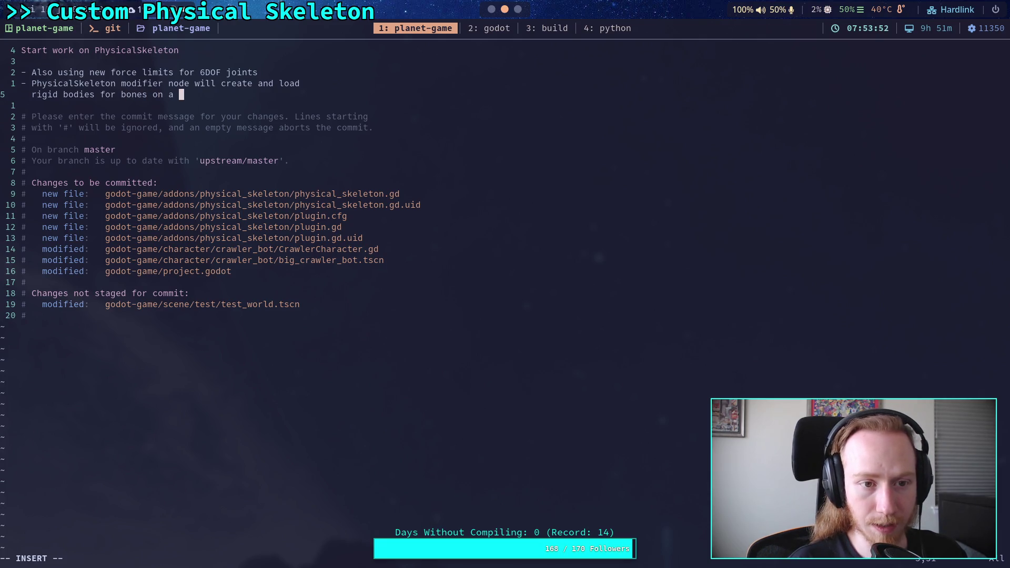
{"action": "key", "text": "BackSpace"}
{"action": "type", "text": "keleton"}
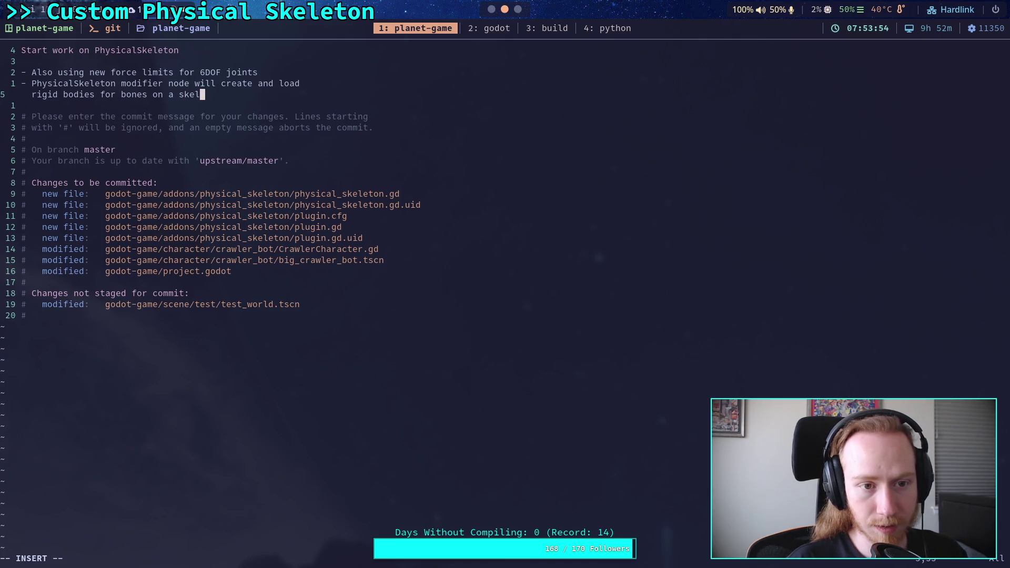
{"action": "key", "text": "ctrl+Left"}
{"action": "key", "text": "ctrl+Left"}
{"action": "key", "text": "ctrl+Left"}
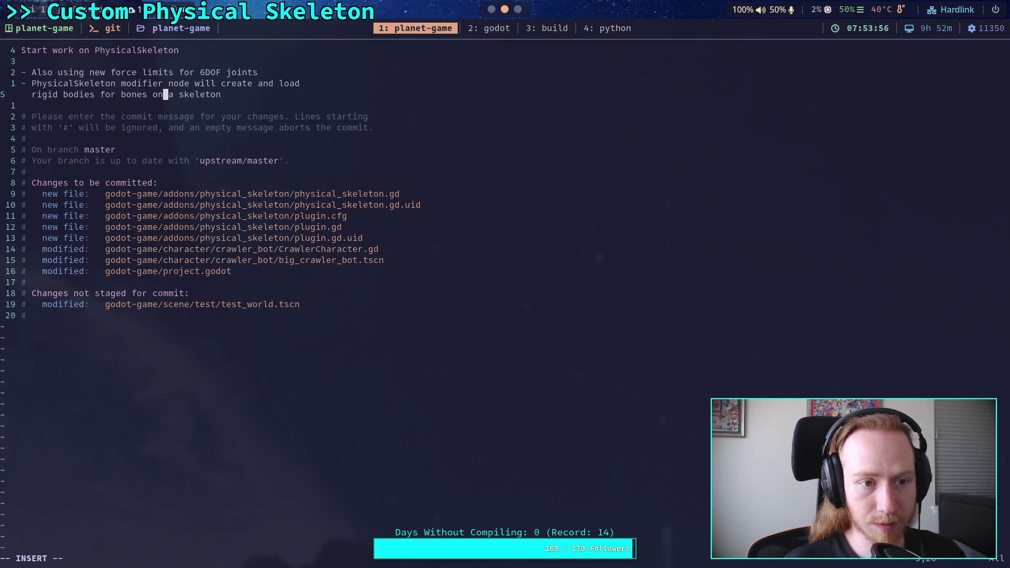
{"action": "type", "text": "with con"}
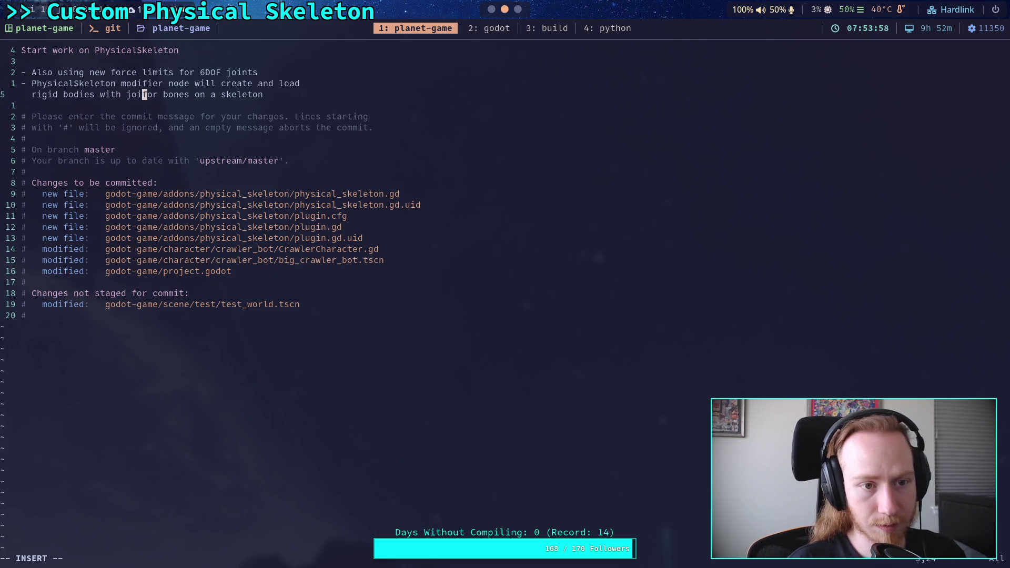
{"action": "type", "text": "necting joints"}
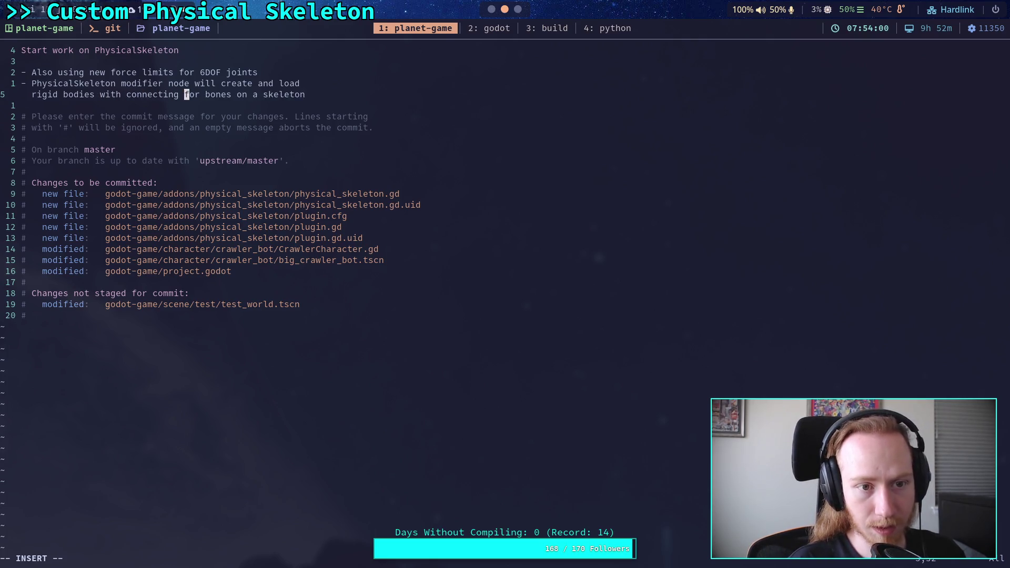
{"action": "key", "text": "ctrl+Right"}
{"action": "key", "text": "ctrl+Right"}
{"action": "key", "text": "ctrl+Right"}
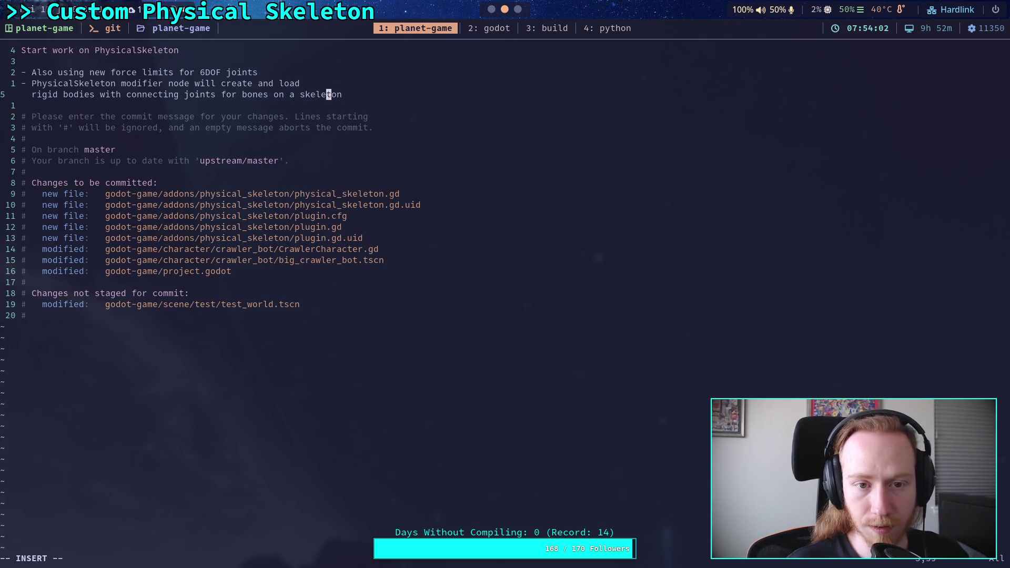
- Extend the bullet with 'and track offsets and apply motor forces to match a physical body'
{"action": "key", "text": "Left"}
{"action": "key", "text": "Left"}
{"action": "key", "text": "Left"}
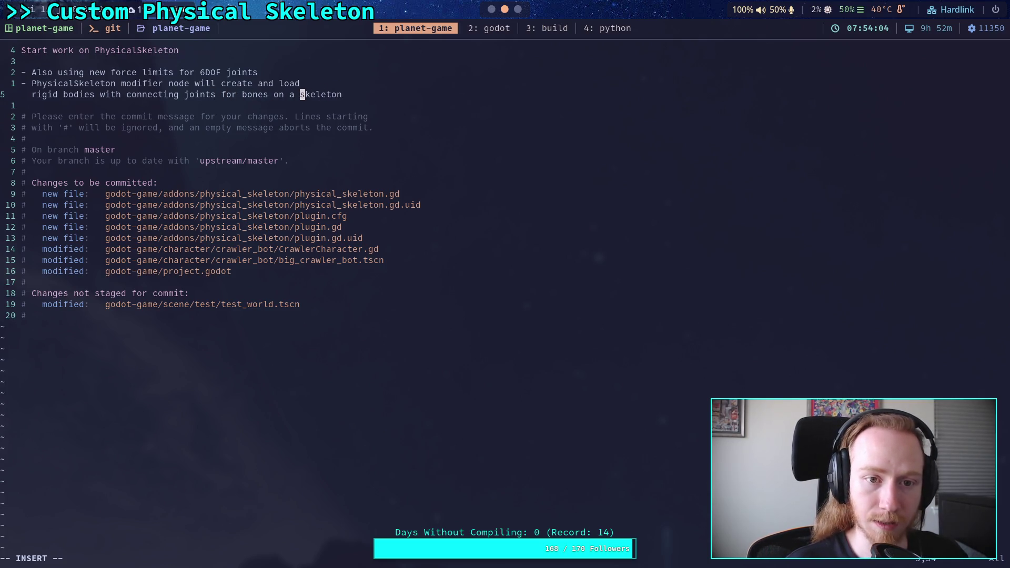
{"action": "key", "text": "BackSpace"}
{"action": "key", "text": "BackSpace"}
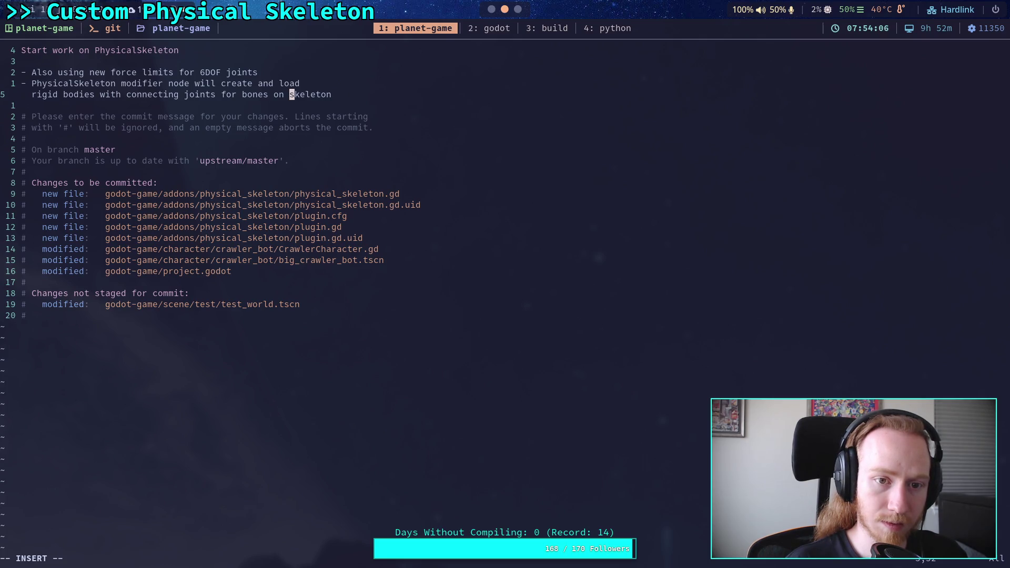
{"action": "type", "text": "a"}
{"action": "key", "text": "Return"}
{"action": "key", "text": "End"}
{"action": "type", "text": "and "}
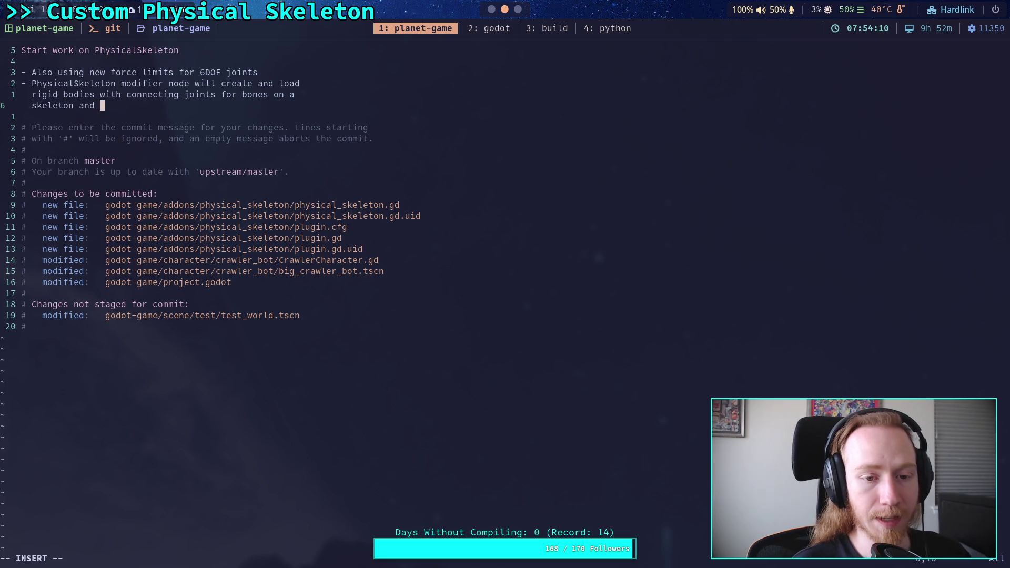
{"action": "type", "text": "track "}
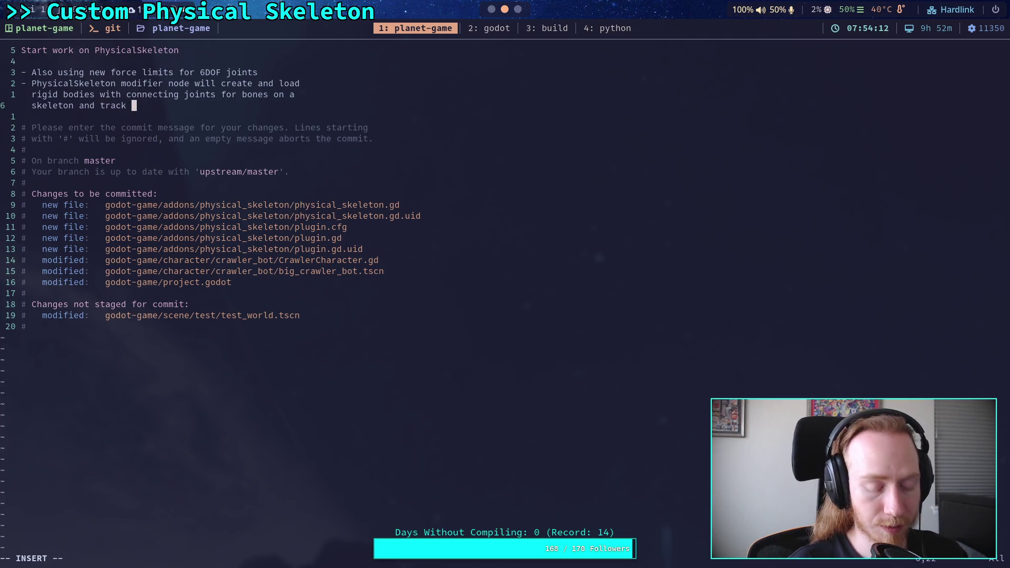
{"action": "type", "text": "for"}
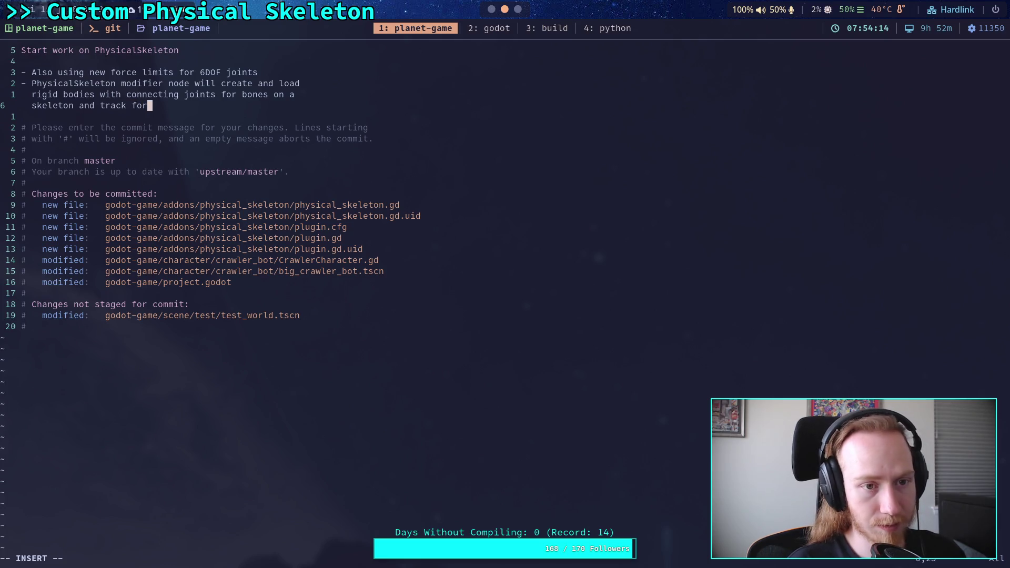
{"action": "key", "text": "BackSpace"}
{"action": "key", "text": "BackSpace"}
{"action": "key", "text": "BackSpace"}
{"action": "type", "text": "offset"}
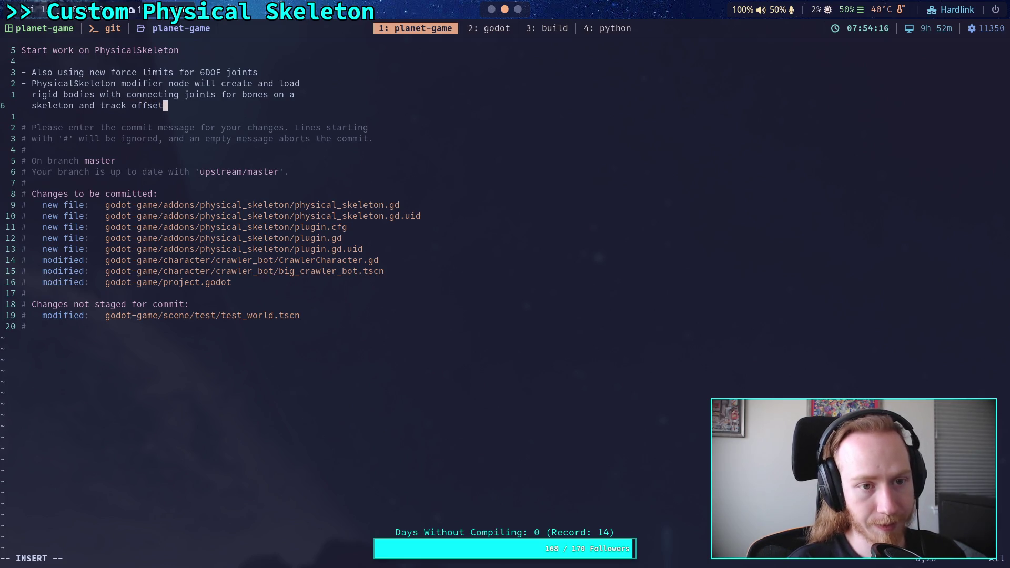
{"action": "type", "text": "s and"}
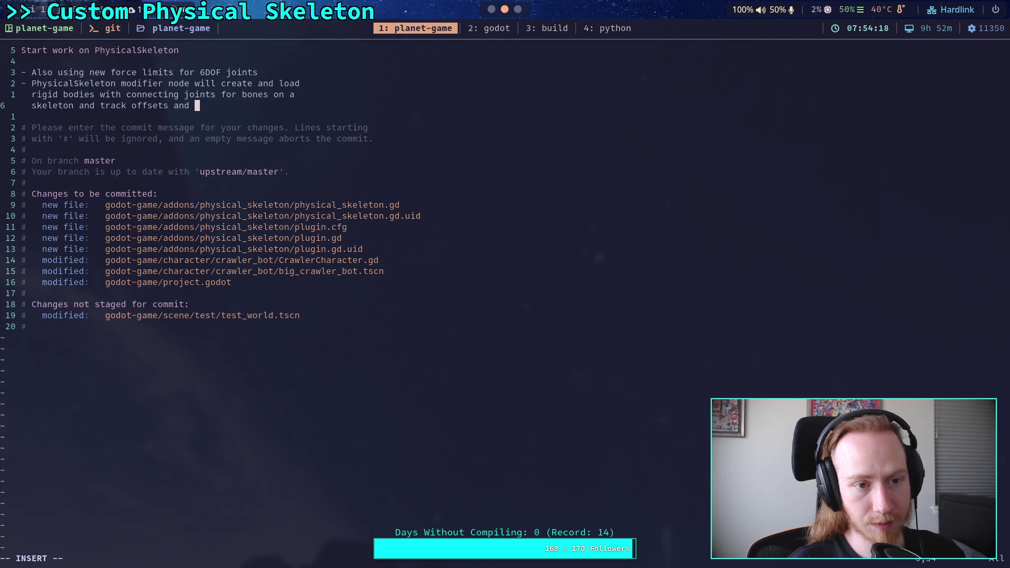
{"action": "key", "text": "BackSpace"}
{"action": "key", "text": "BackSpace"}
{"action": "key", "text": "BackSpace"}
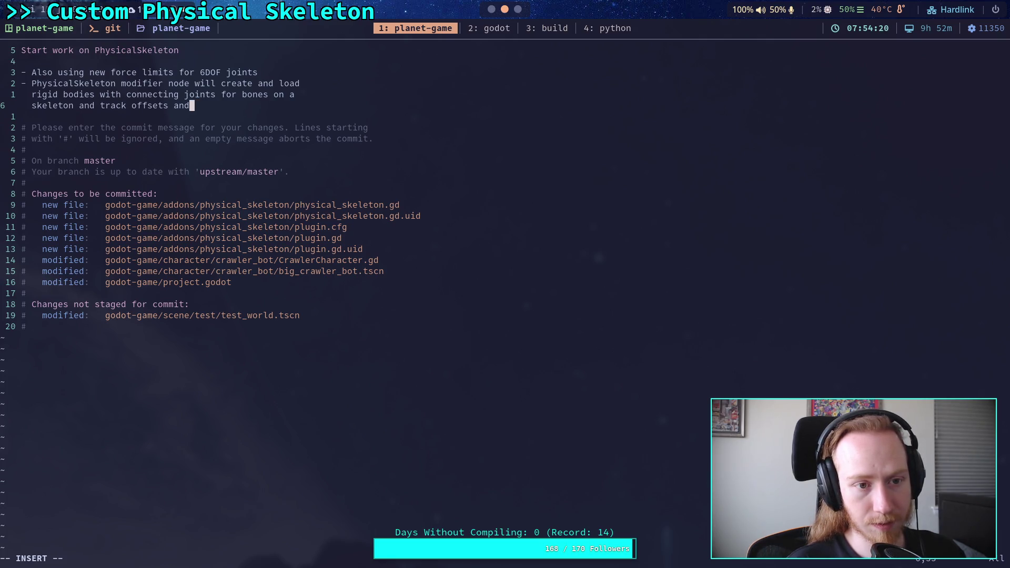
{"action": "type", "text": "and "}
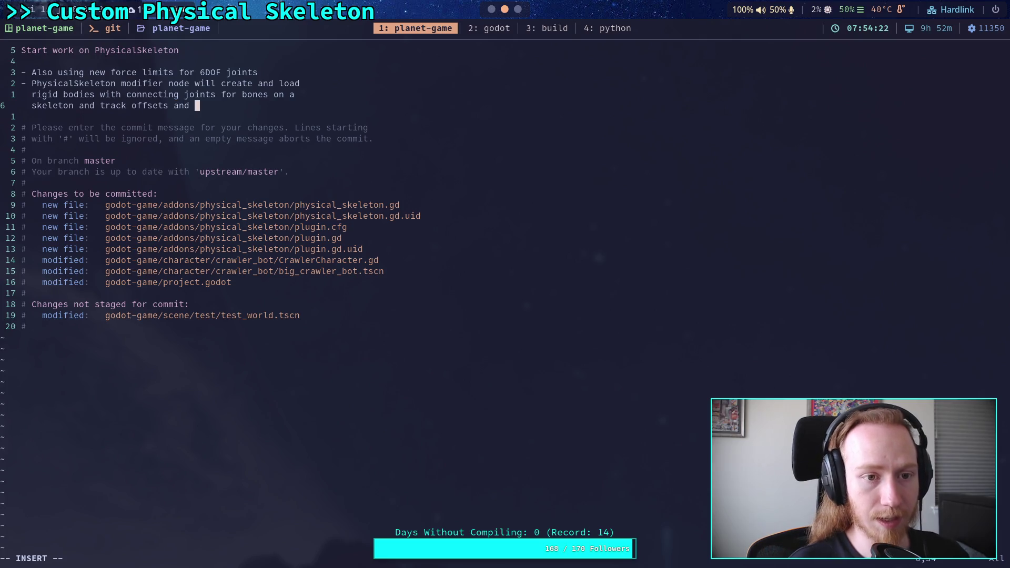
{"action": "type", "text": "apply mote"}
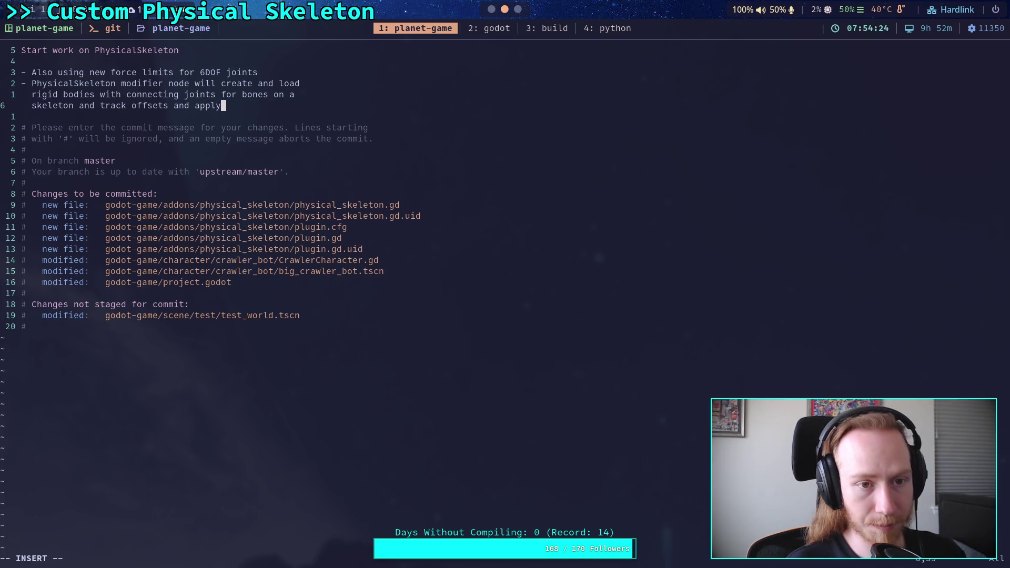
{"action": "key", "text": "BackSpace"}
{"action": "type", "text": "or fo"}
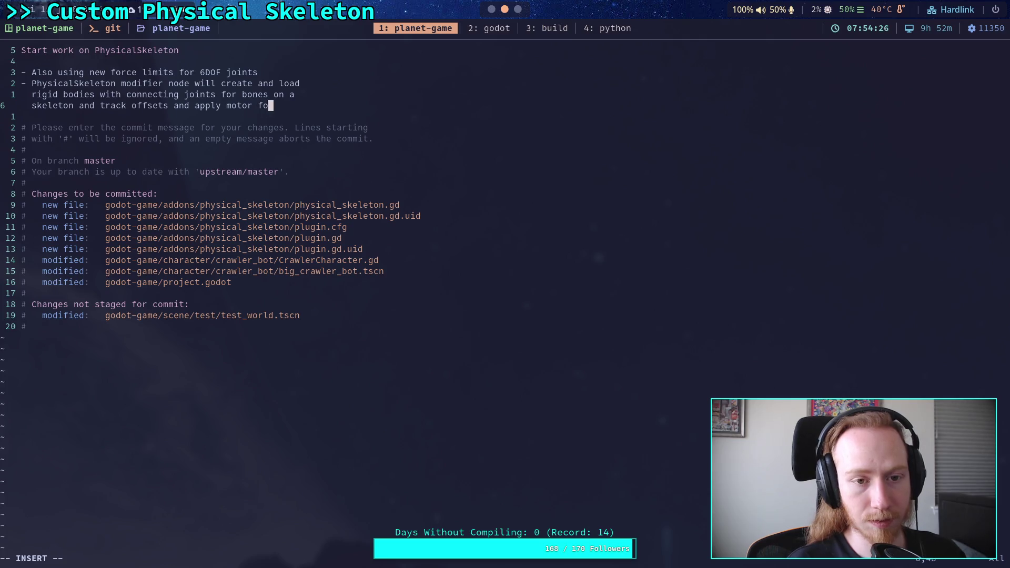
{"action": "type", "text": "rces "}
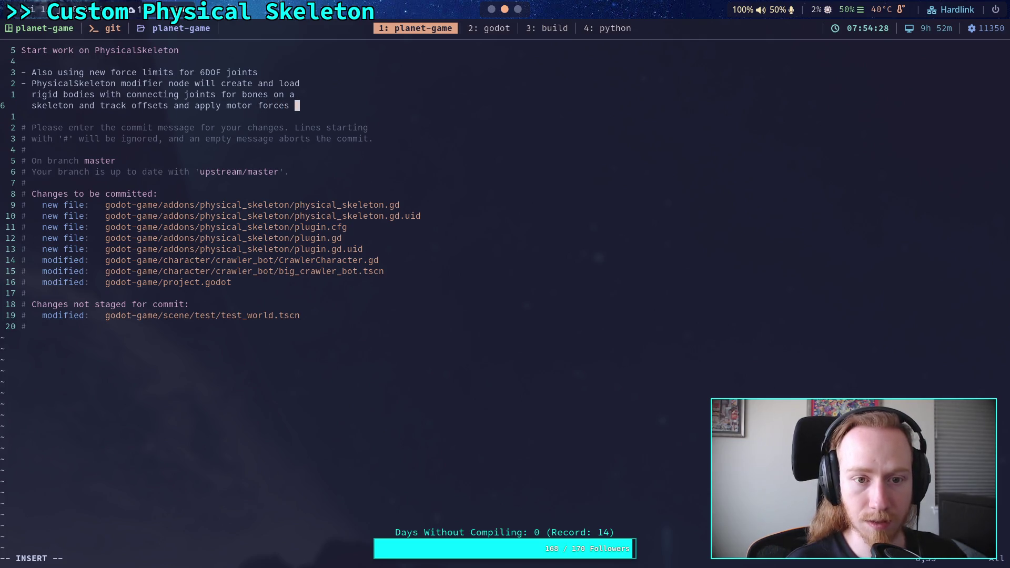
{"action": "type", "text": "to   match a physics"}
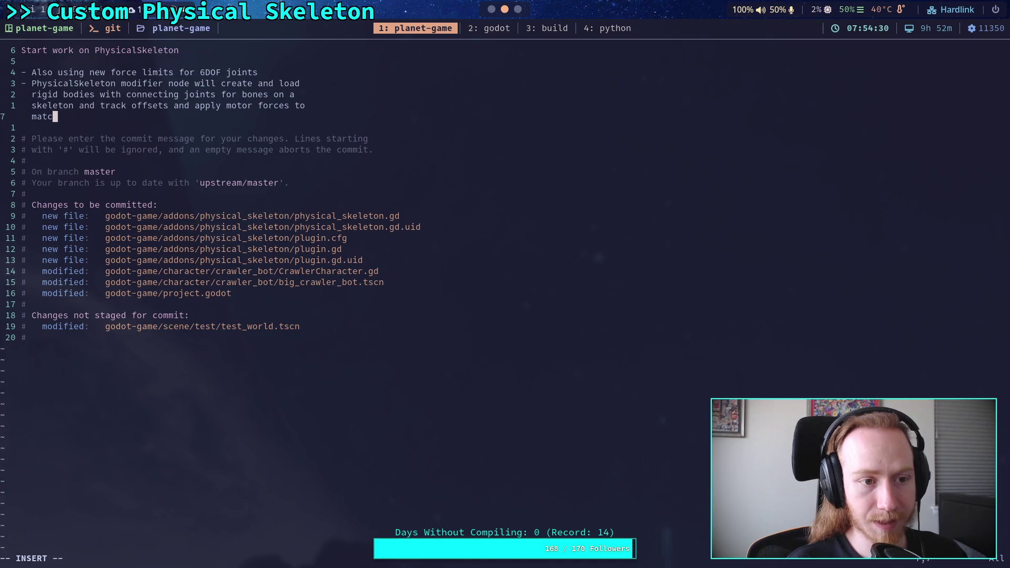
{"action": "key", "text": "BackSpace"}
{"action": "type", "text": "al body to t"}
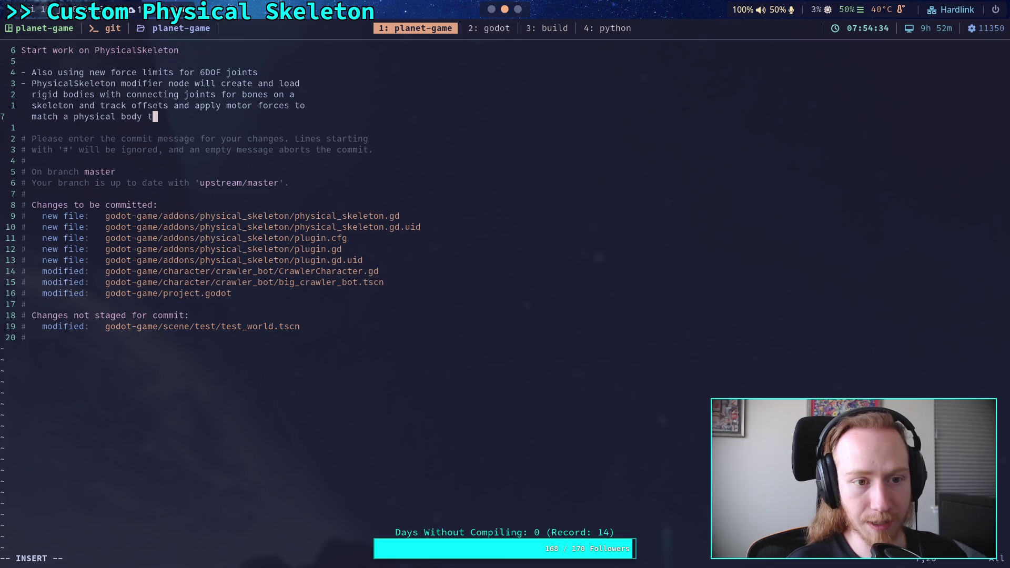